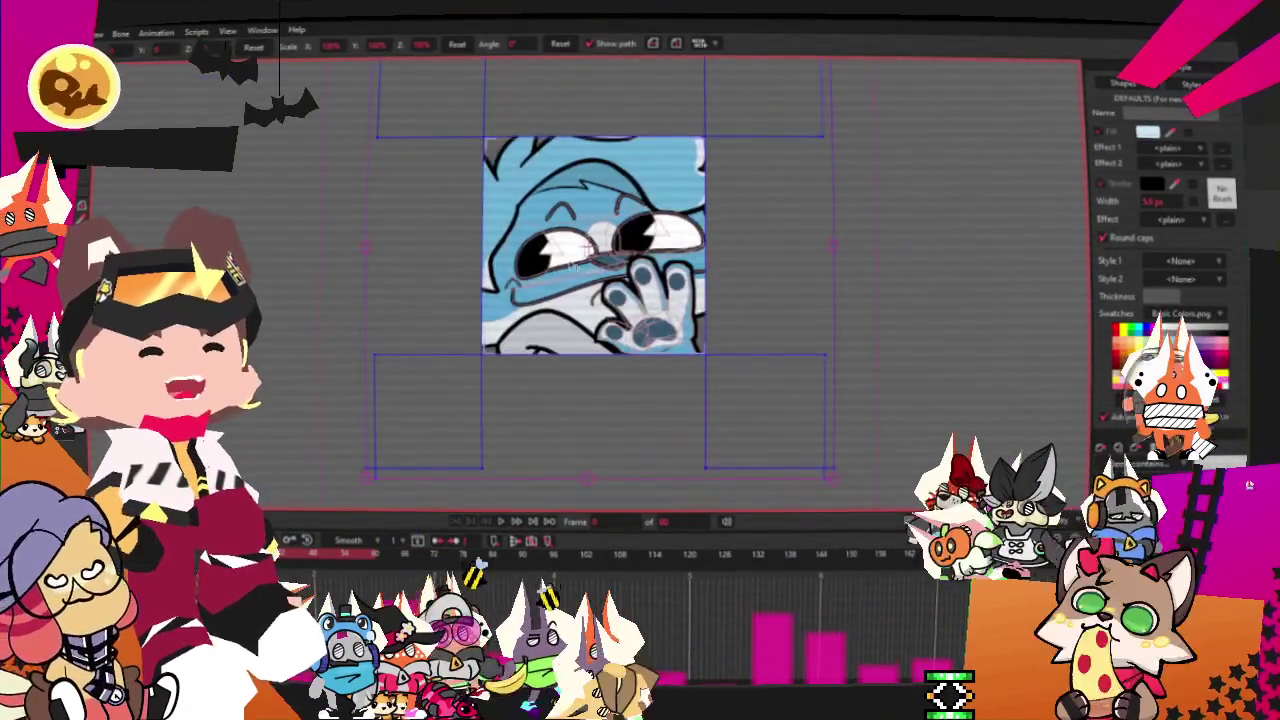
Step: Zoom around the blue wolf emote and select the hand, then the face and eye shapes
scroll(570, 265, "up", 2)
scroll(585, 280, "up", 2)
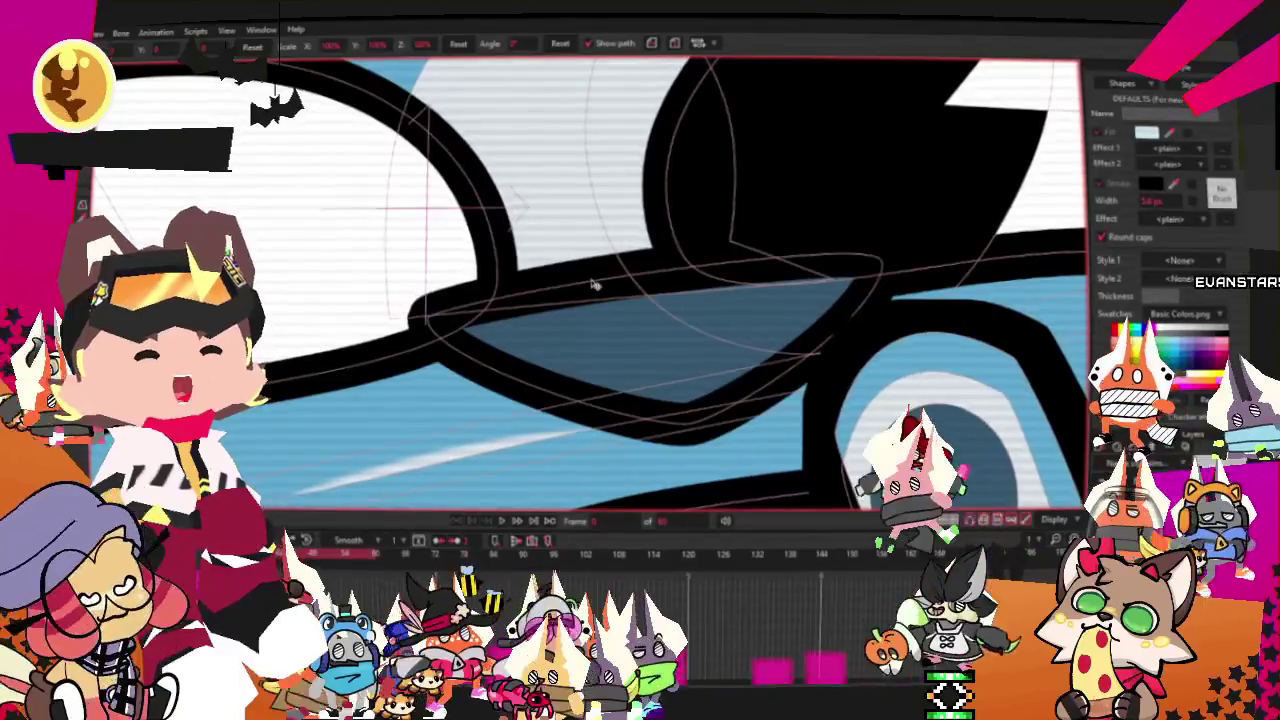
scroll(594, 286, "down", 2)
scroll(596, 288, "up", 2)
scroll(610, 275, "up", 1)
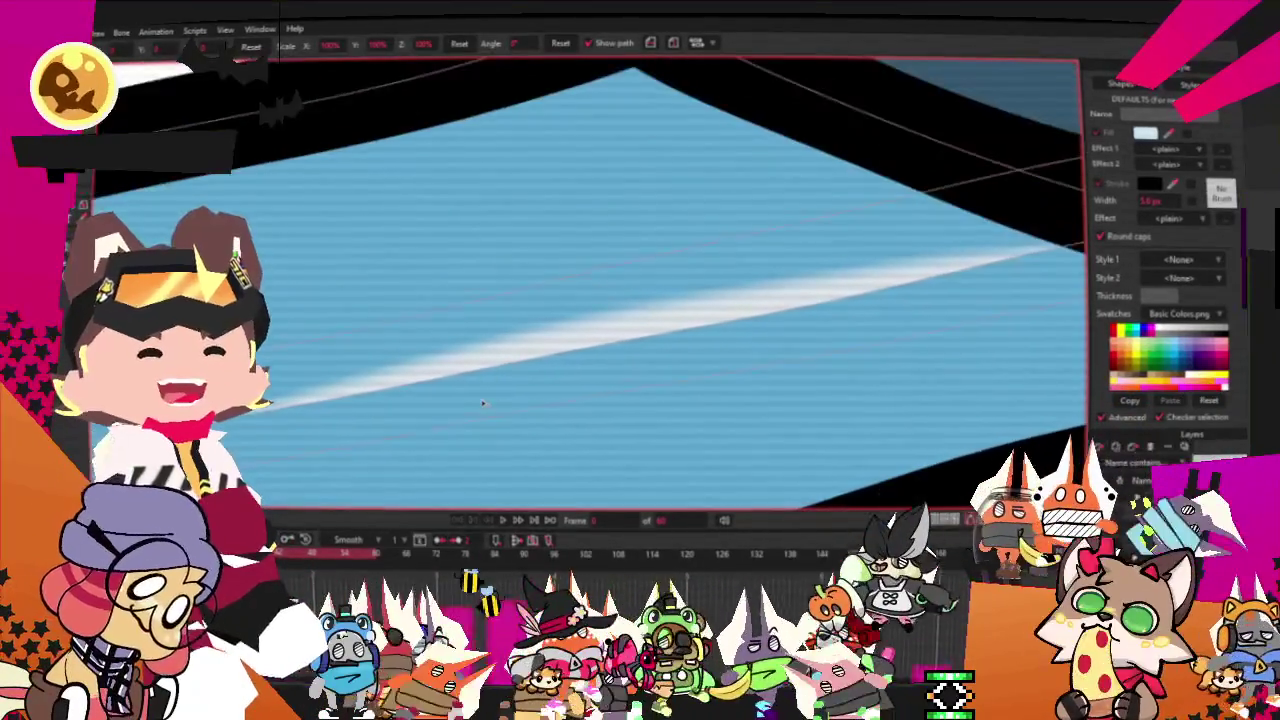
scroll(642, 252, "down", 2)
scroll(642, 251, "down", 4)
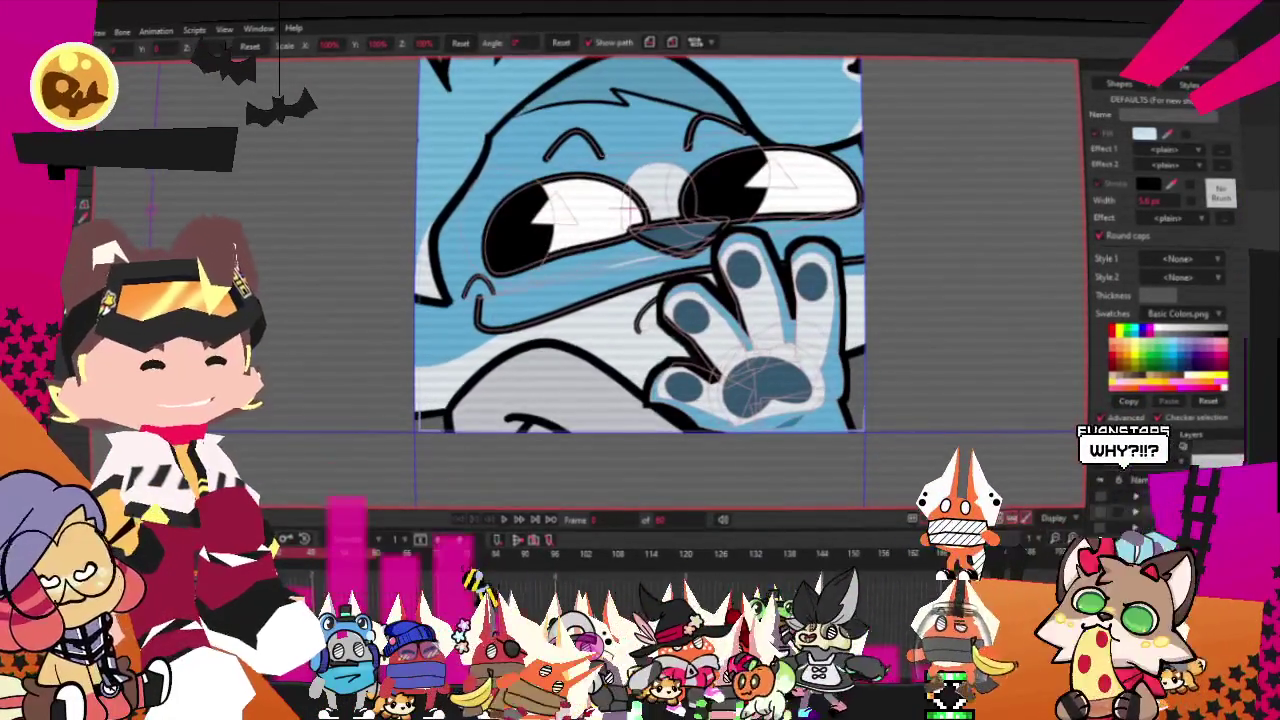
left_click(745, 320)
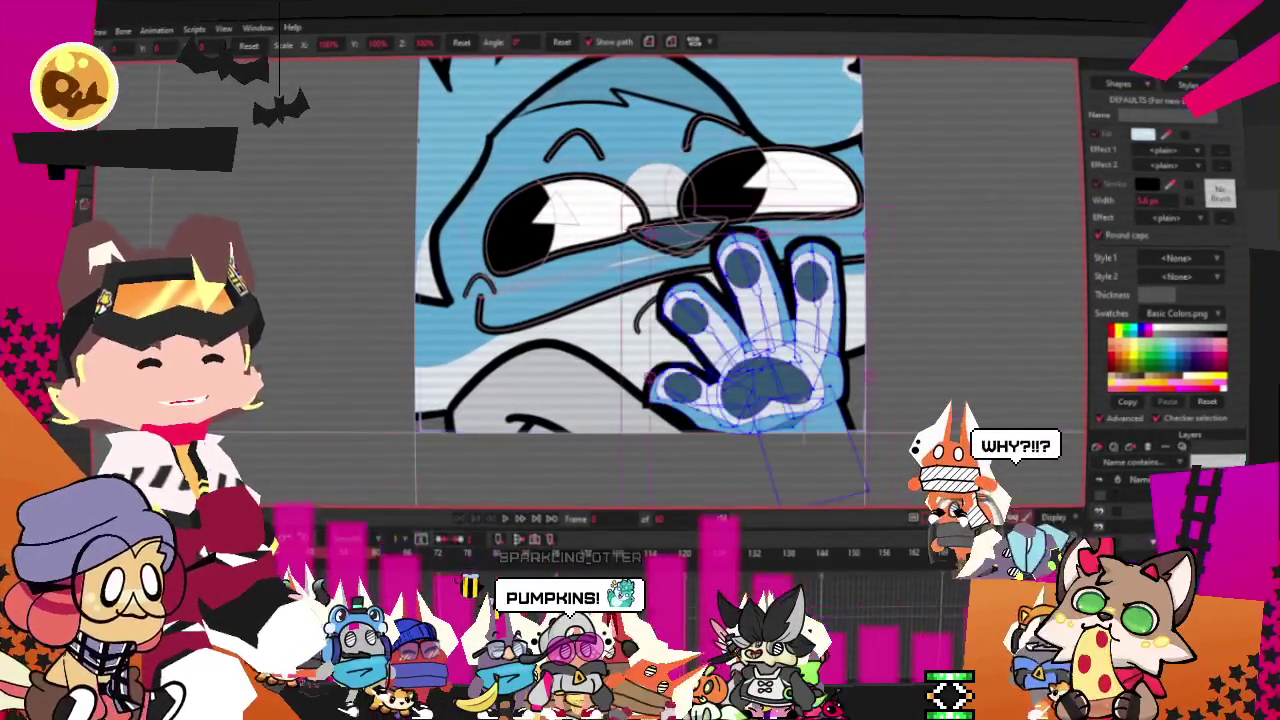
left_click(685, 215)
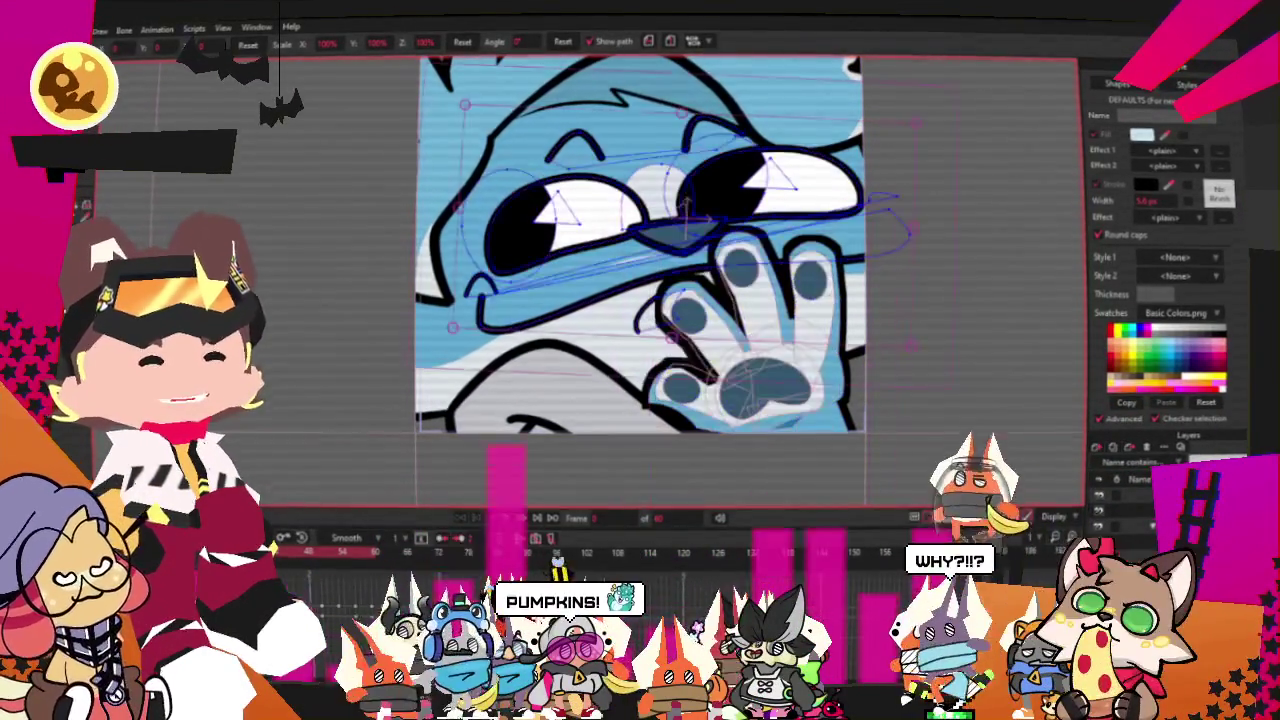
scroll(812, 263, "up", 4)
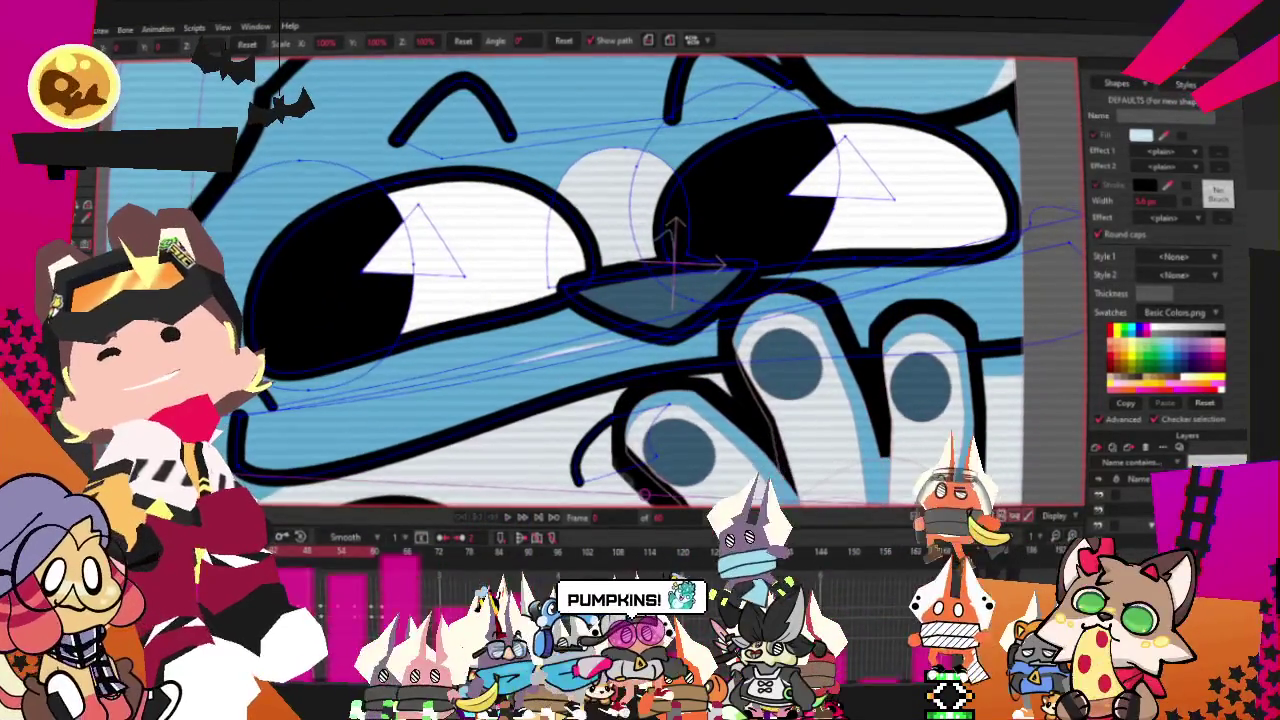
Step: Box-select all the points around both eyes in point-editing mode
key("m")
left_click_drag(422, 250, 678, 378)
key("a")
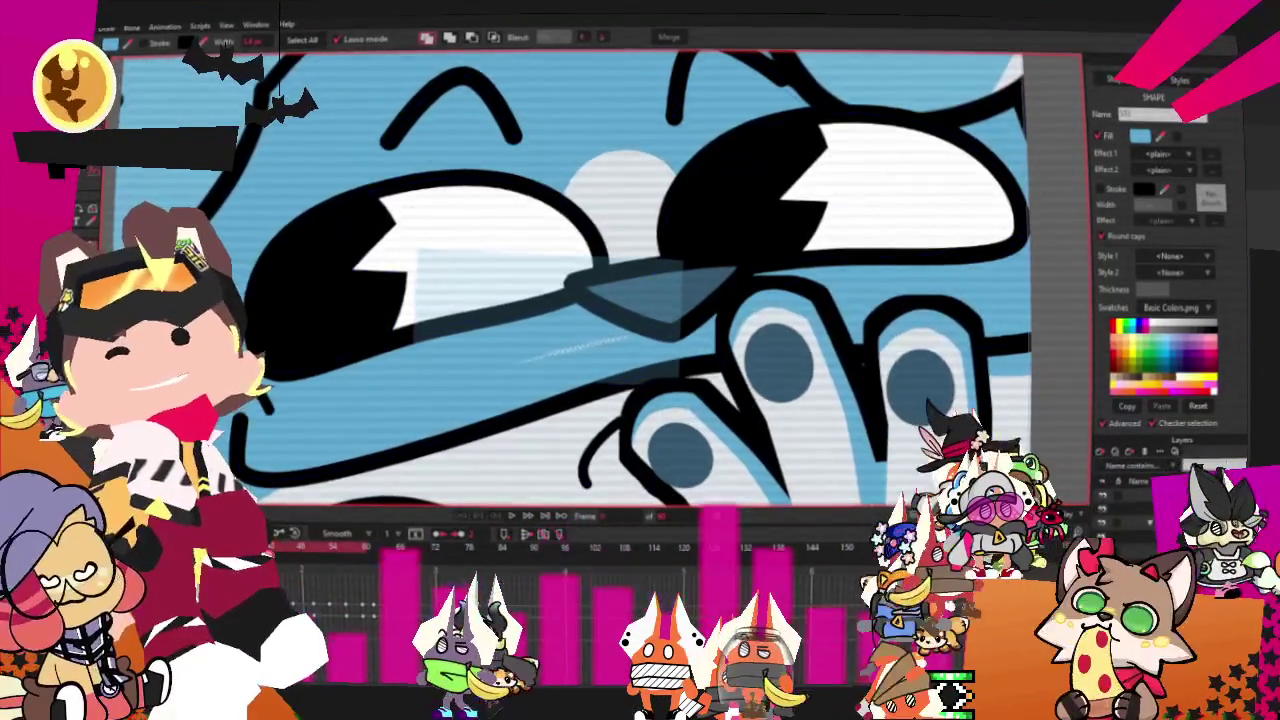
key("t")
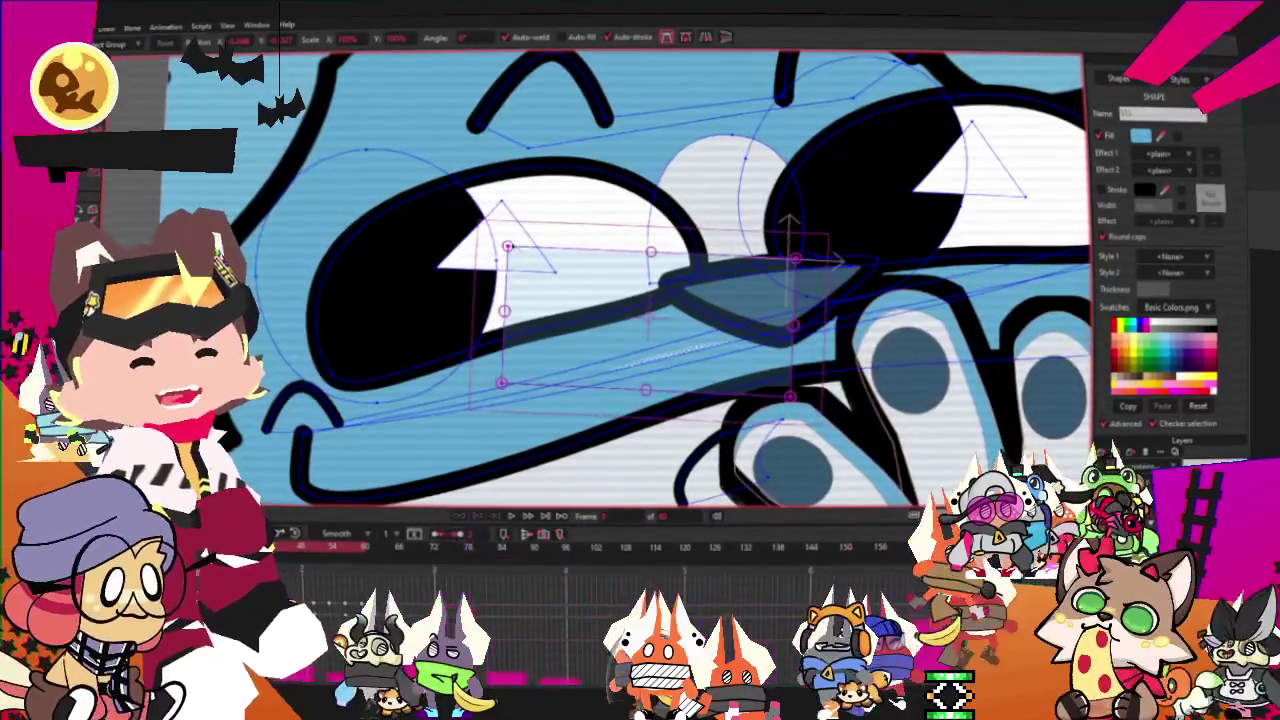
Step: Clear the point selection and fit the whole drawing in view
key("ctrl+d")
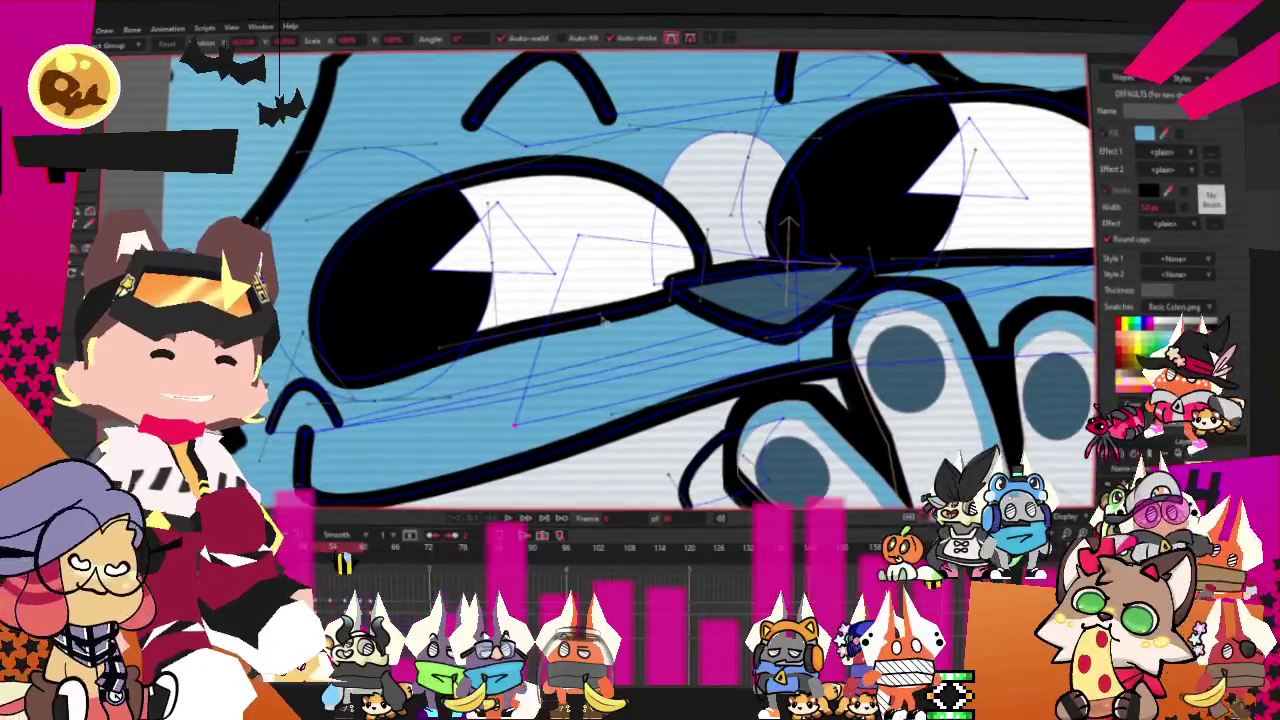
key("ctrl+r")
scroll(714, 337, "up", 2)
scroll(705, 355, "up", 1)
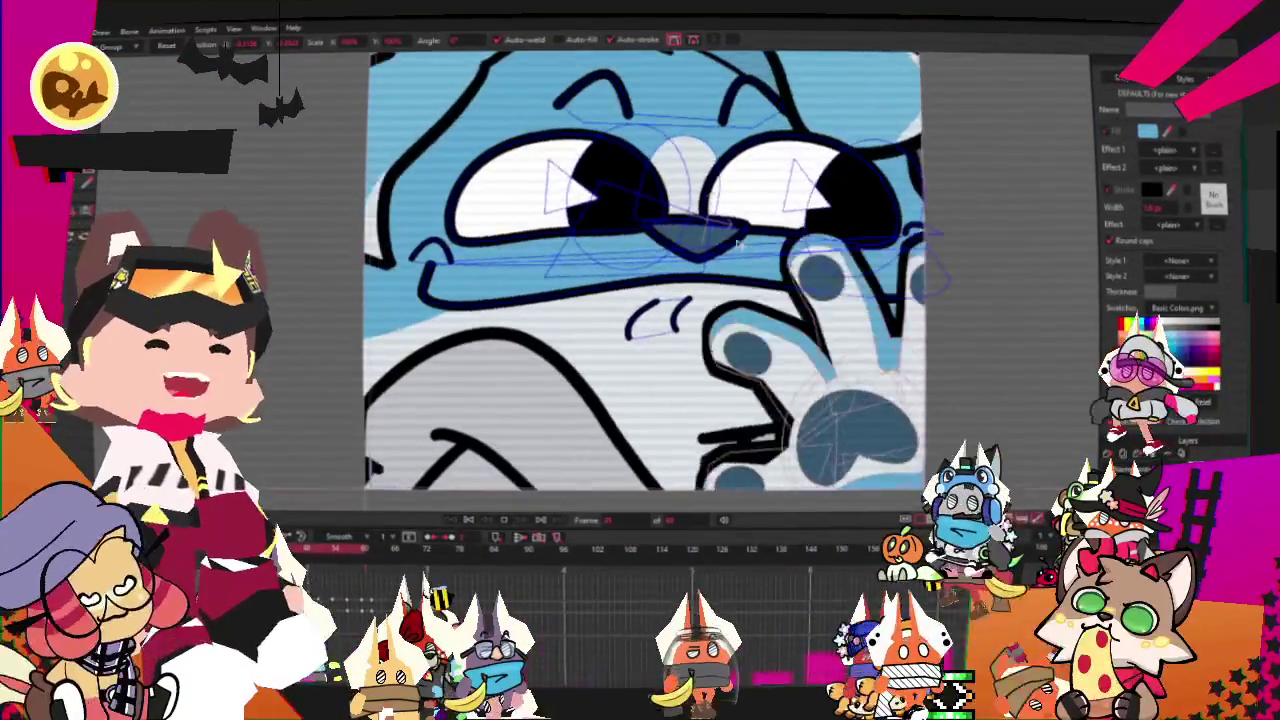
scroll(740, 242, "down", 3)
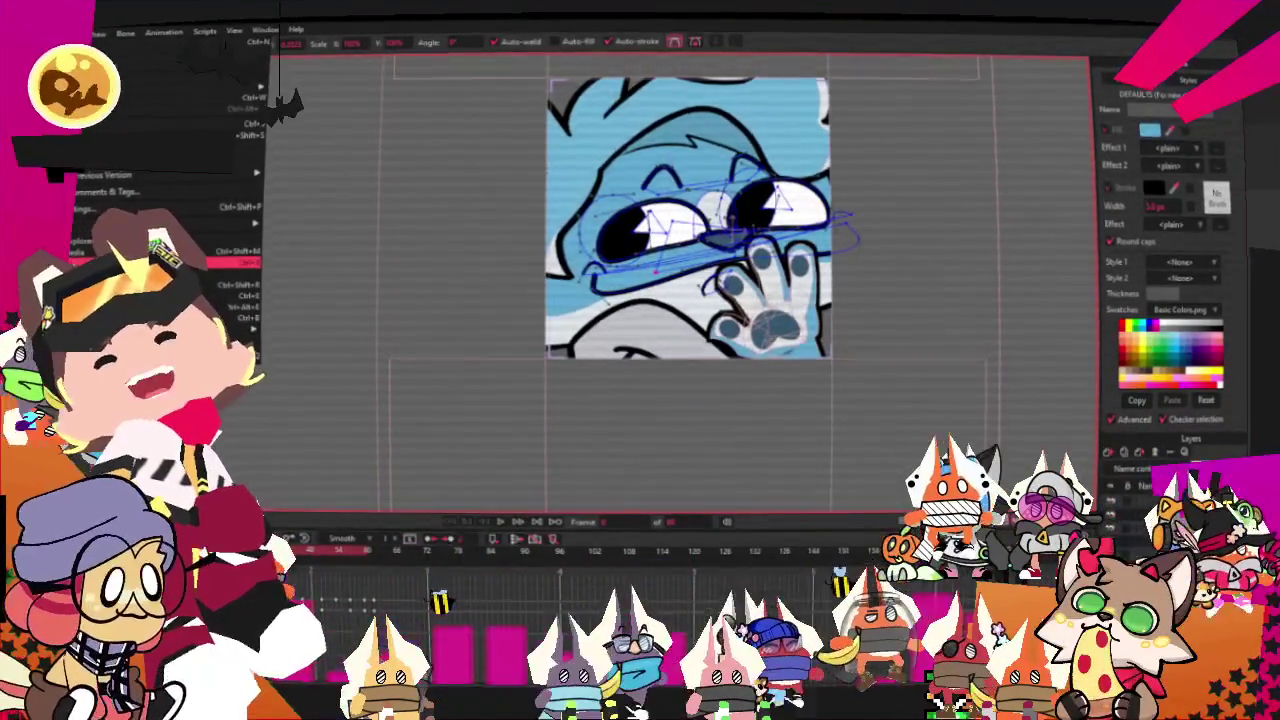
Step: Render a preview of the blue emote, dismiss it, and switch to moving whole layers
key("ctrl+r")
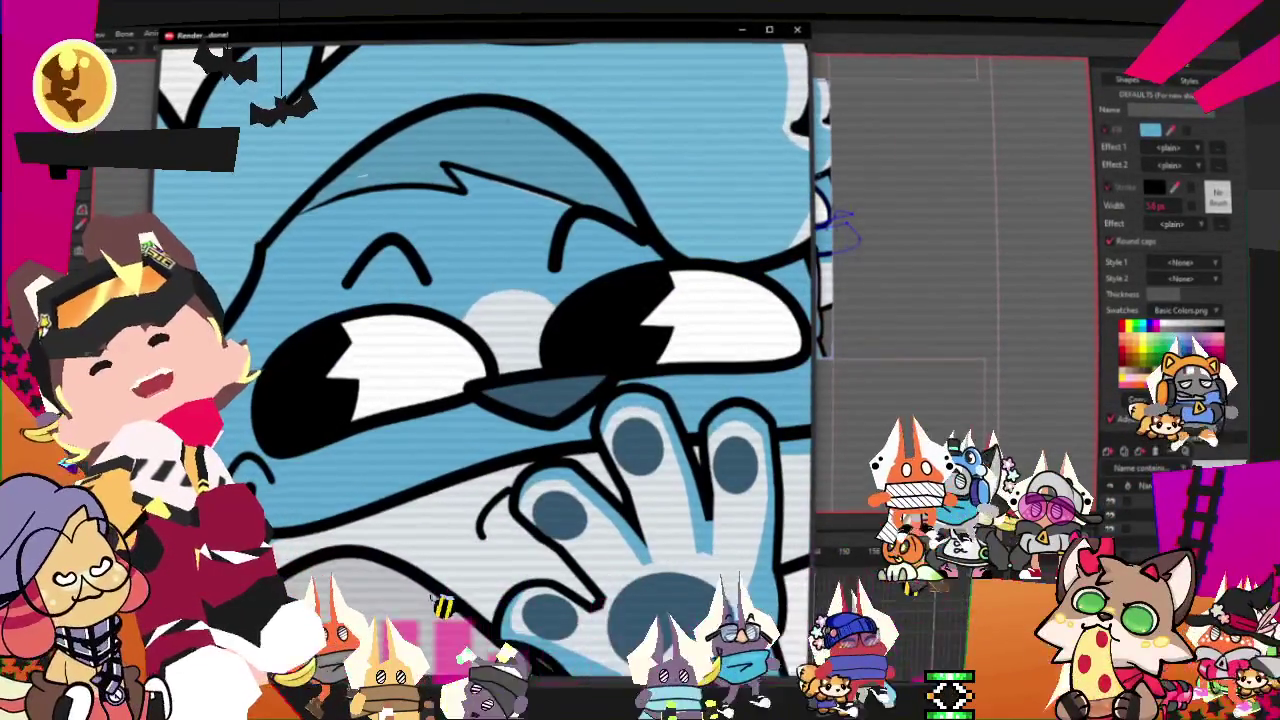
key("Escape")
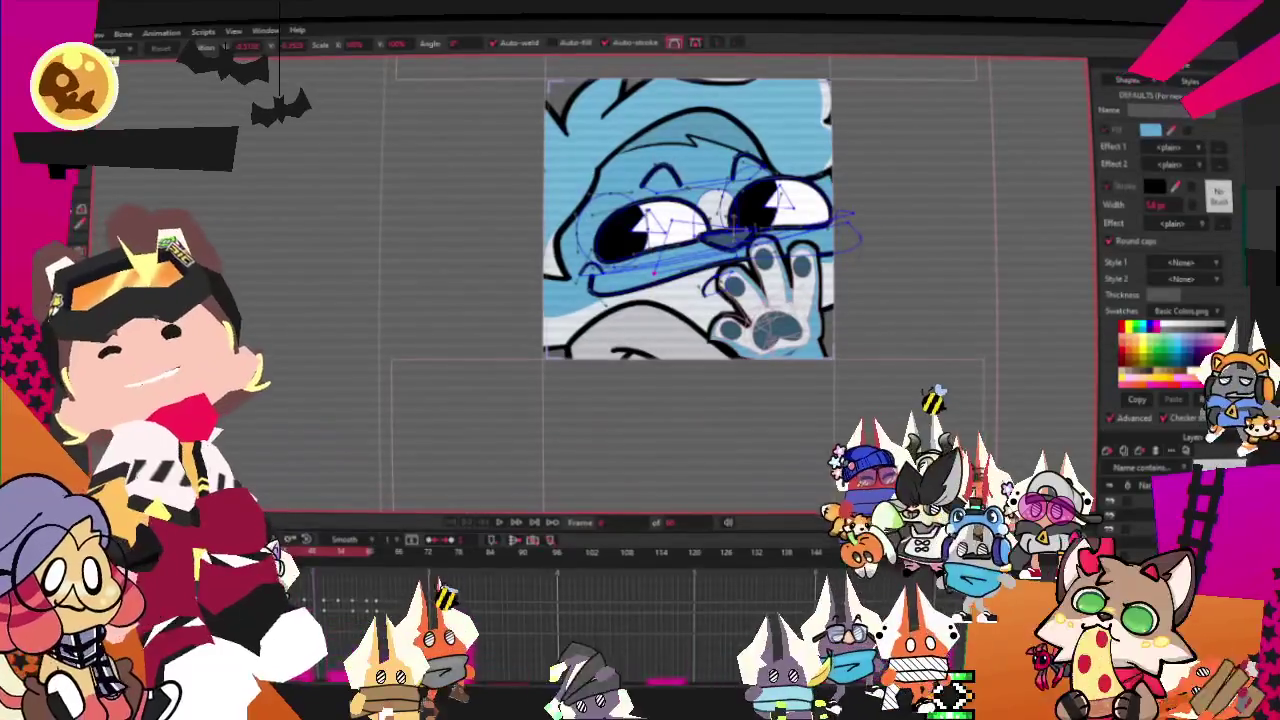
key("Escape")
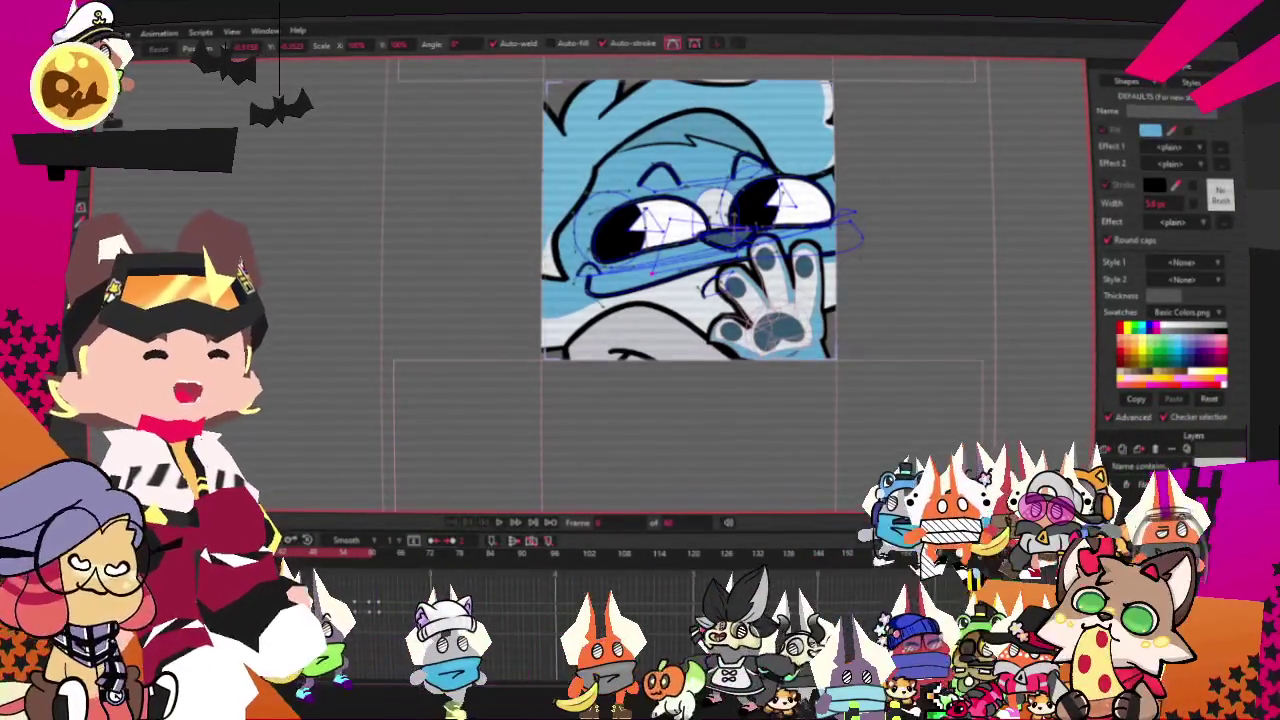
key("m")
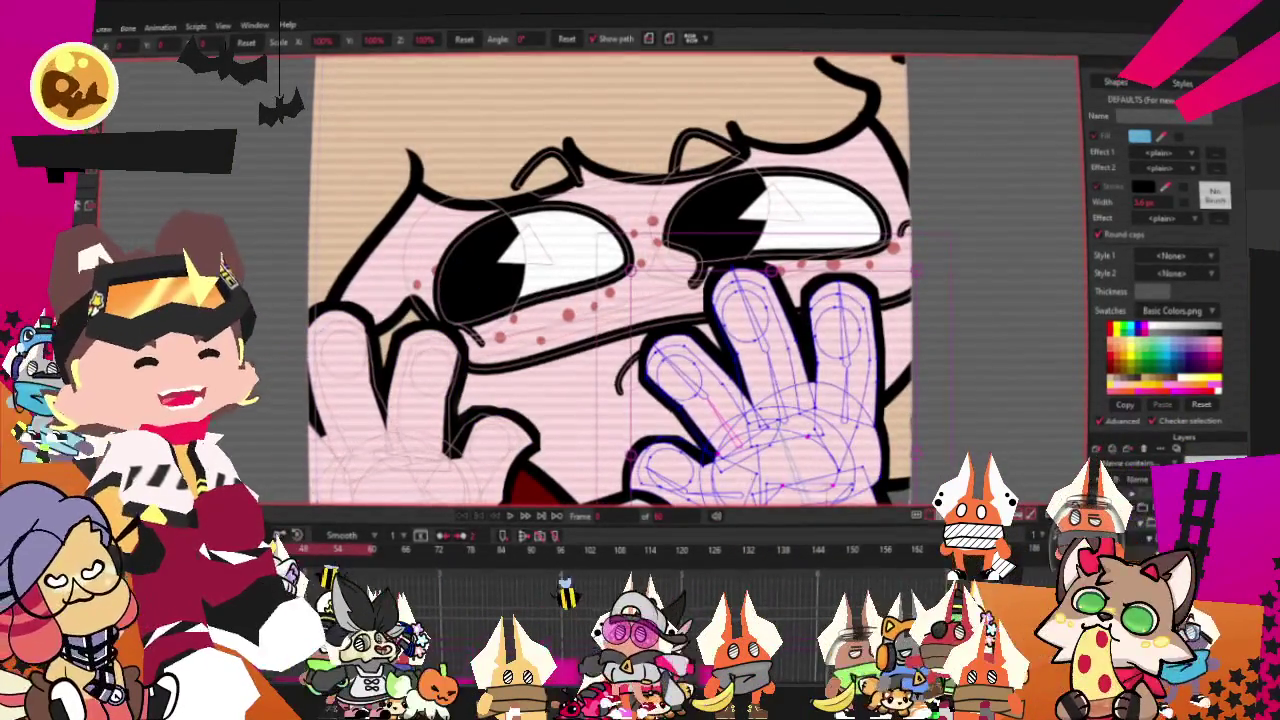
Step: Select the eye layer and pick both the left and right pupil shapes
left_click(545, 440)
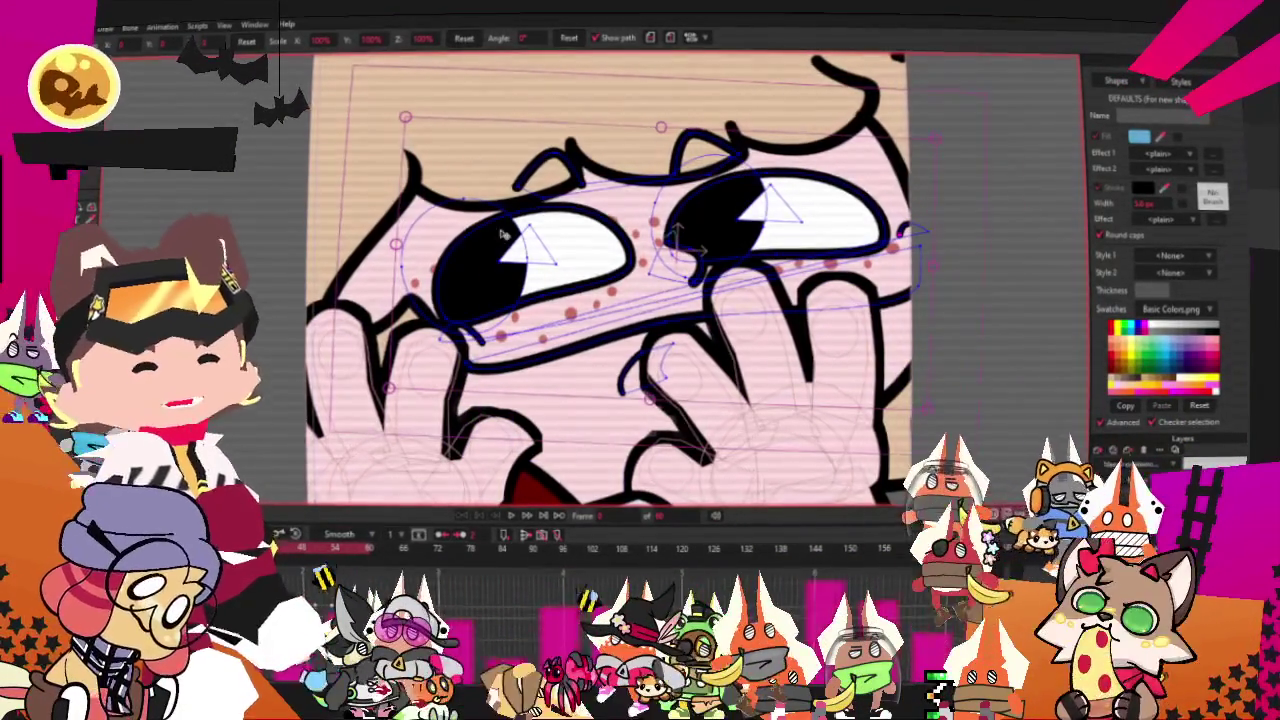
key("q")
left_click(480, 270)
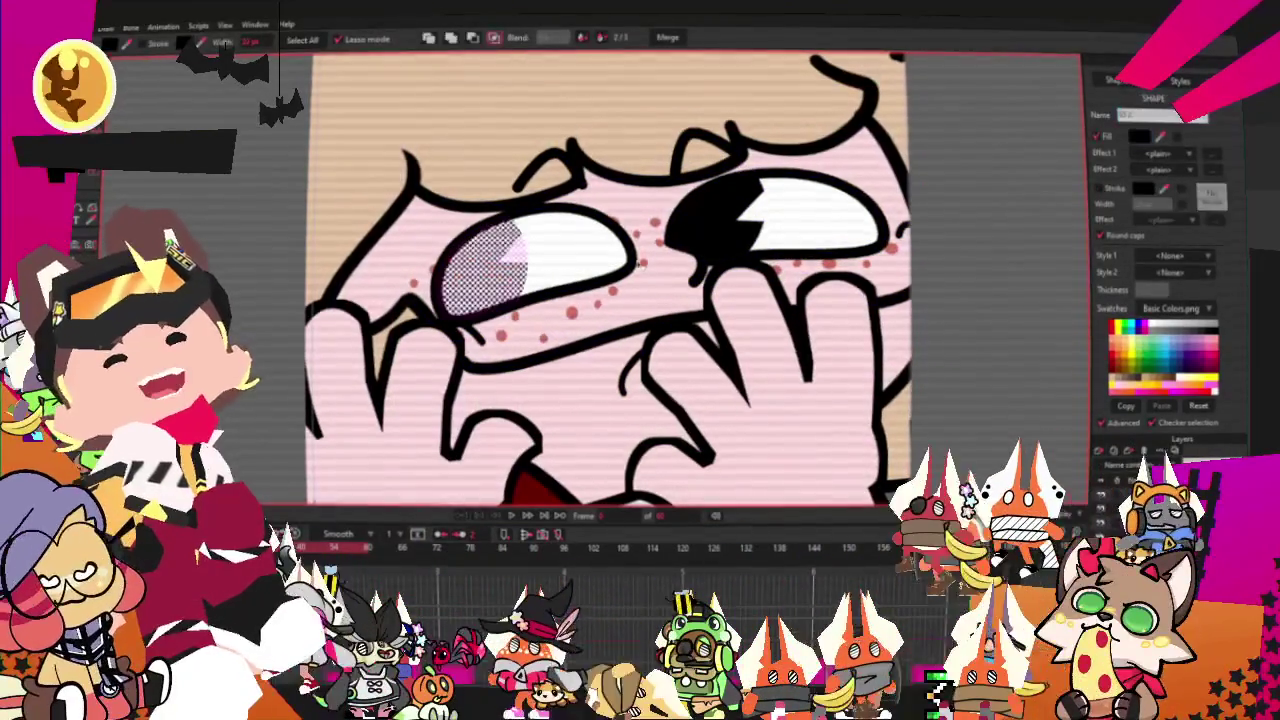
left_click(703, 230, "shift")
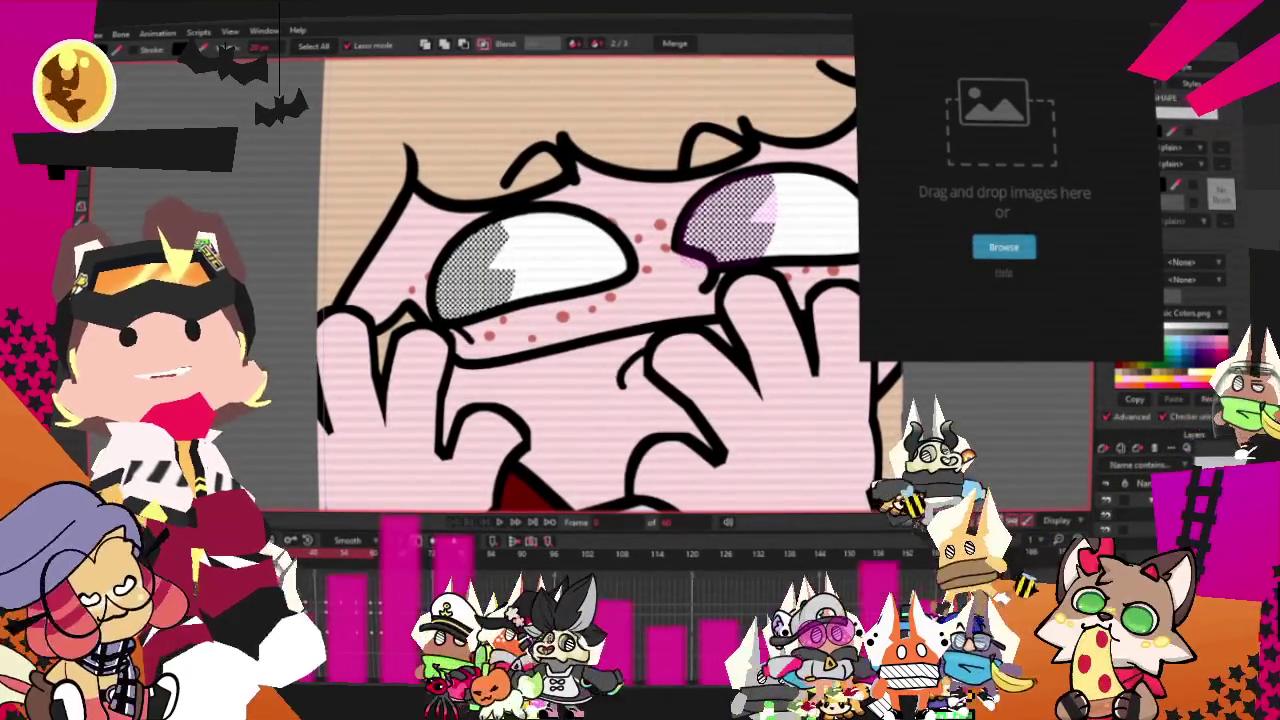
Step: Drop the gold-and-brown eye reference image onto the PureRef board and zoom into it
left_click_drag(1279, 145, 955, 145)
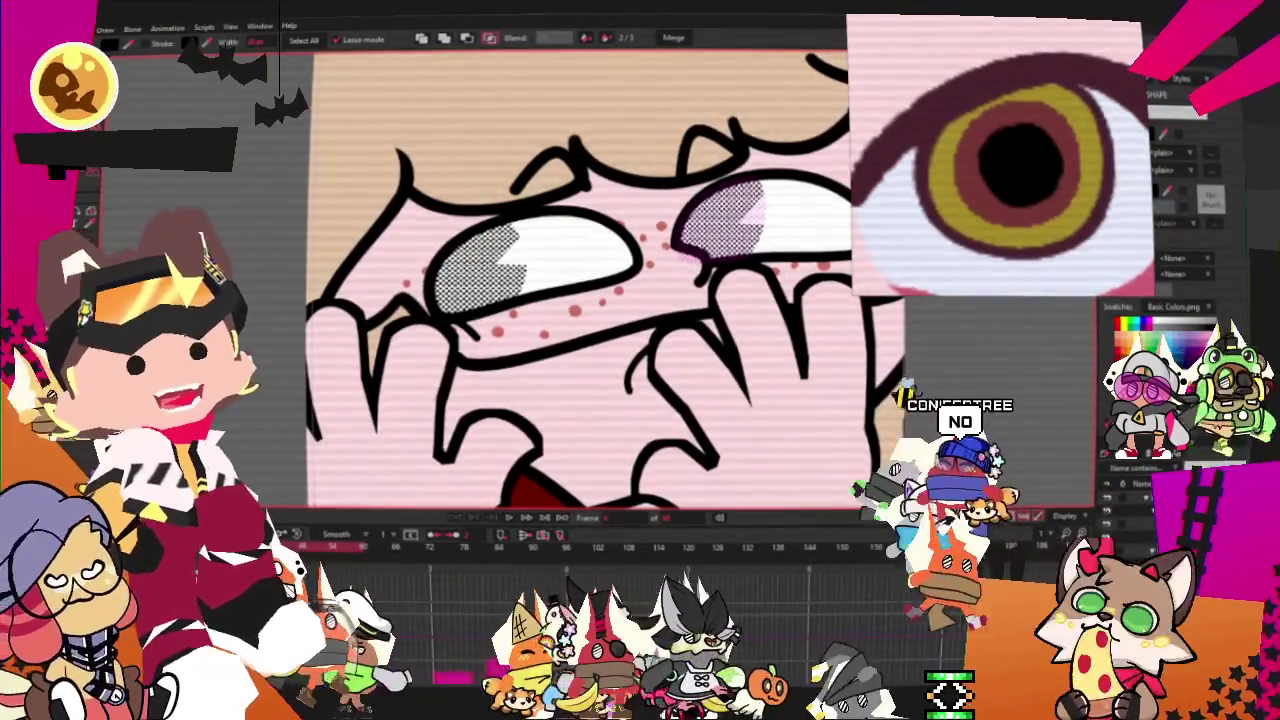
scroll(1020, 182, "up", 2)
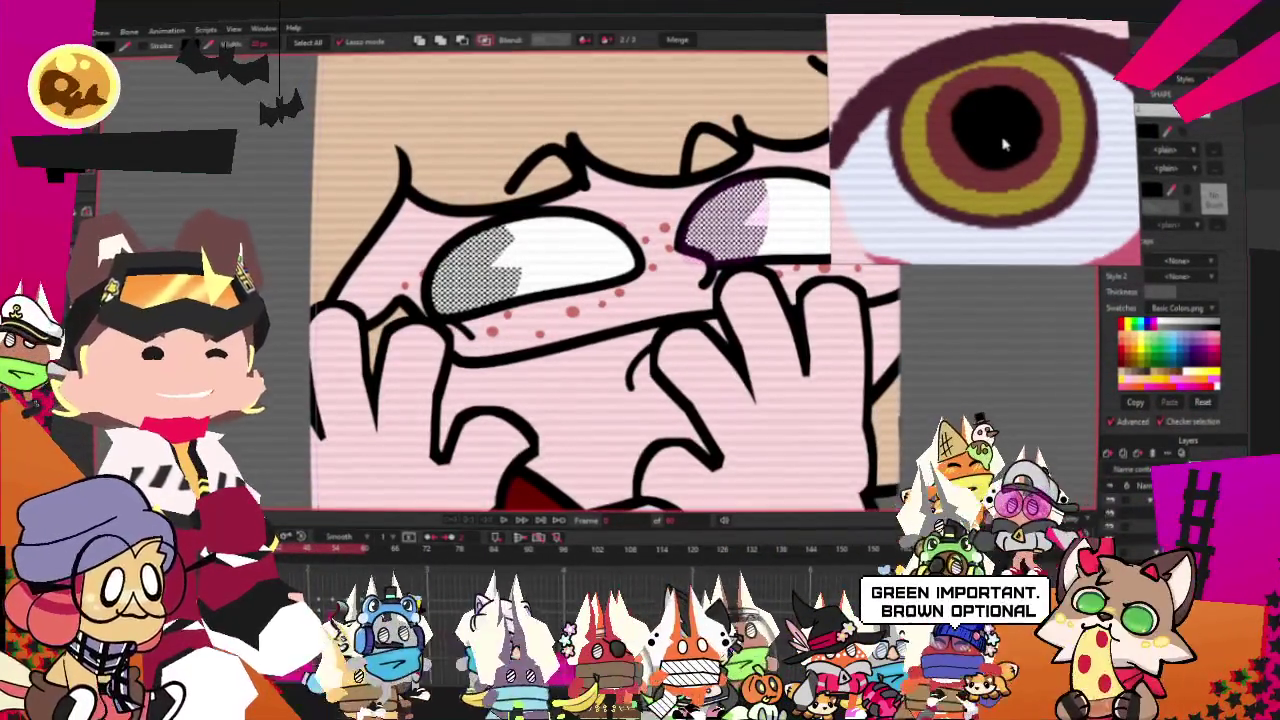
left_click(1170, 150)
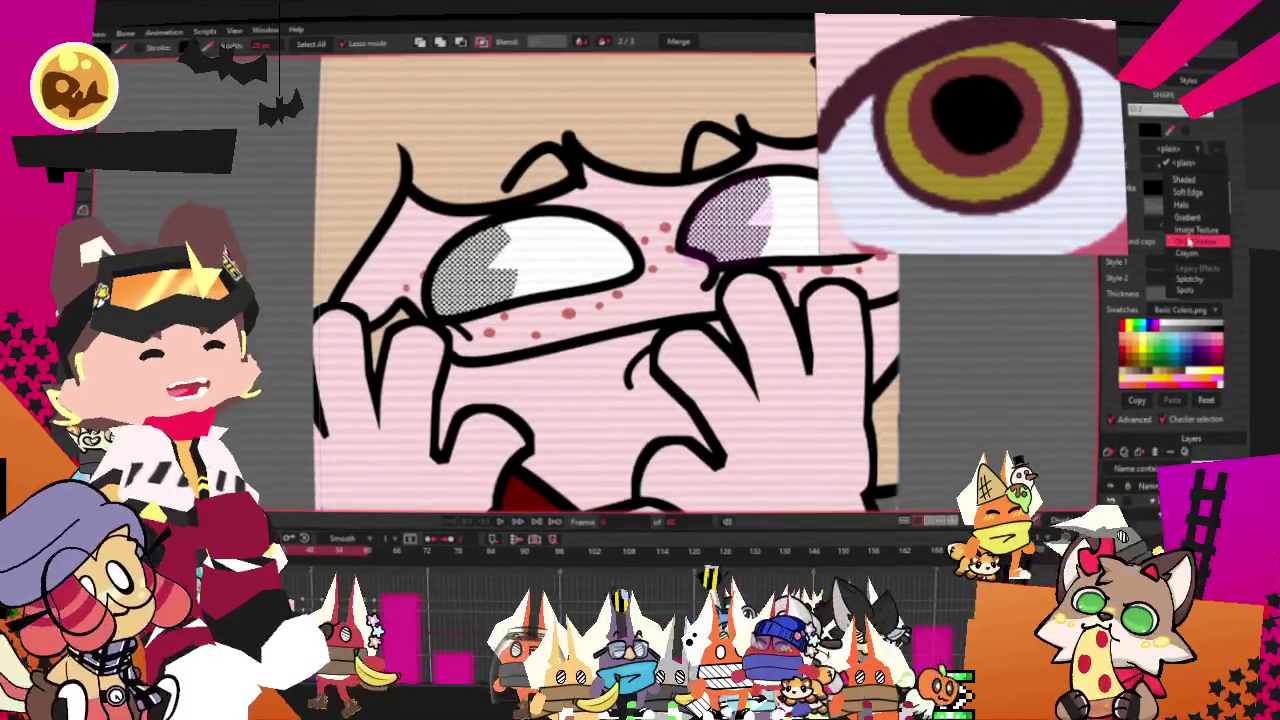
Step: Give the pupils a gradient fill whose end stop is the gold sampled from the reference eye
left_click(1195, 217)
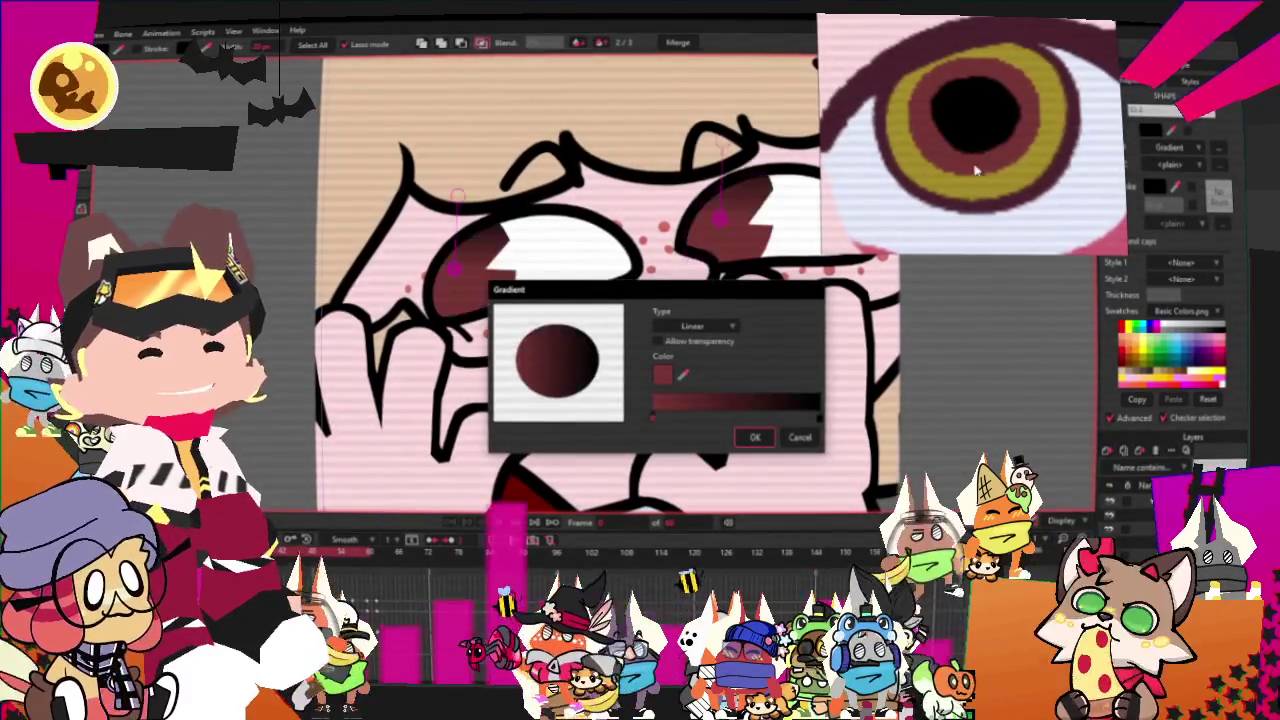
left_click(822, 418)
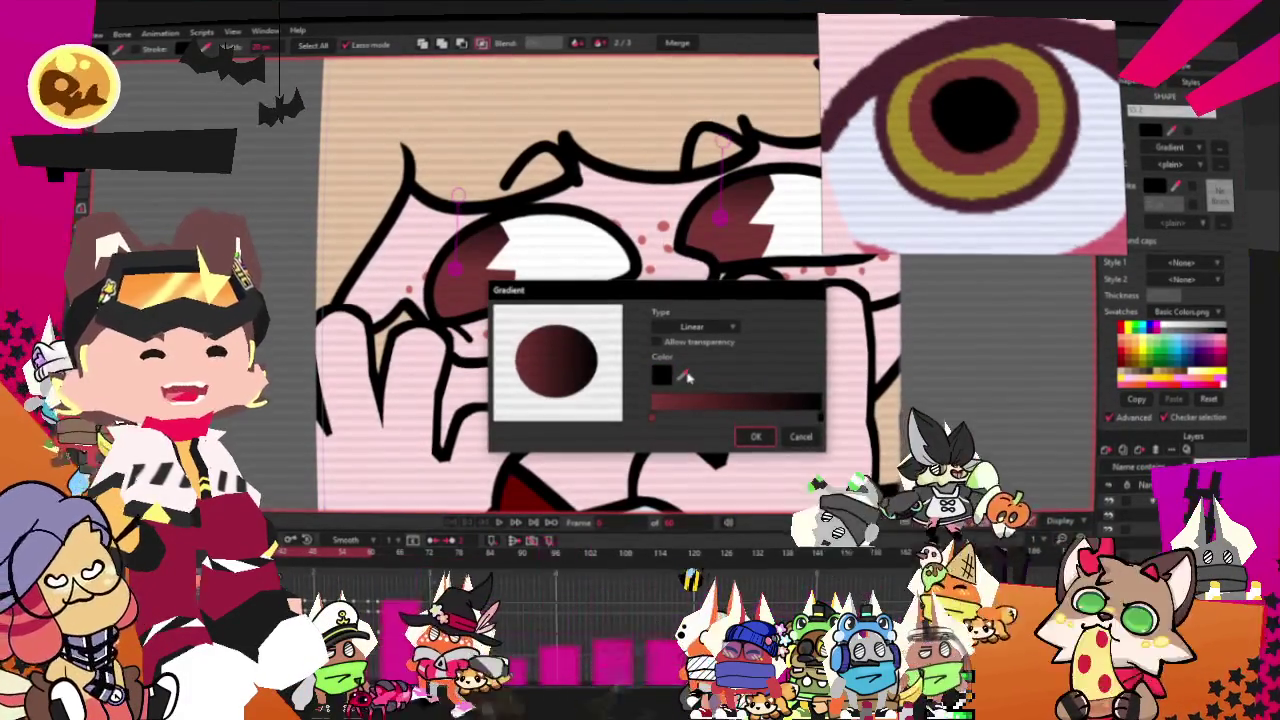
left_click(972, 178)
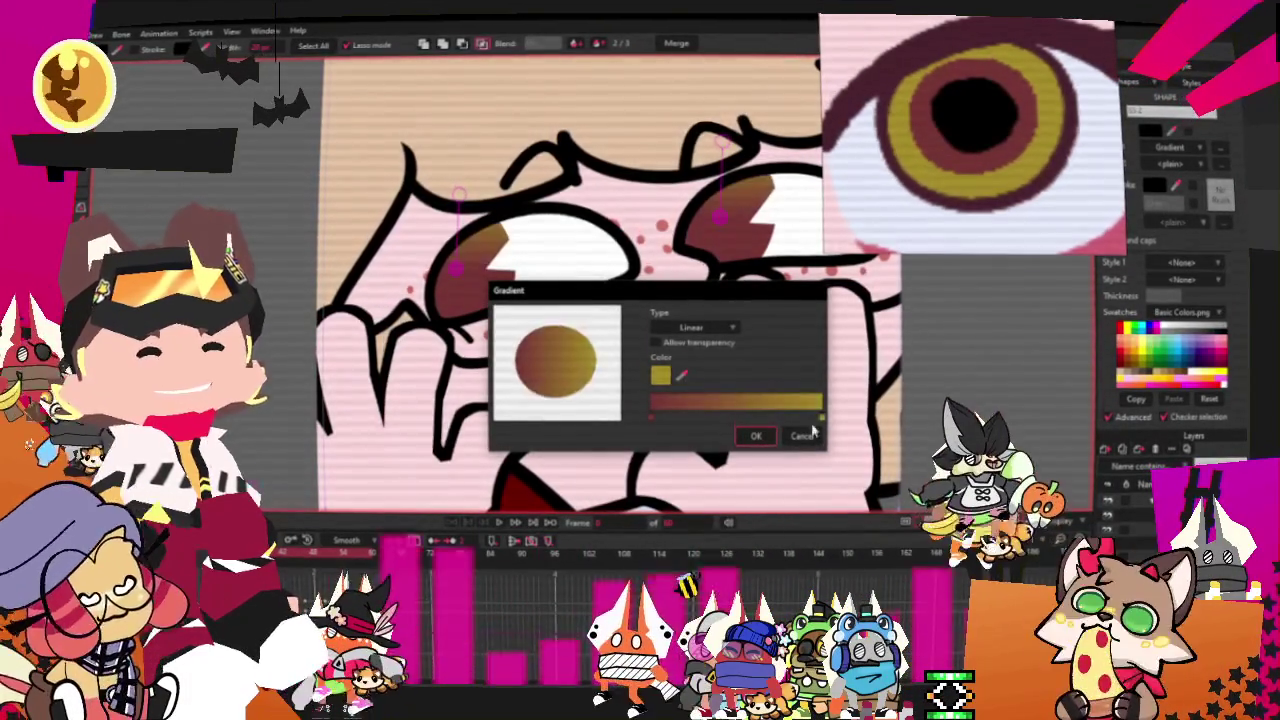
left_click(930, 368)
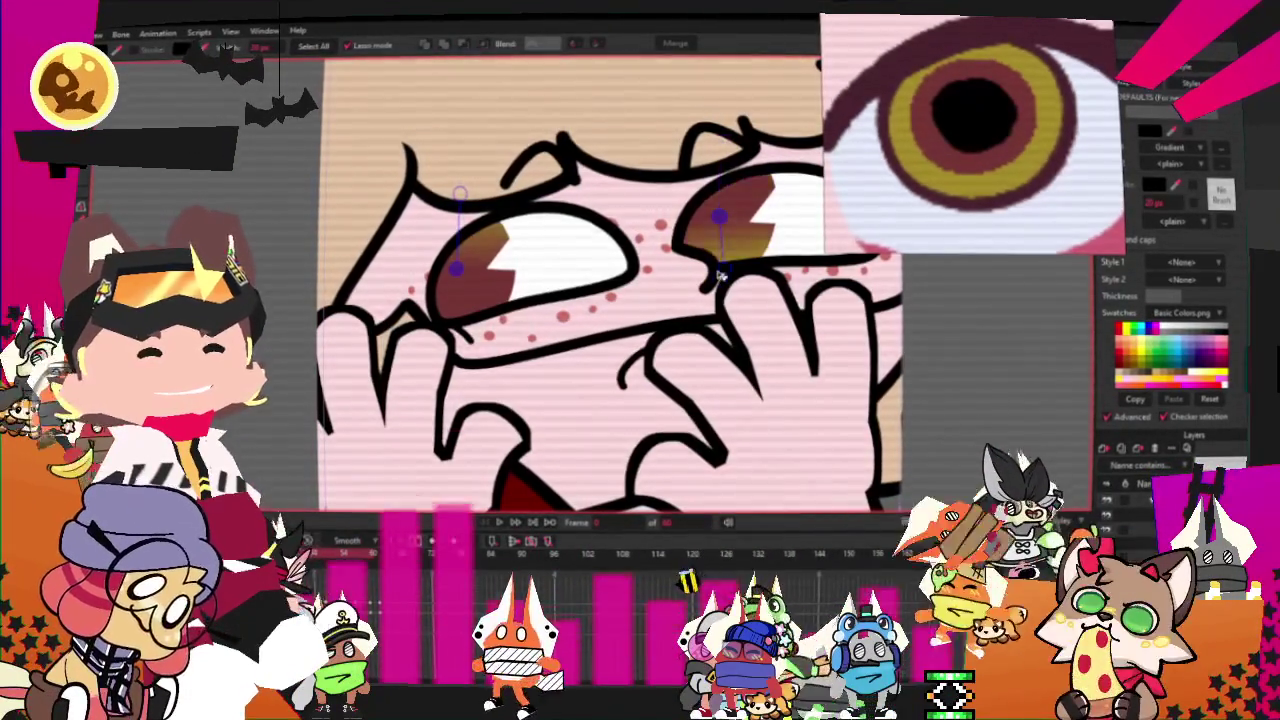
left_click(728, 205)
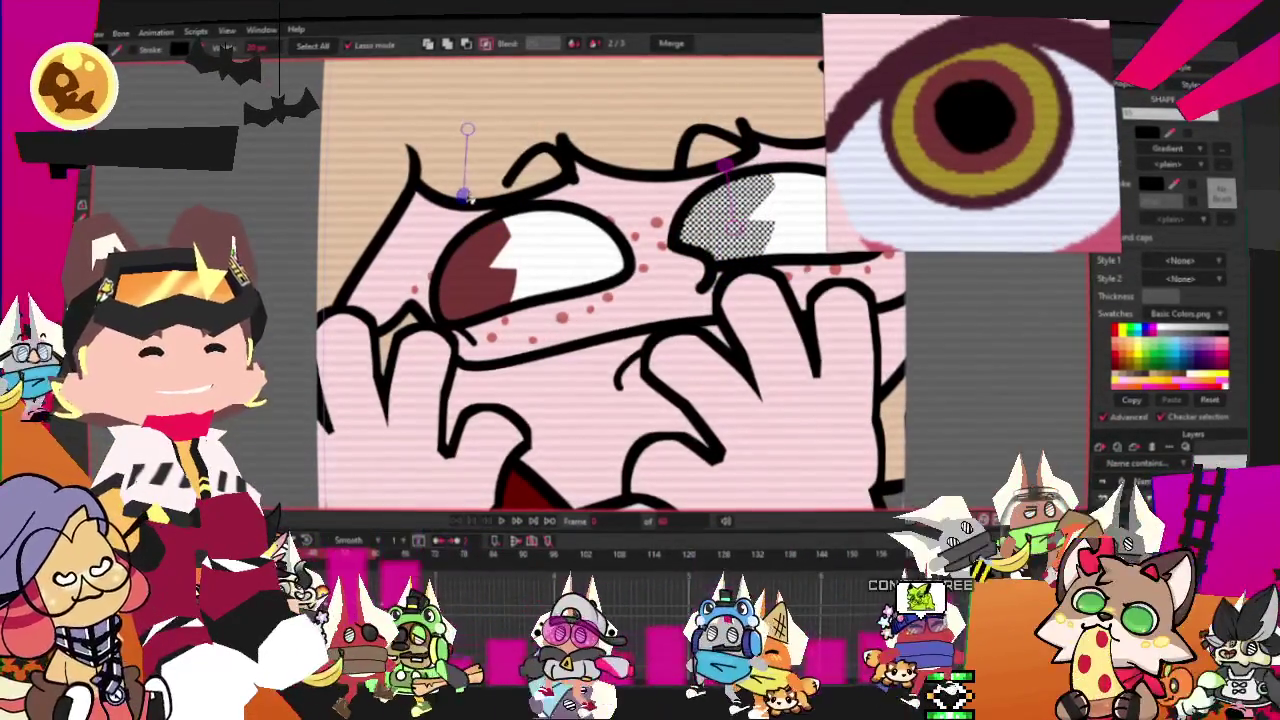
left_click_drag(482, 150, 490, 287)
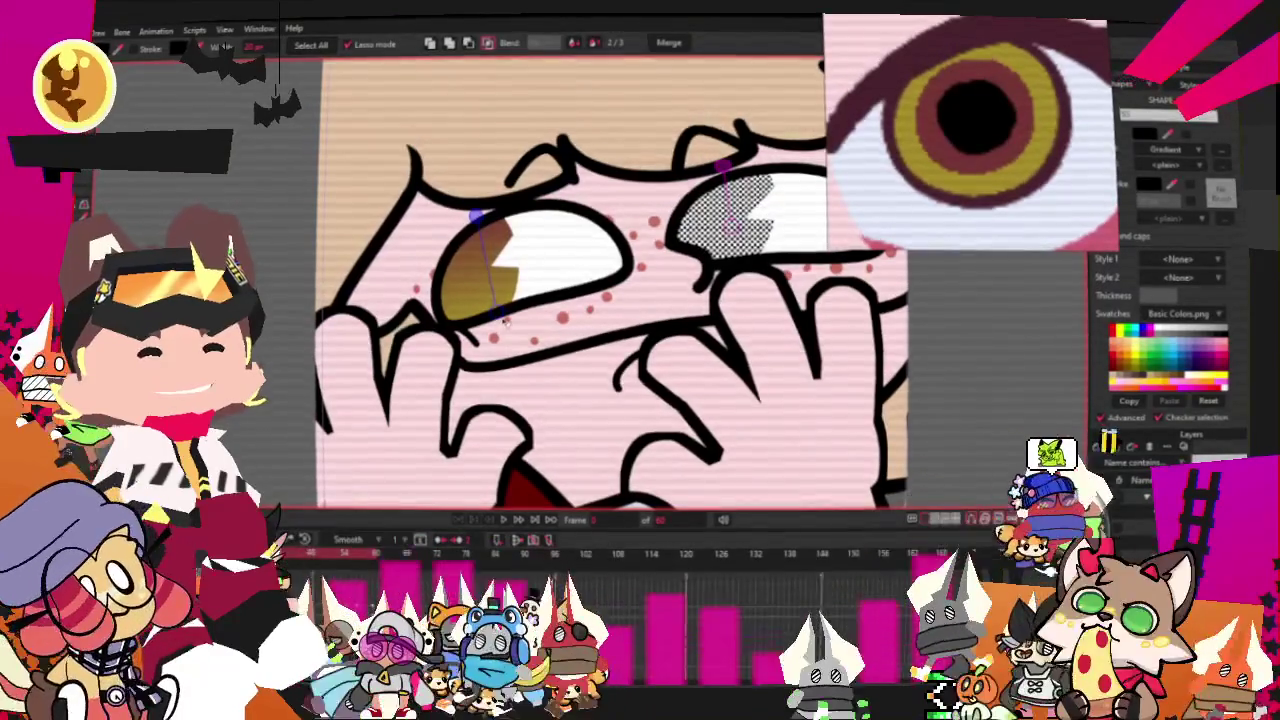
left_click(730, 226)
key("ctrl+d")
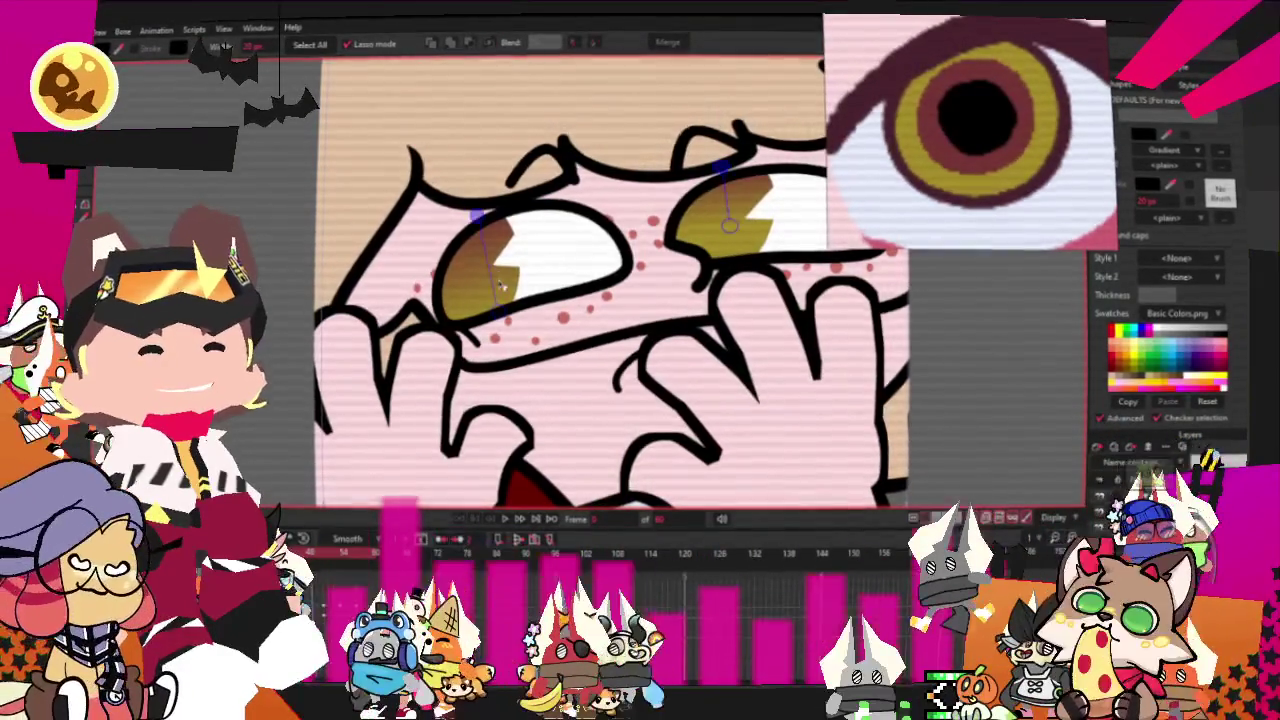
left_click_drag(500, 313, 483, 282)
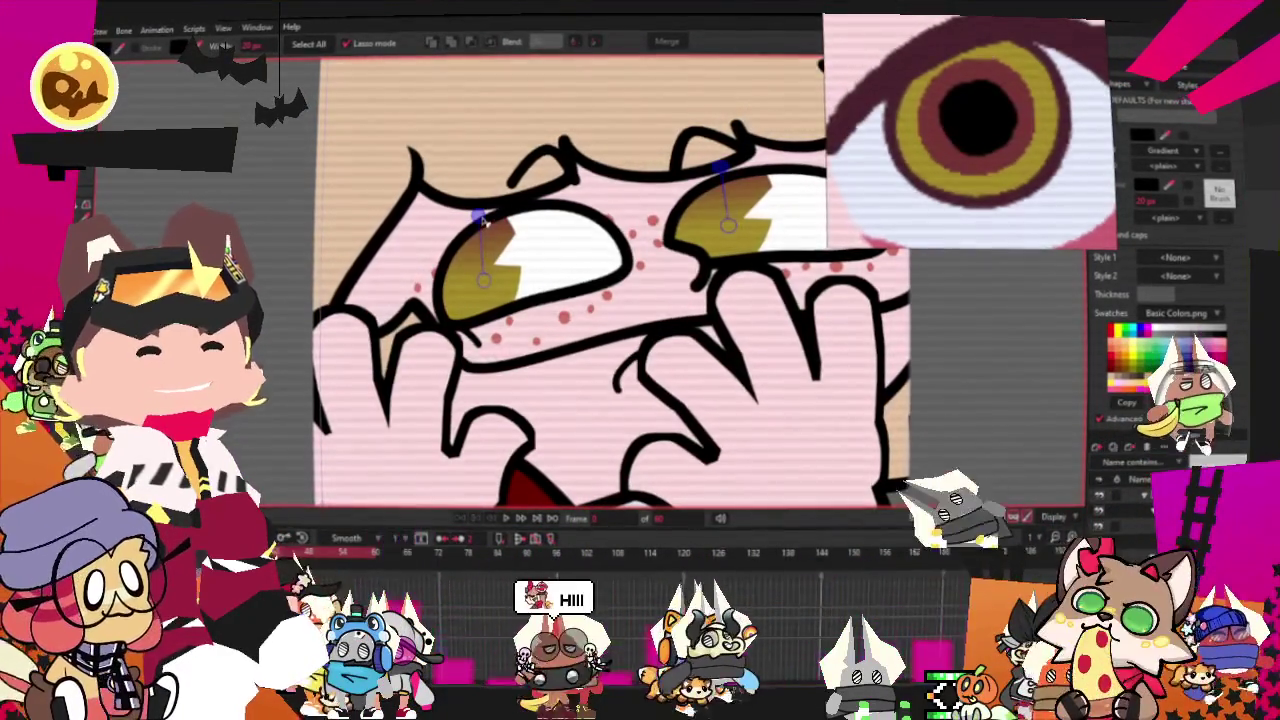
key("ctrl+d")
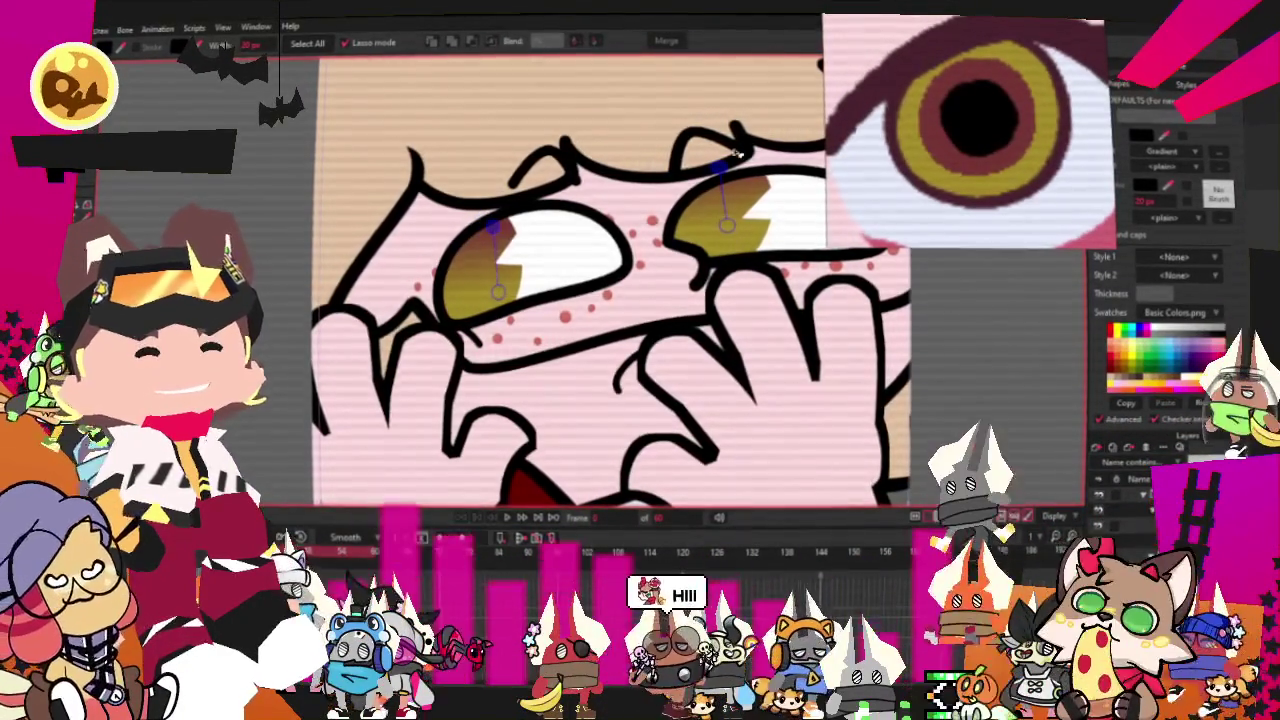
left_click(718, 178)
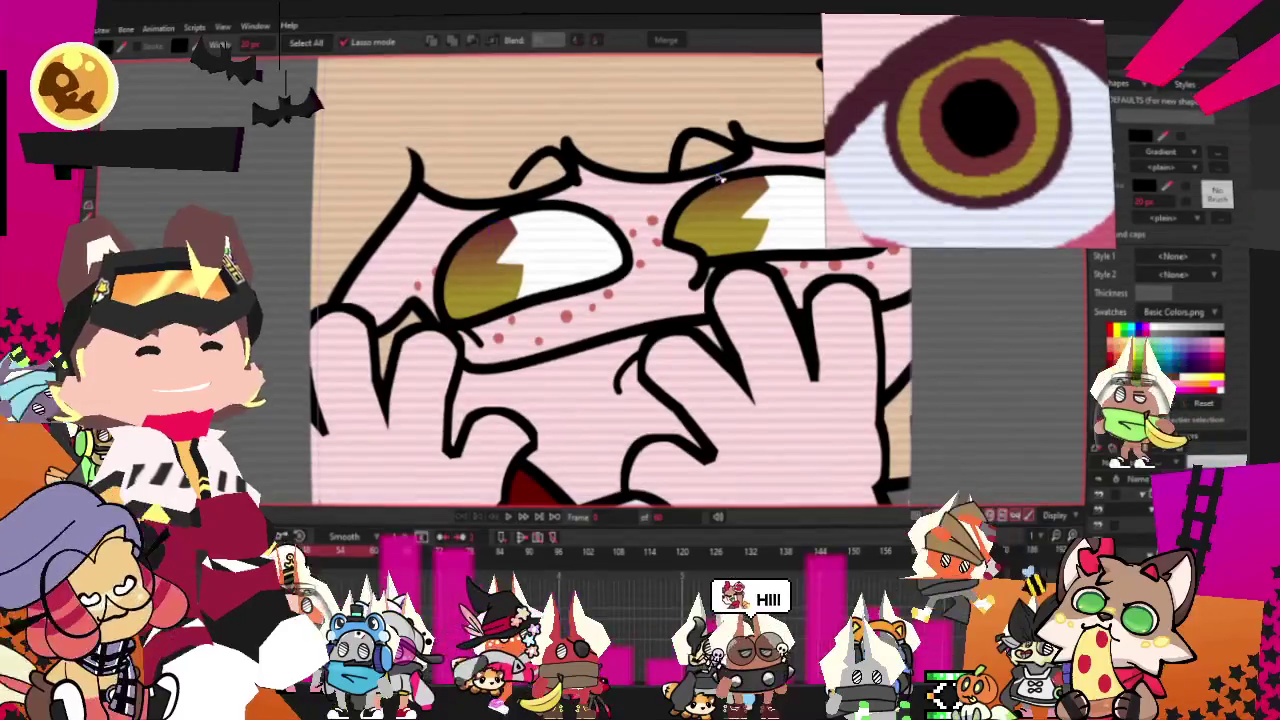
left_click(720, 180)
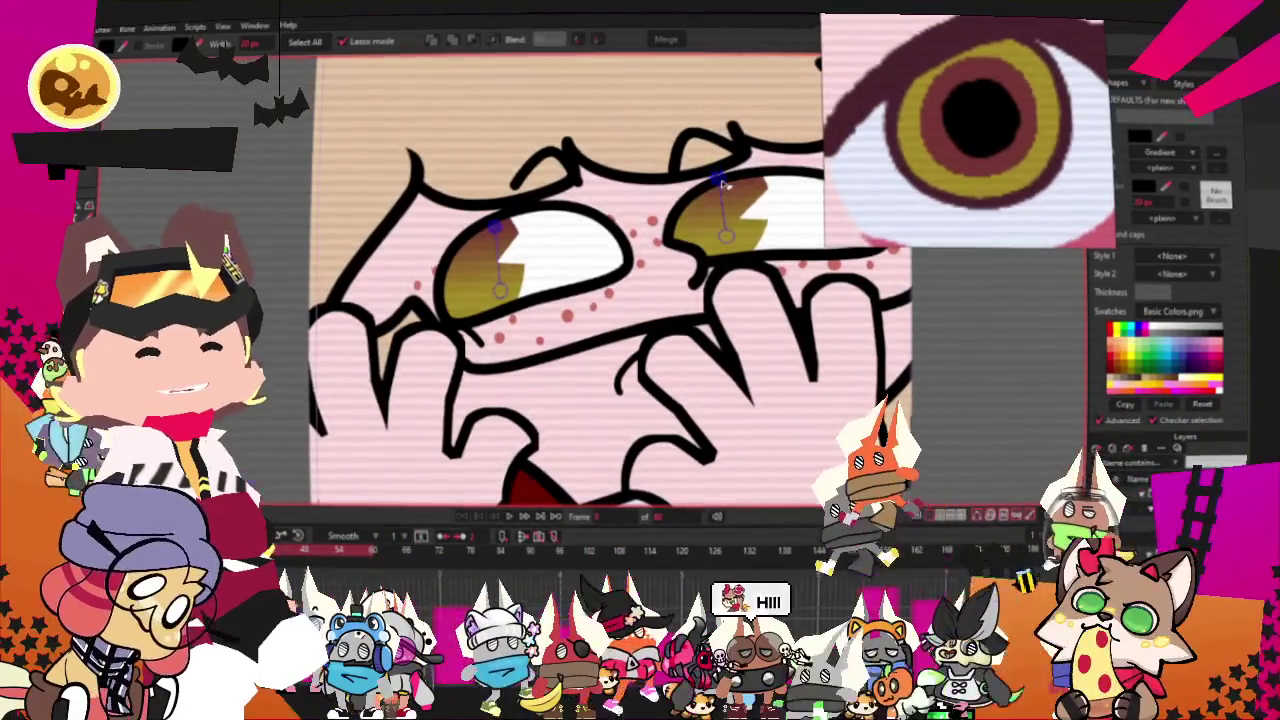
scroll(726, 186, "down", 5)
scroll(565, 210, "up", 4)
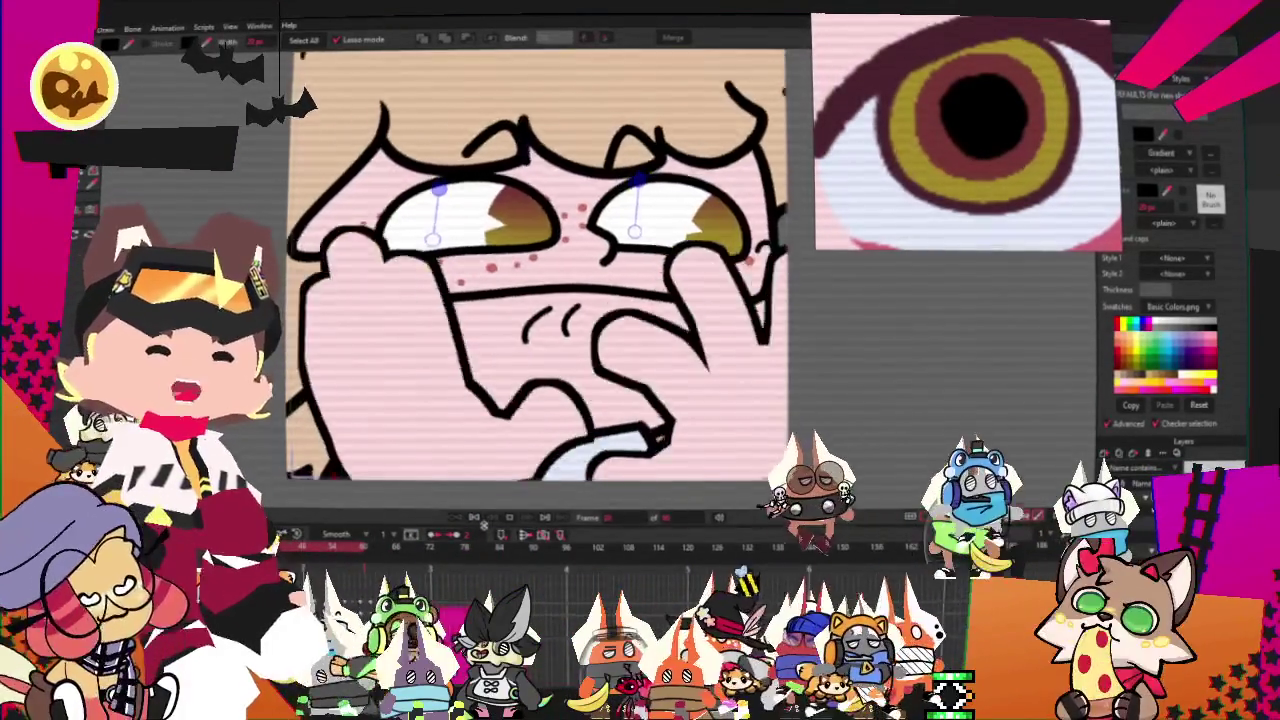
scroll(468, 356, "up", 2)
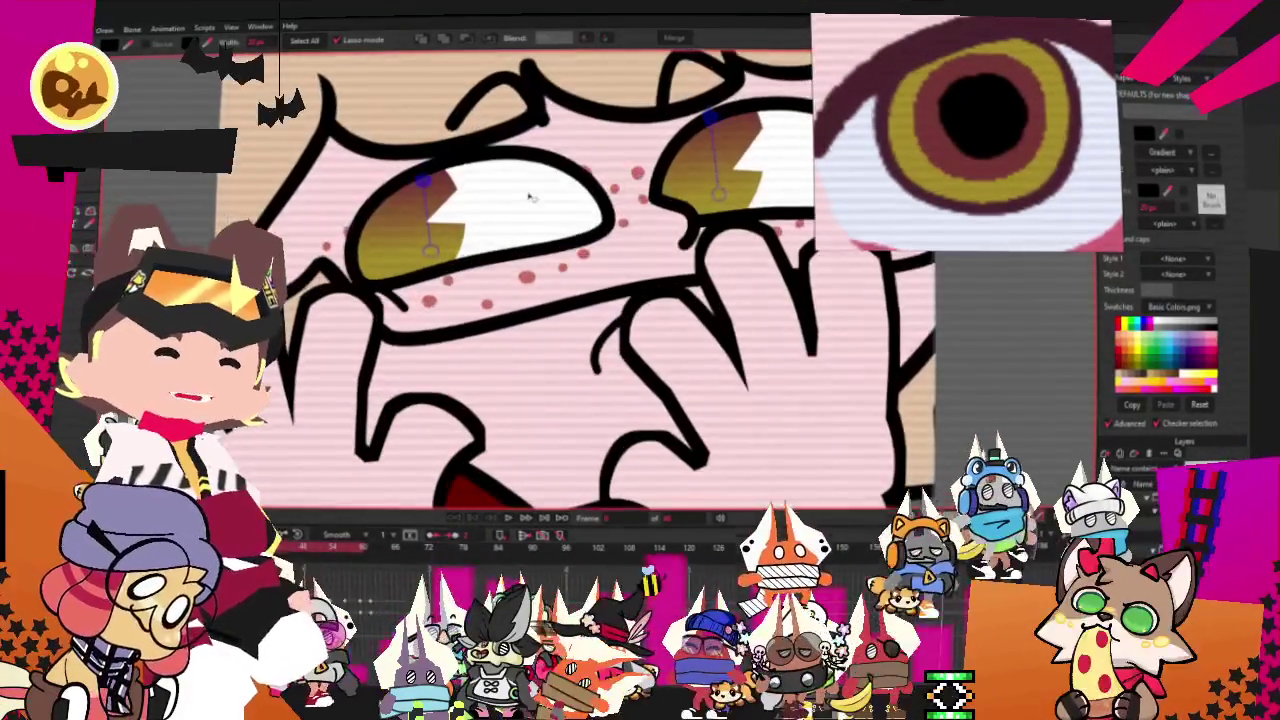
left_click(397, 222)
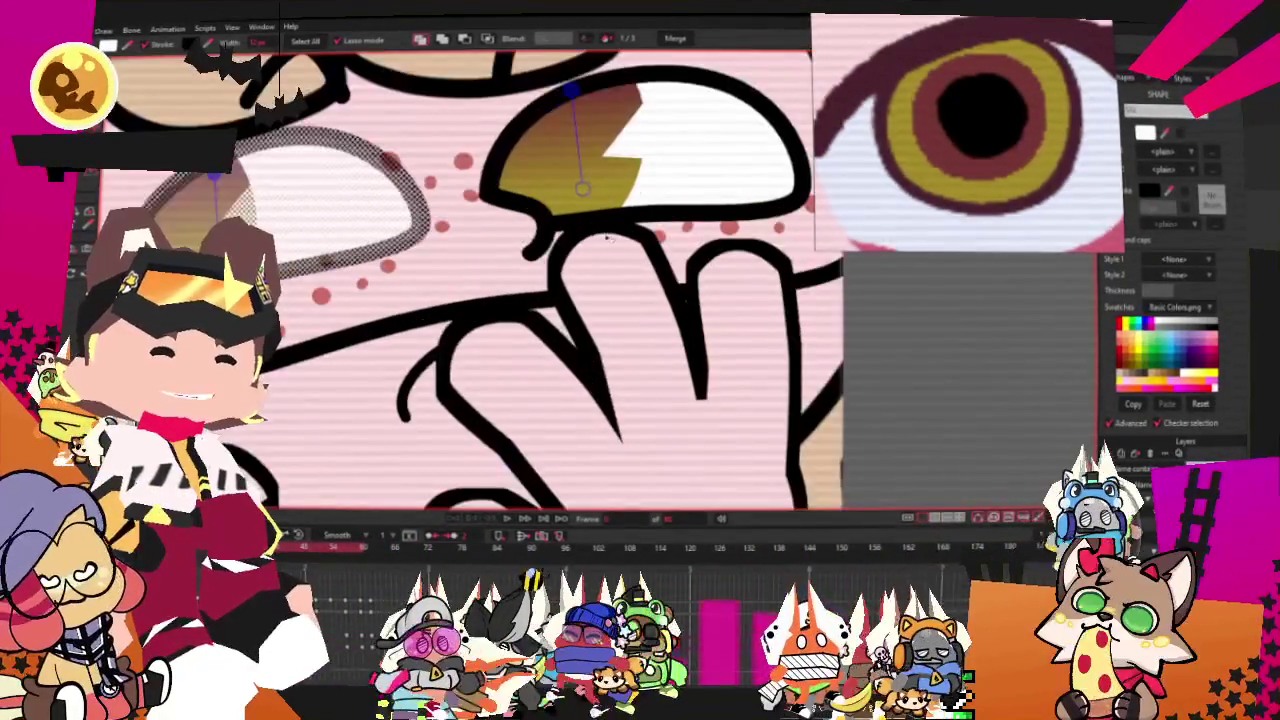
scroll(546, 286, "down", 3)
scroll(543, 289, "up", 3)
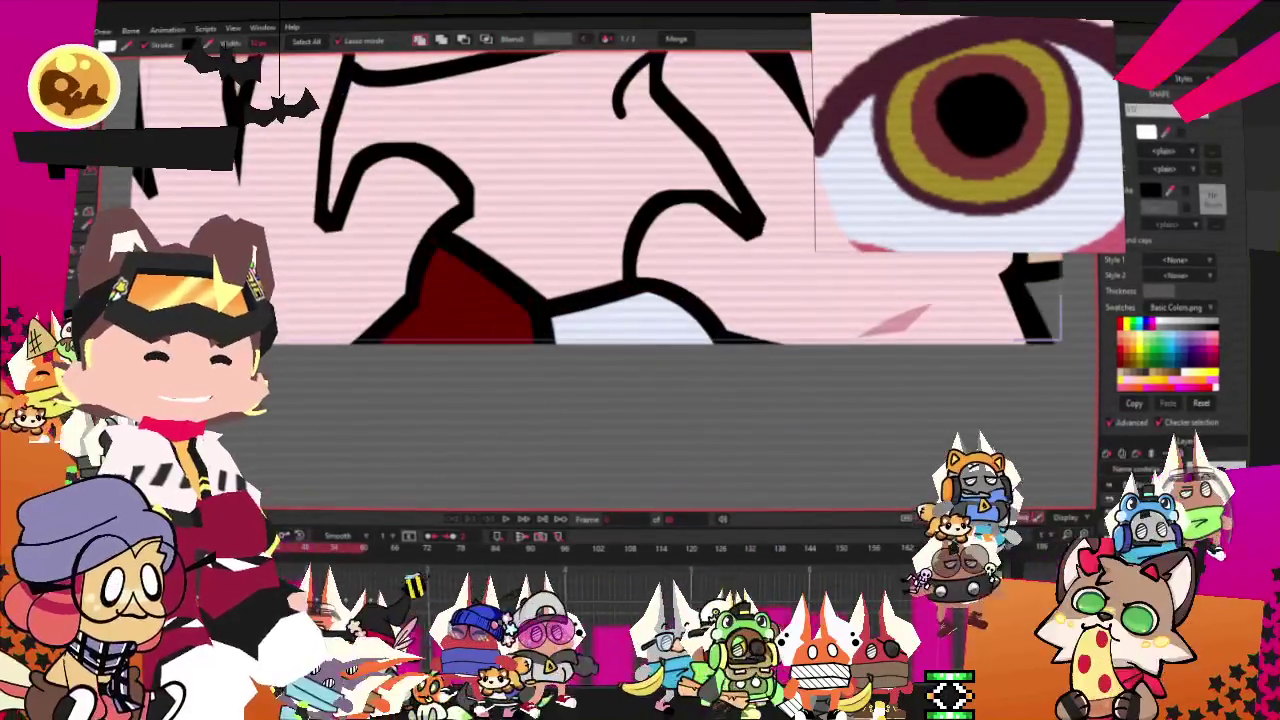
scroll(652, 313, "down", 3)
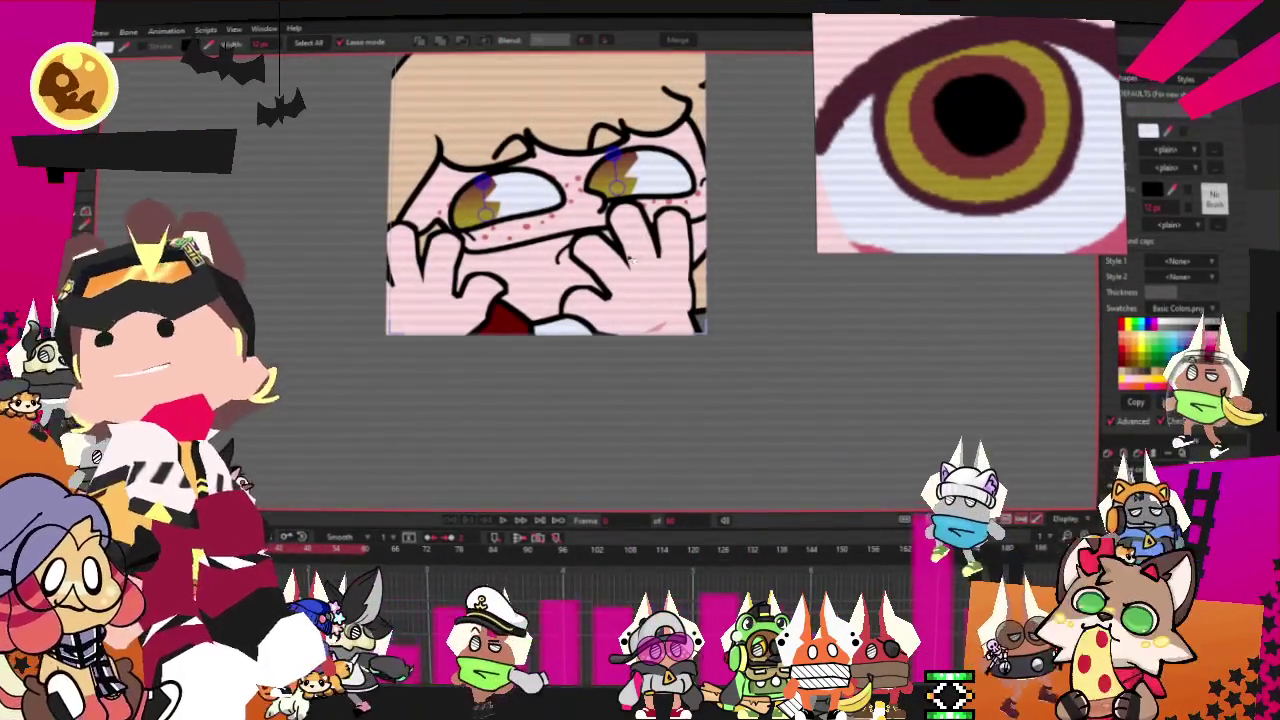
scroll(600, 158, "up", 2)
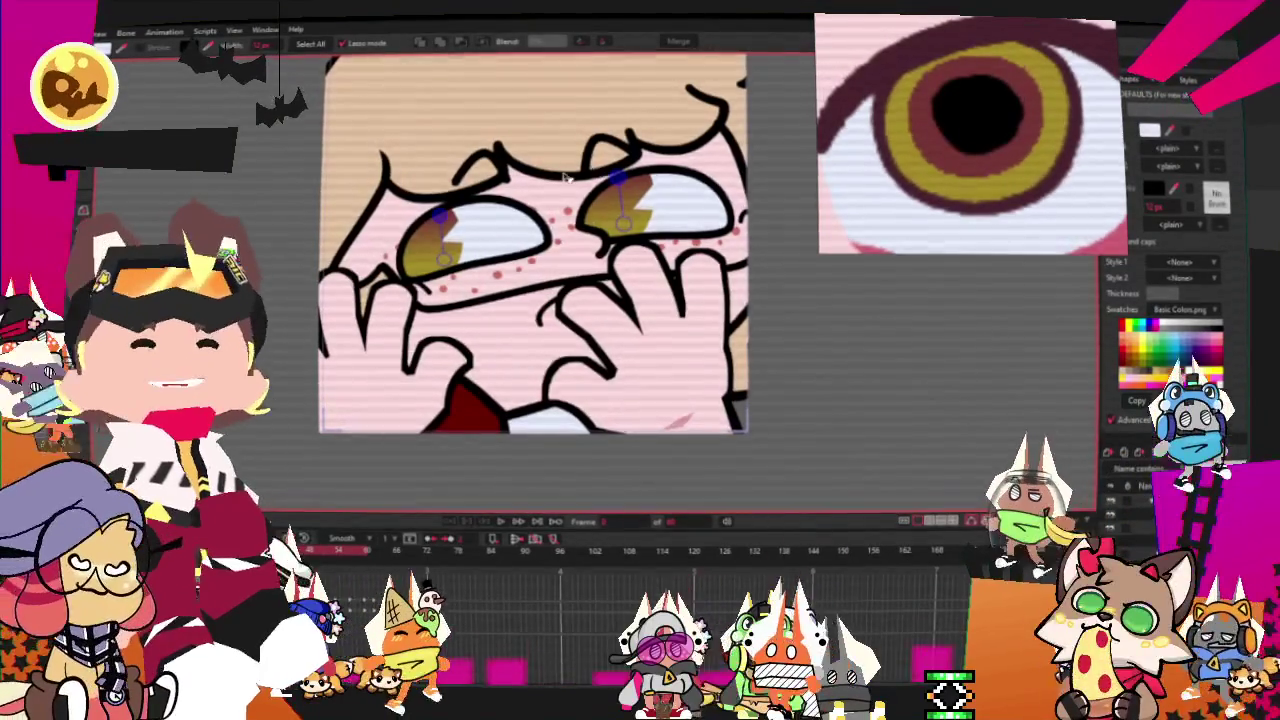
scroll(452, 463, "up", 3)
scroll(452, 463, "down", 2)
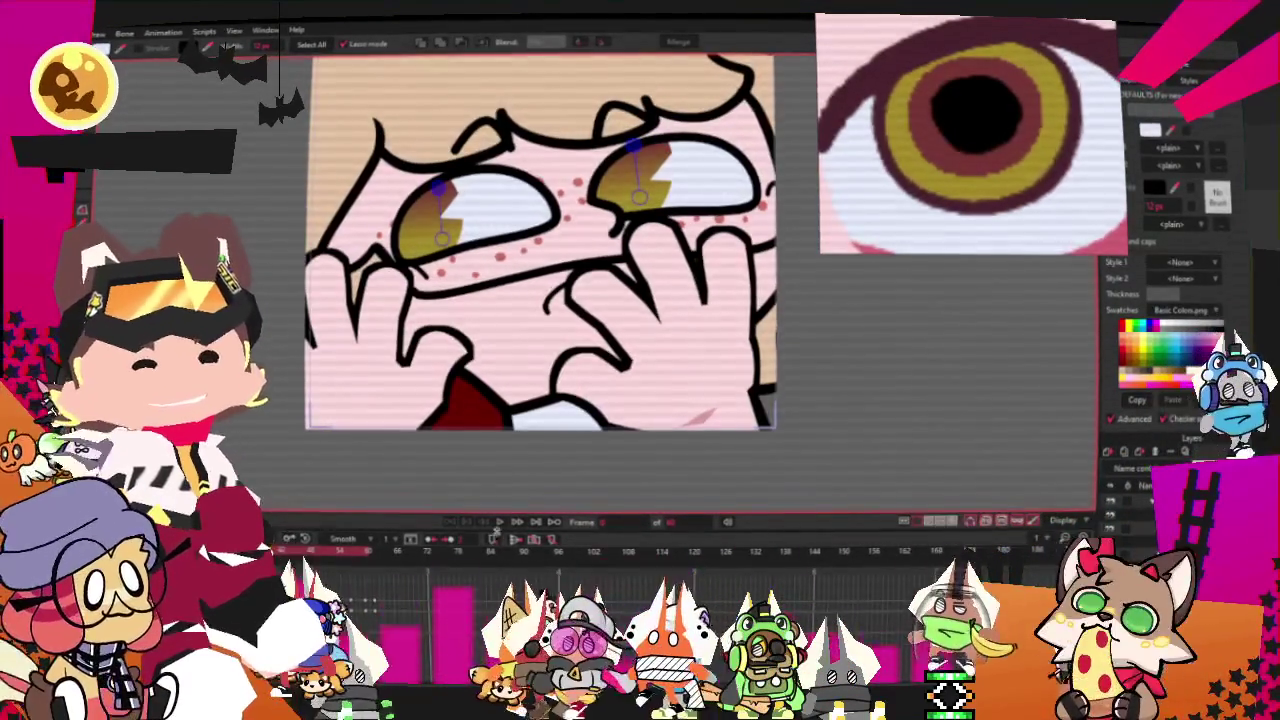
key("ctrl+Right")
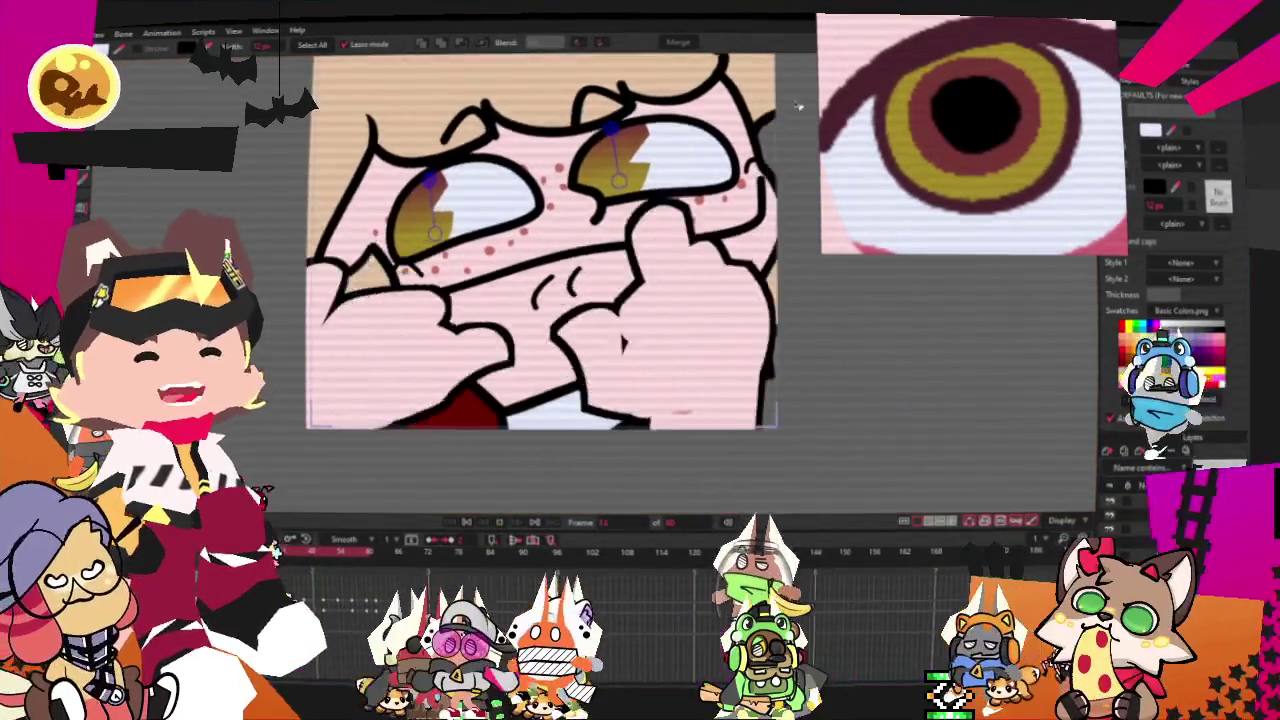
key("ctrl+Right")
key("ctrl+Right")
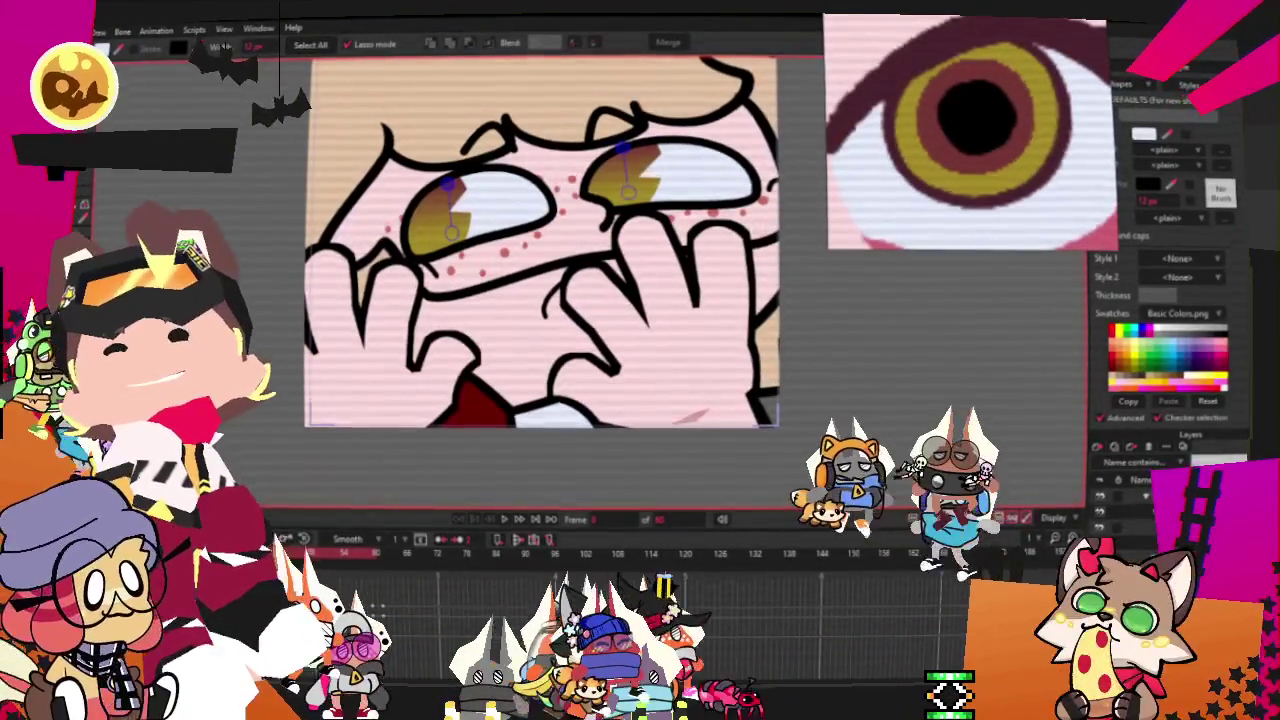
Step: Render the current frame from the File menu and close the preview
key("alt+f")
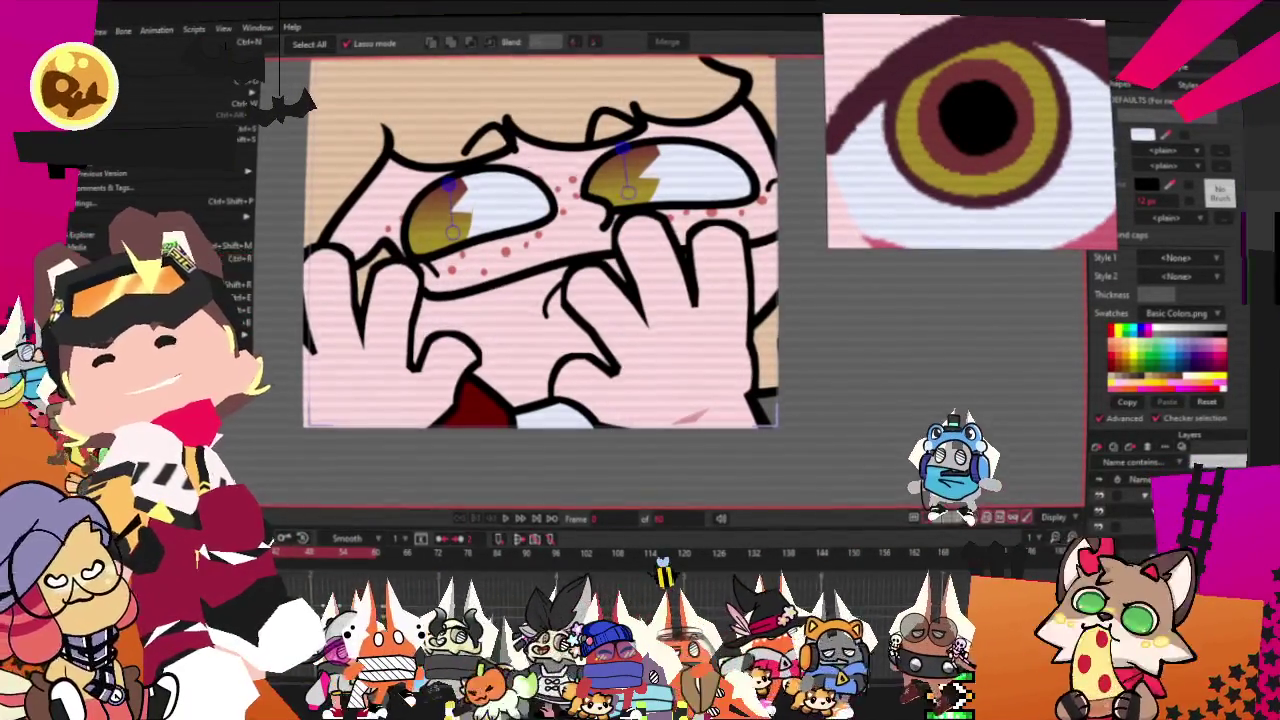
key("Return")
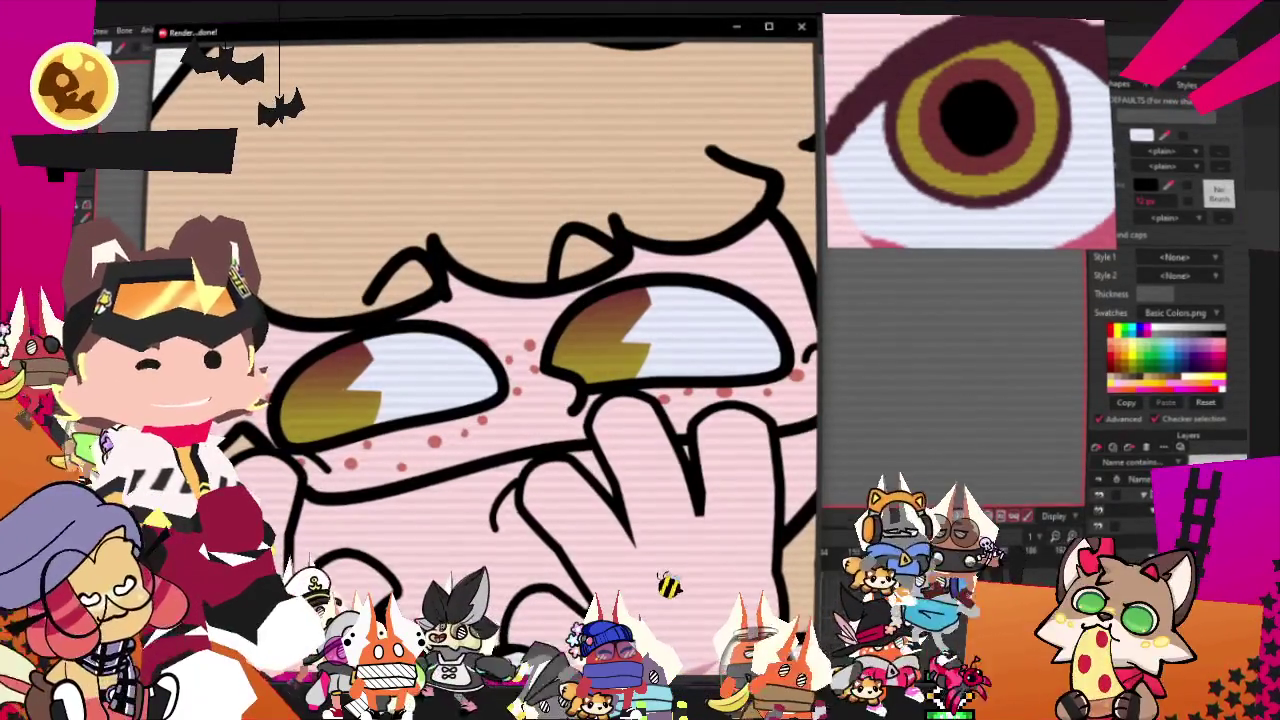
key("Escape")
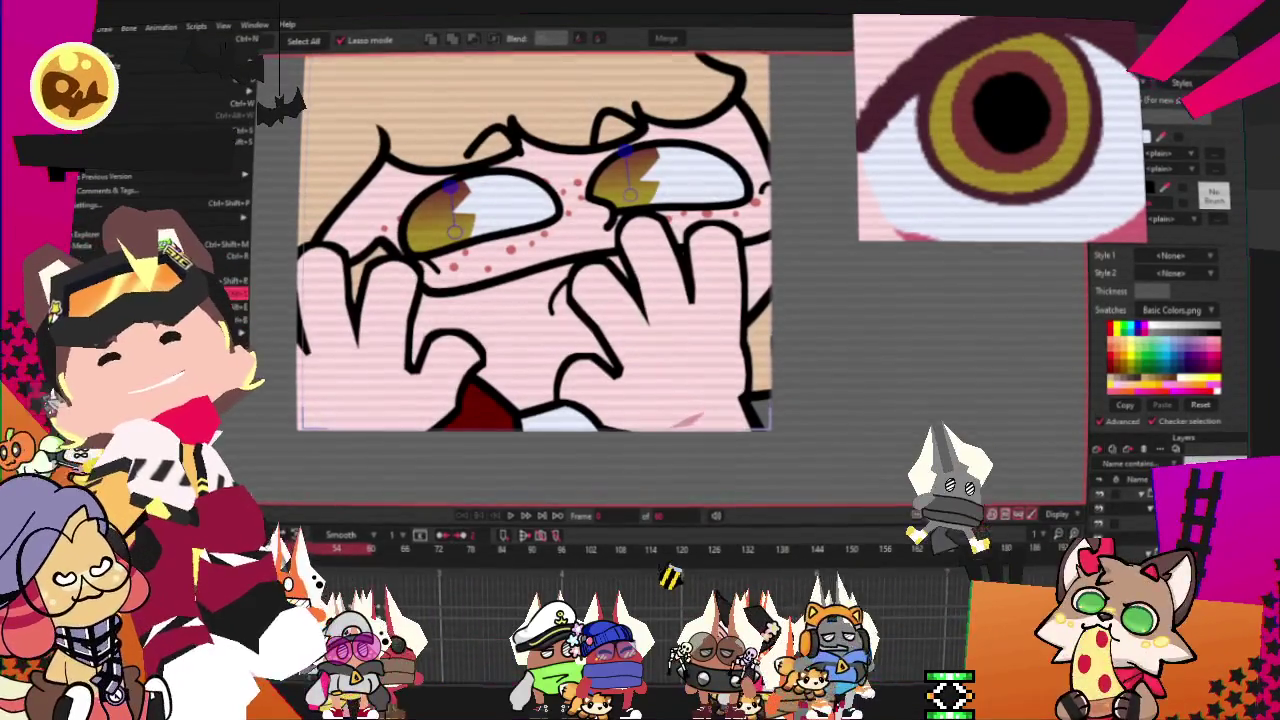
Step: Select both iris shapes and change their Effect 1 from Gradient to <plain>
key("Escape")
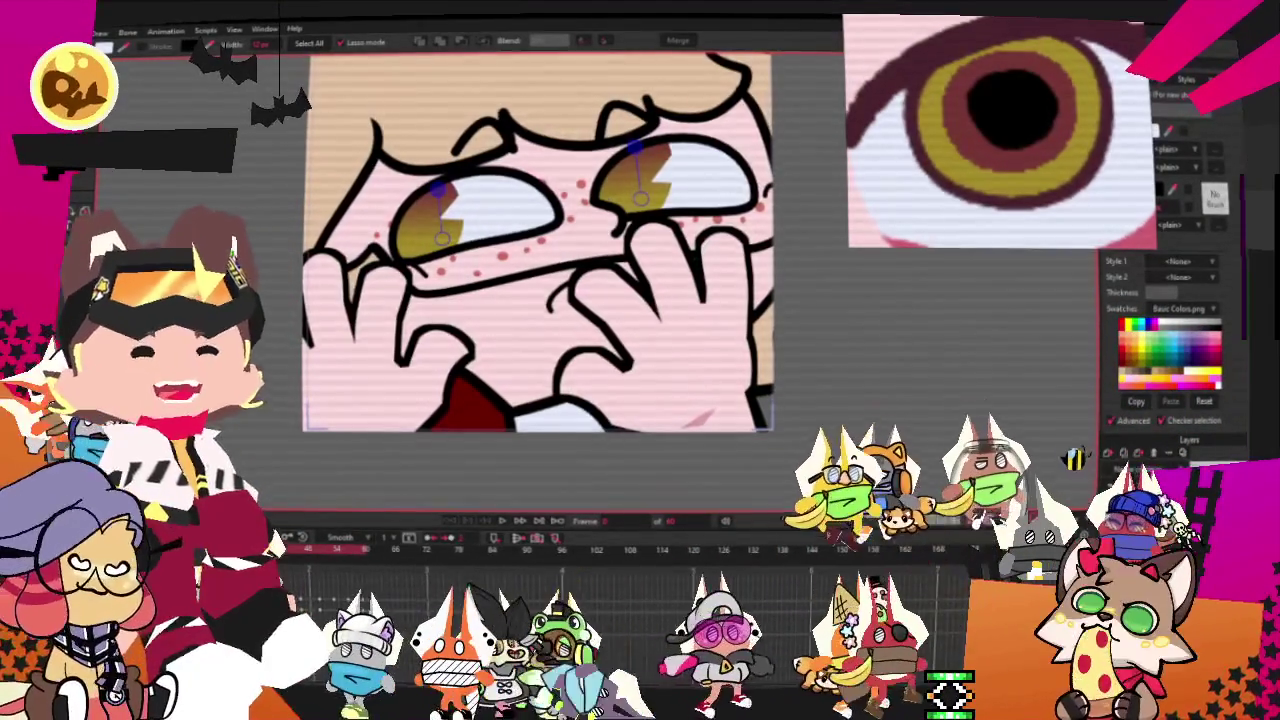
key("Delete")
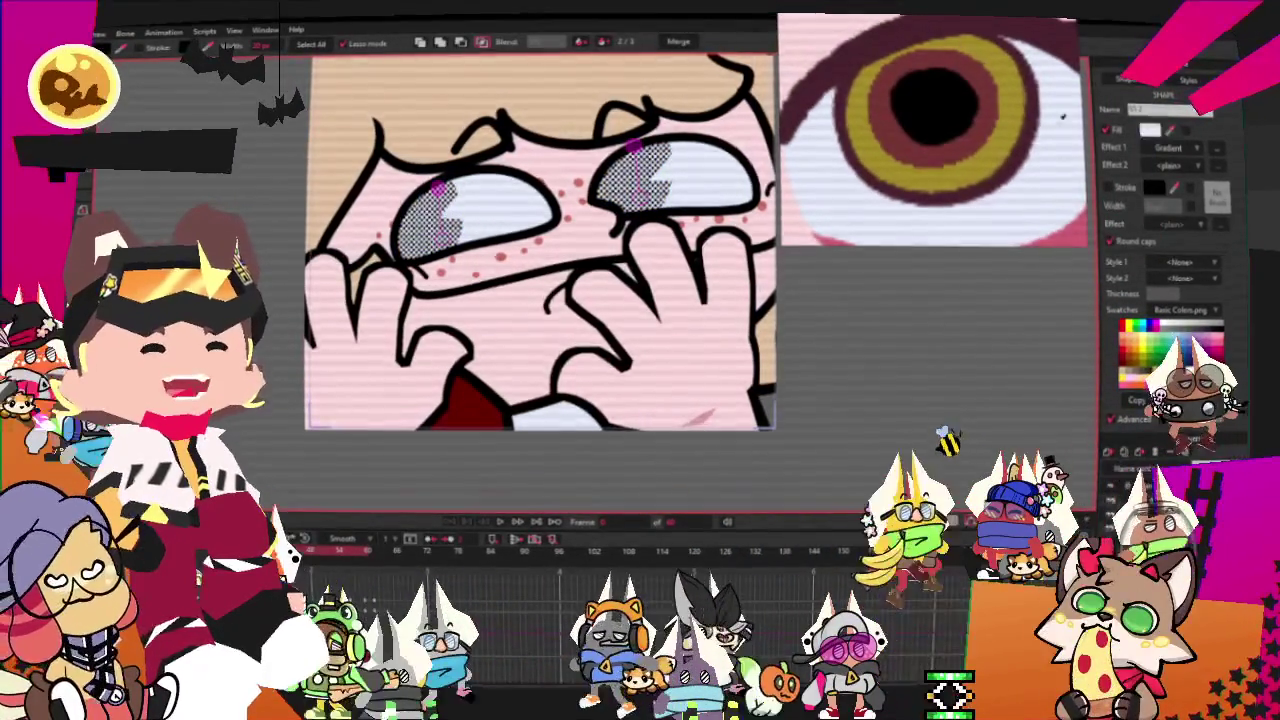
left_click(847, 145)
left_click(966, 451)
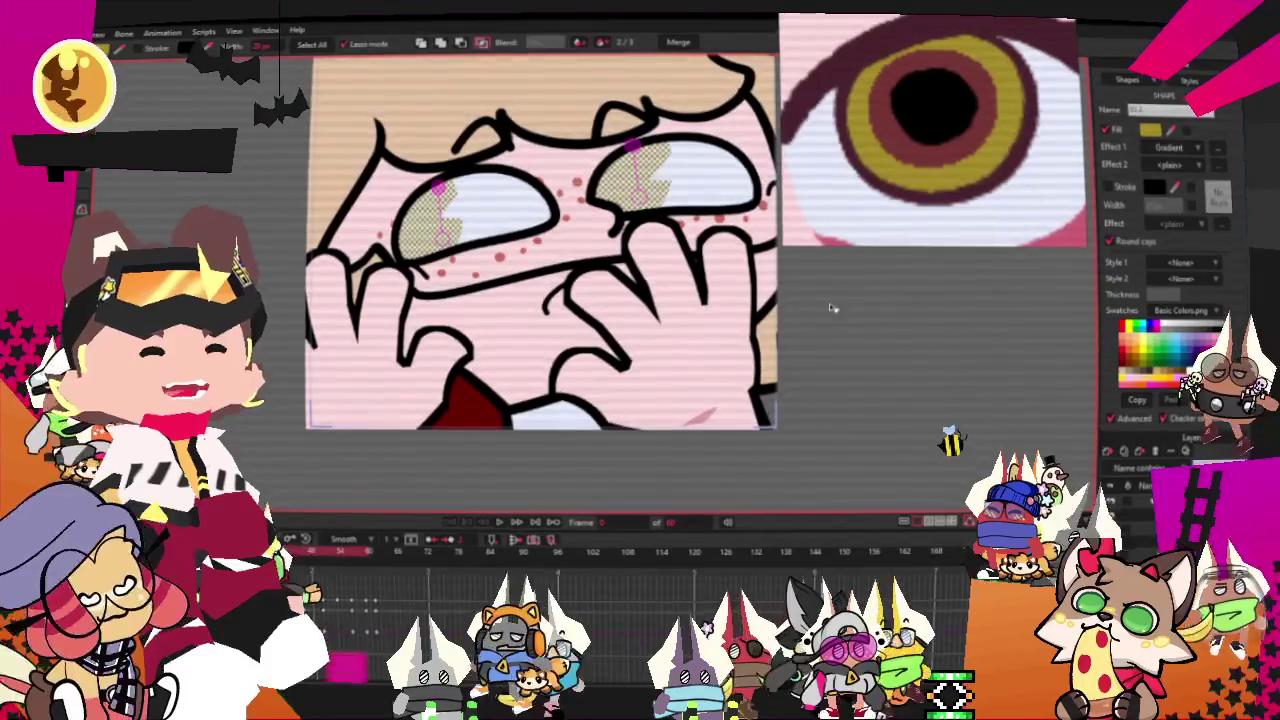
key("ctrl+a")
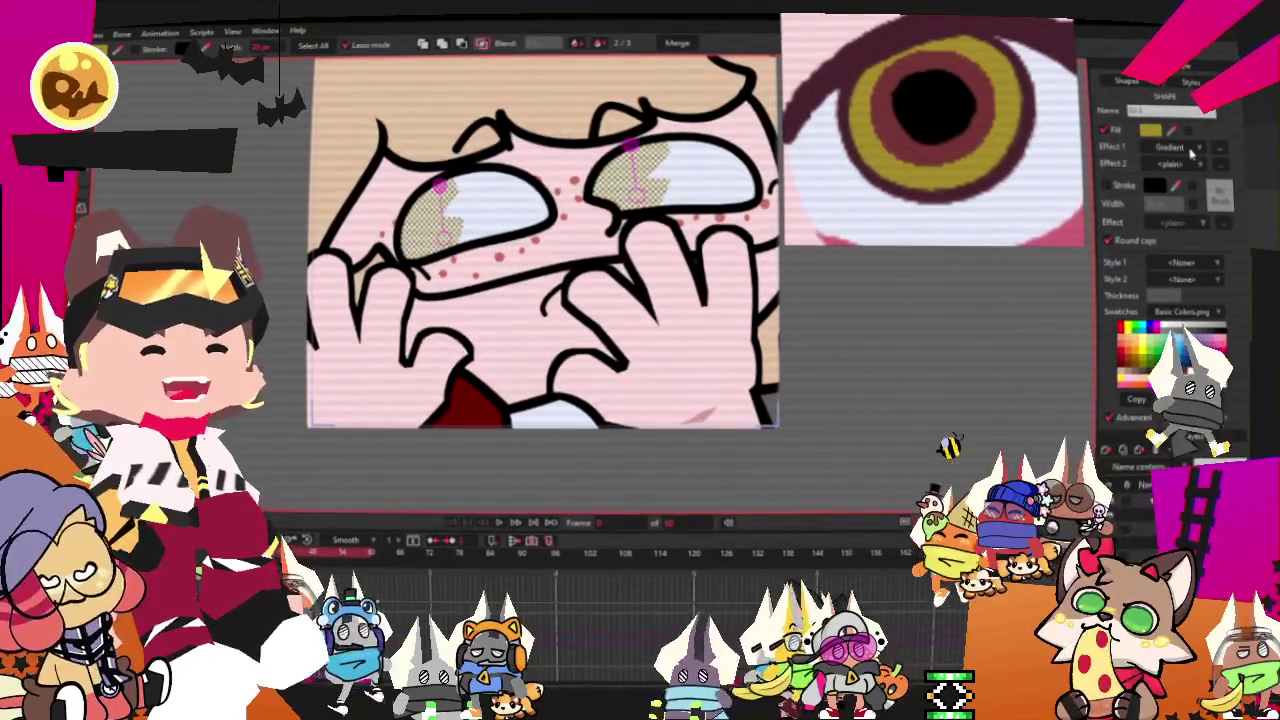
left_click(1208, 176)
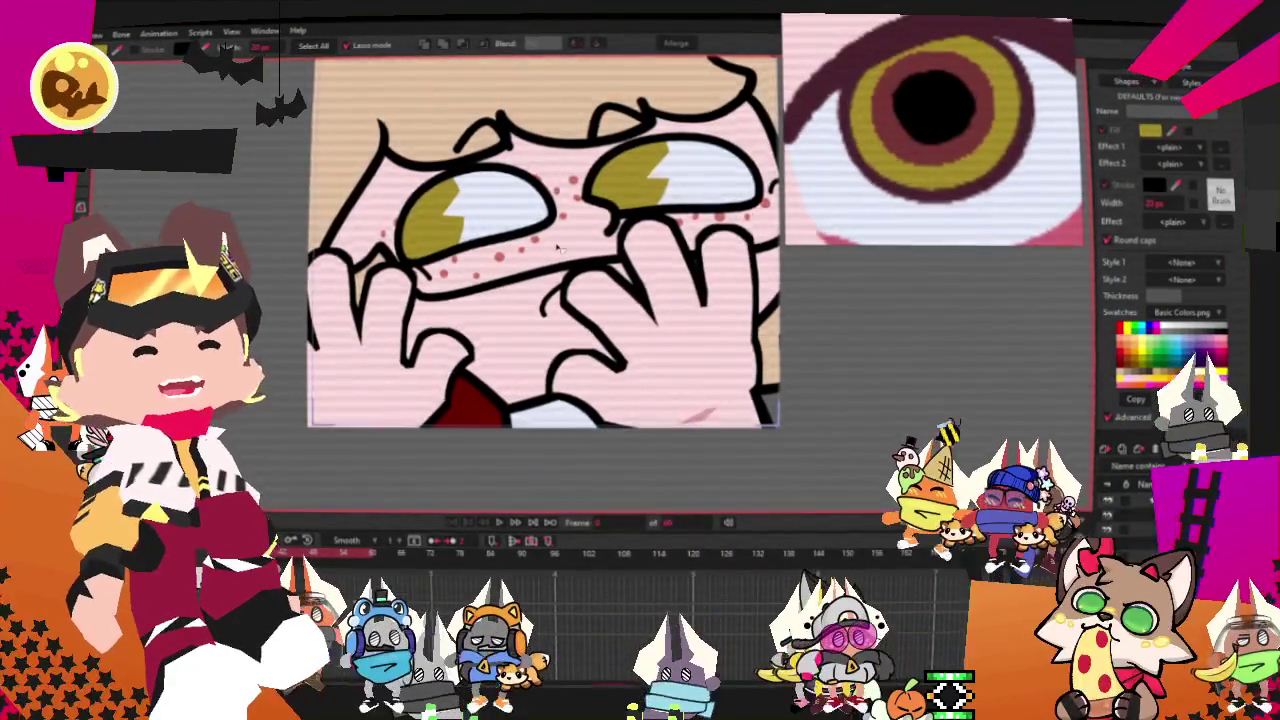
key("g")
scroll(557, 247, "up", 2)
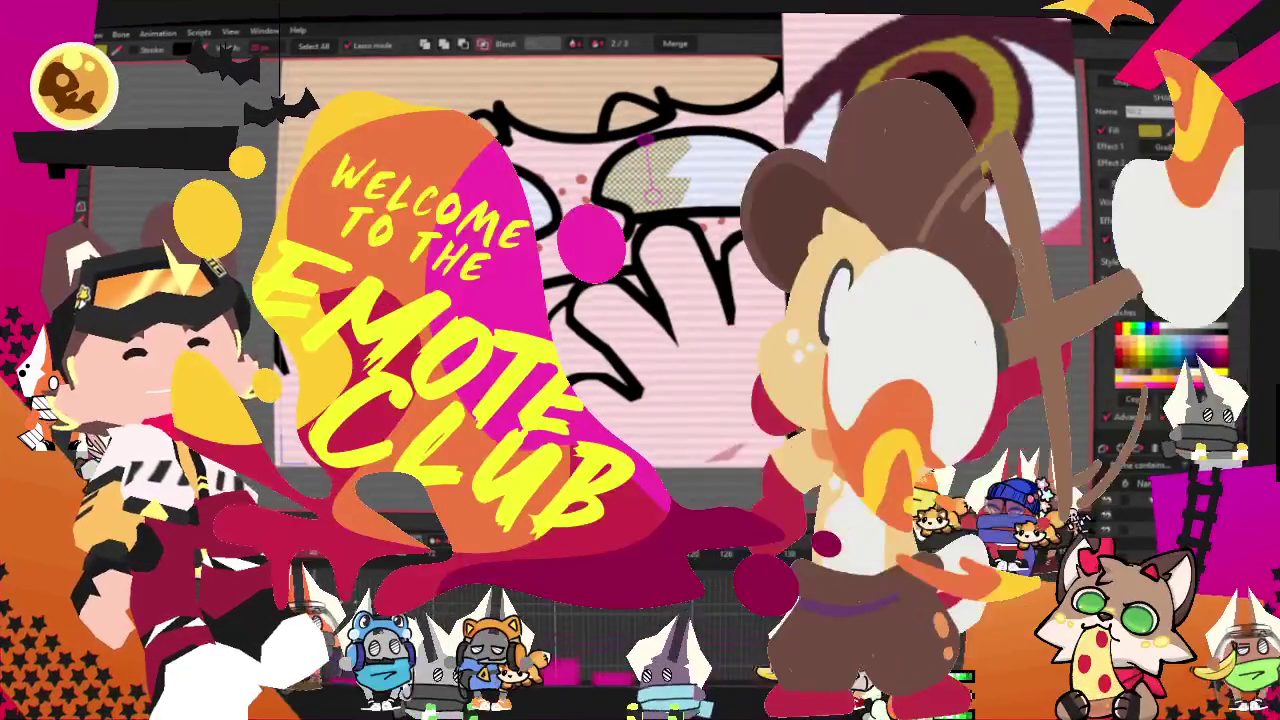
scroll(634, 265, "down", 3)
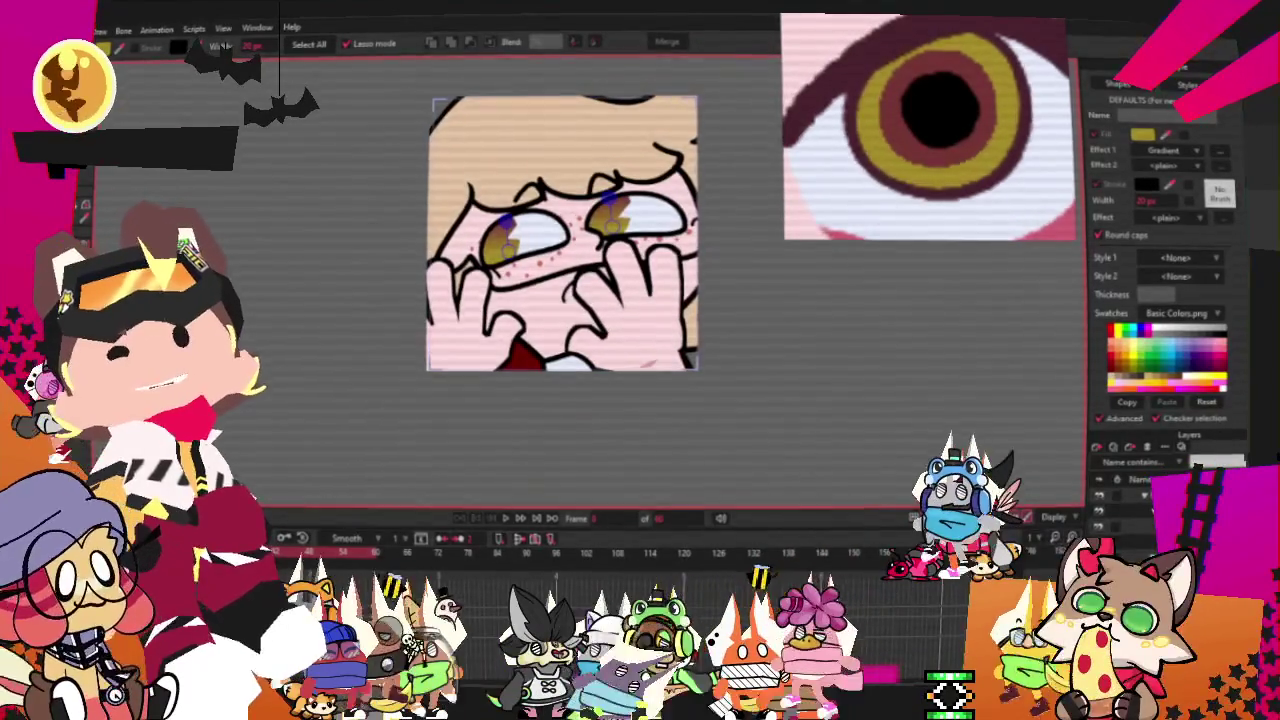
Step: Open the File menu and dismiss it without choosing a command
left_click(98, 30)
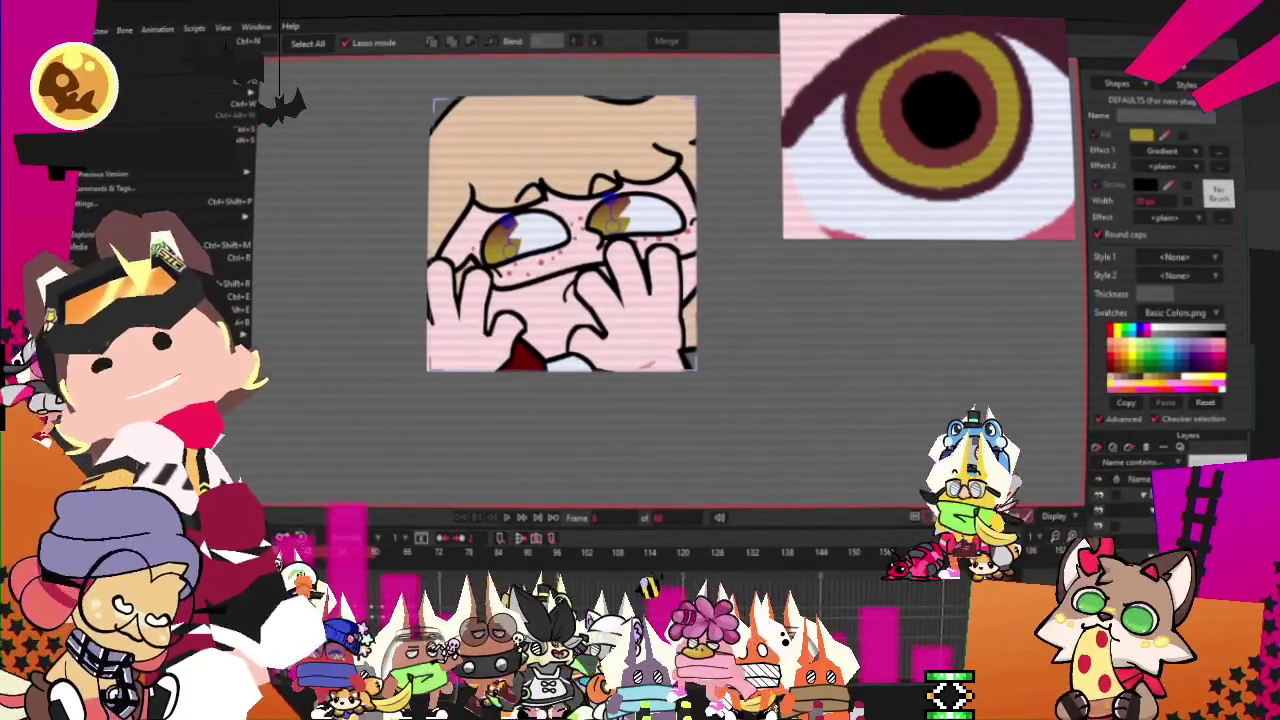
key("Escape")
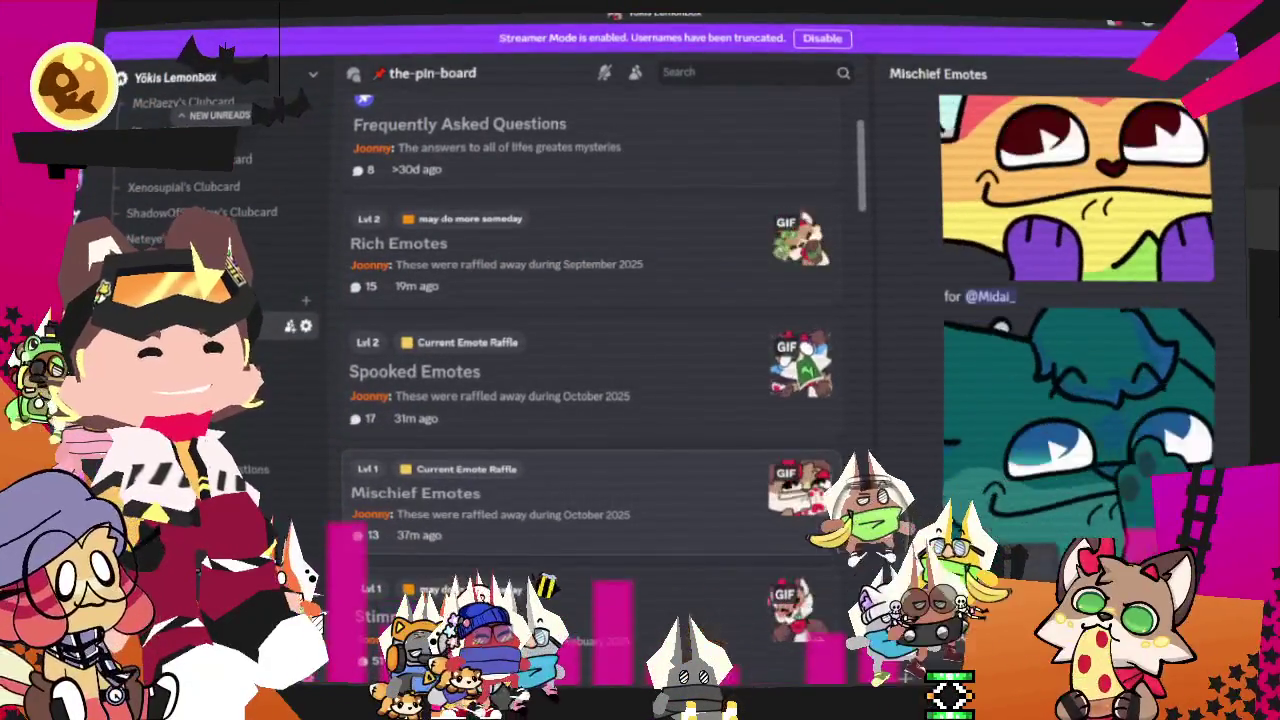
Step: Open the file picker and navigate from the 2025 folder into YCH_Grabby
key("ctrl+shift+u")
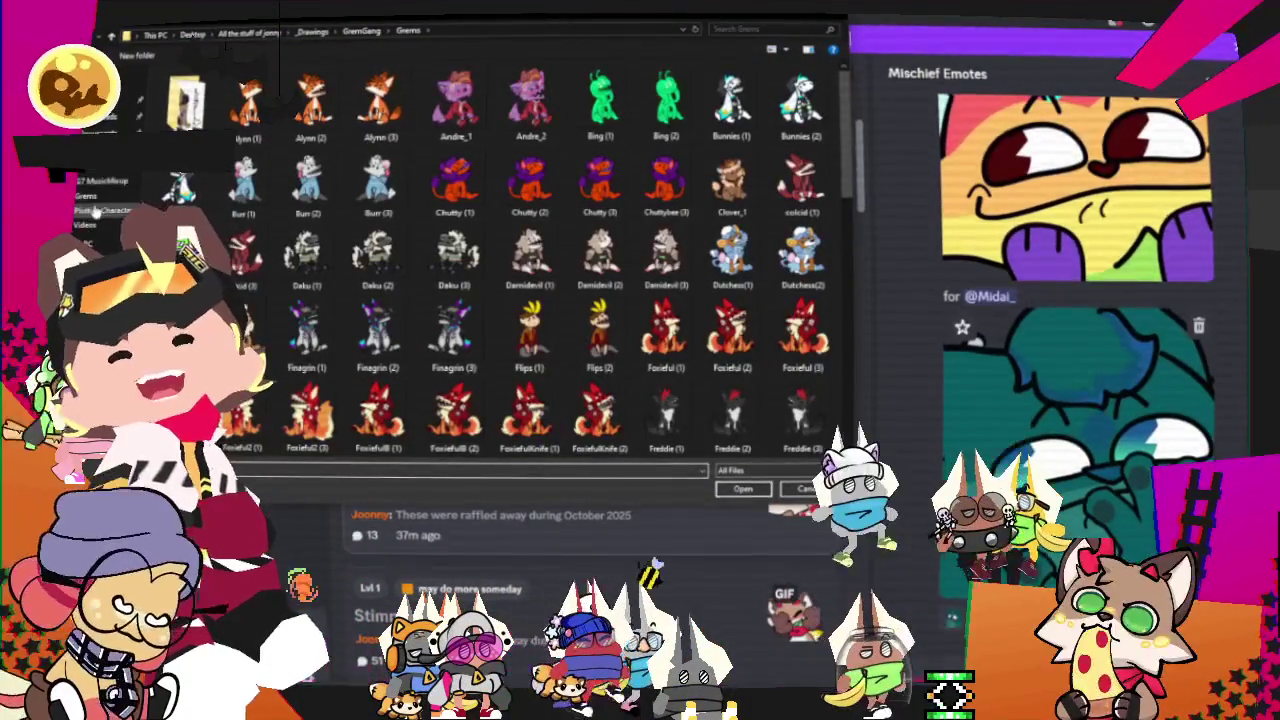
left_click(100, 211)
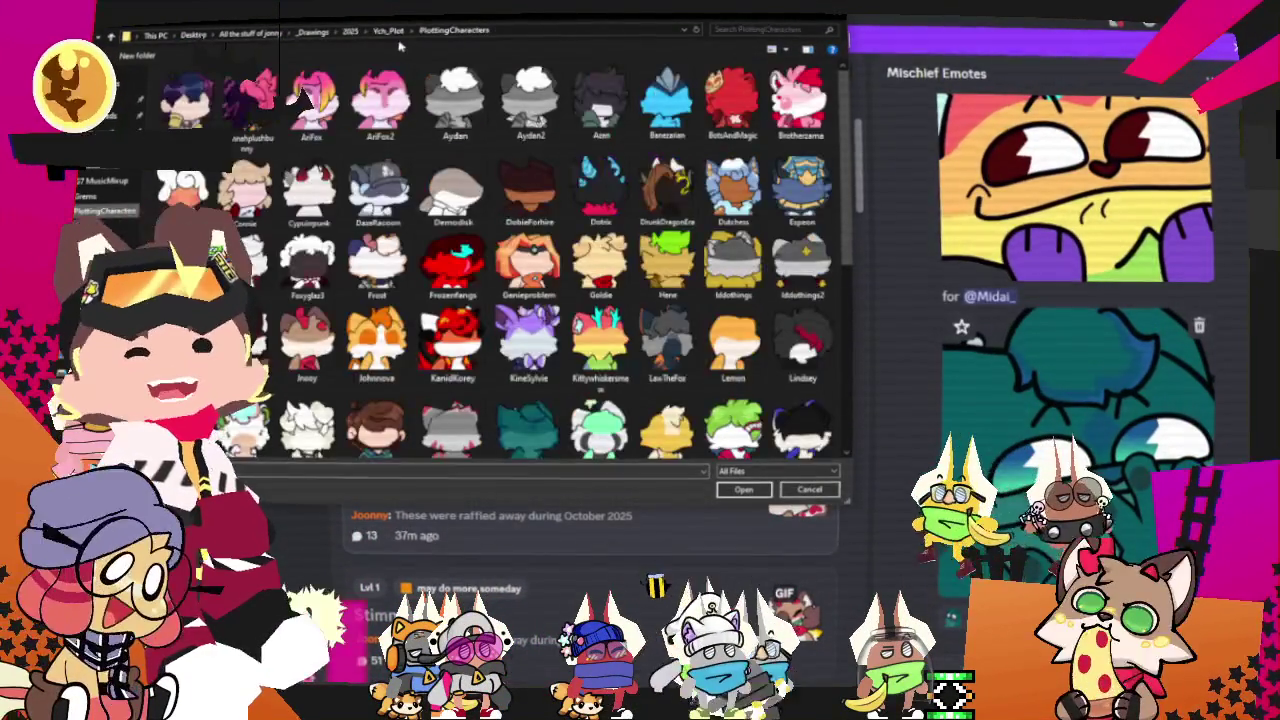
left_click(388, 31)
left_click(350, 31)
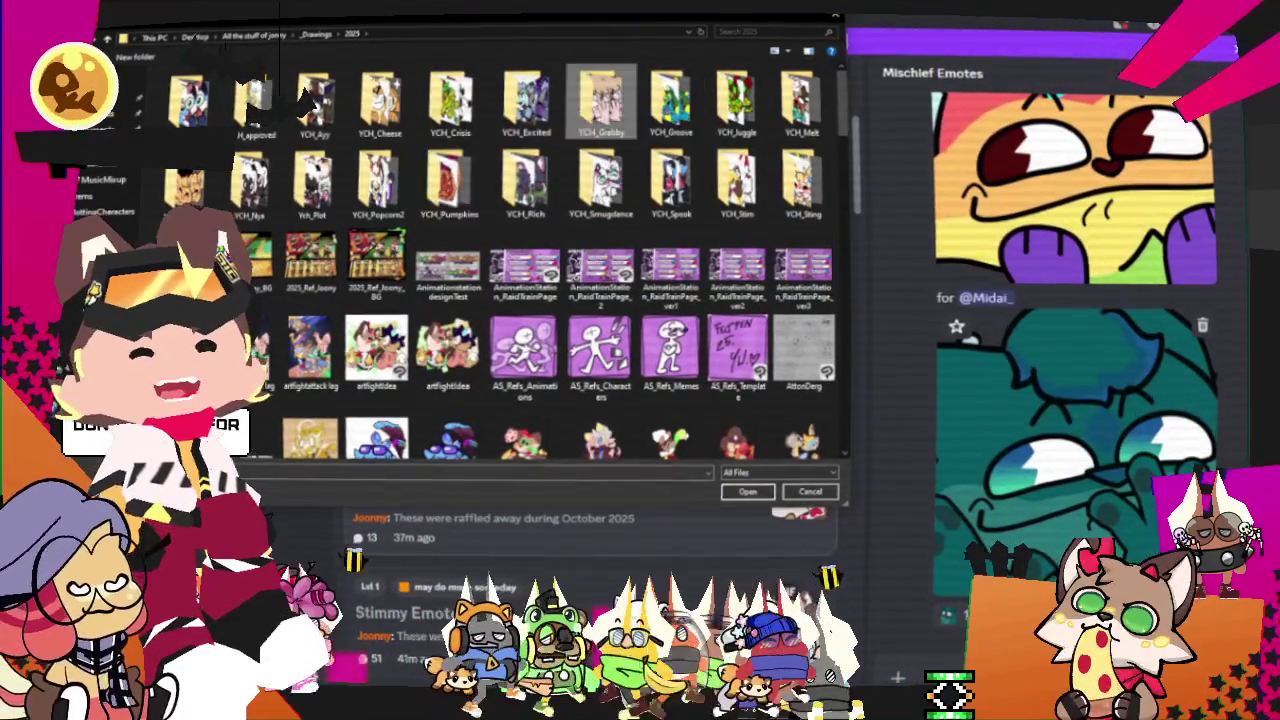
double_click(601, 100)
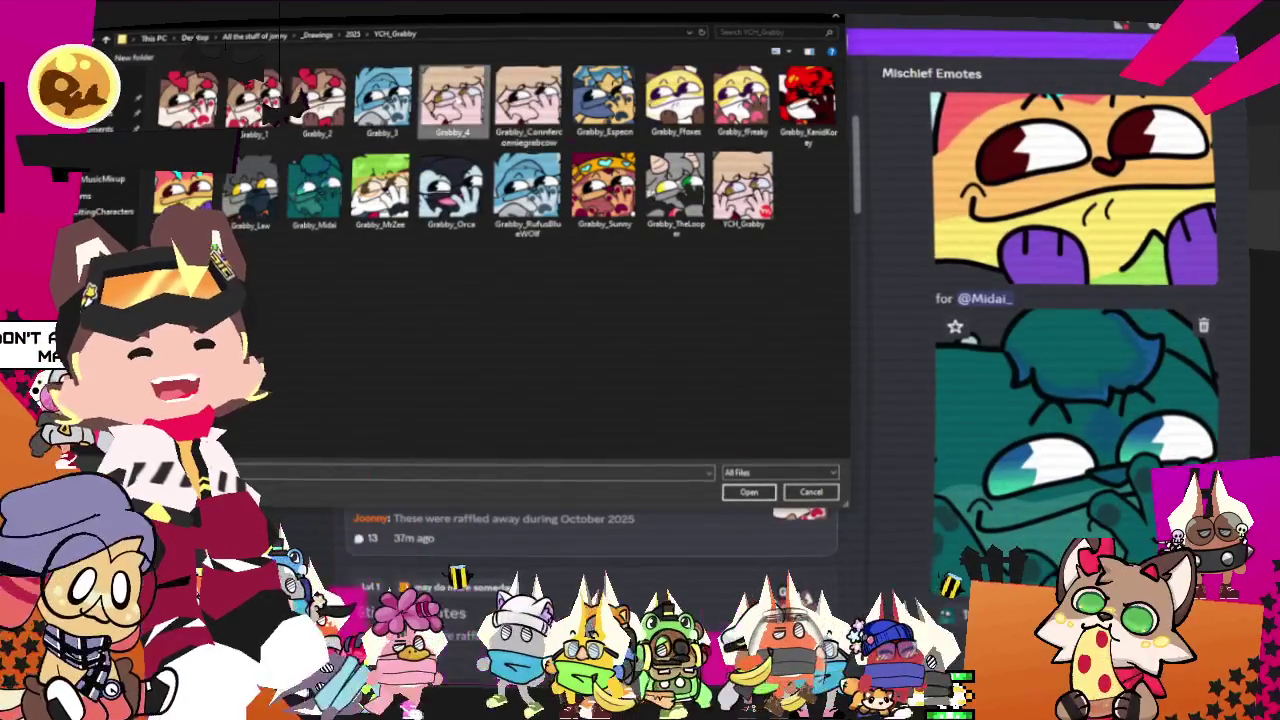
Step: Rename the Grabby_3 image with its owner's name suffix, then drag Grabby_Connie into the Discord reply
right_click(461, 104)
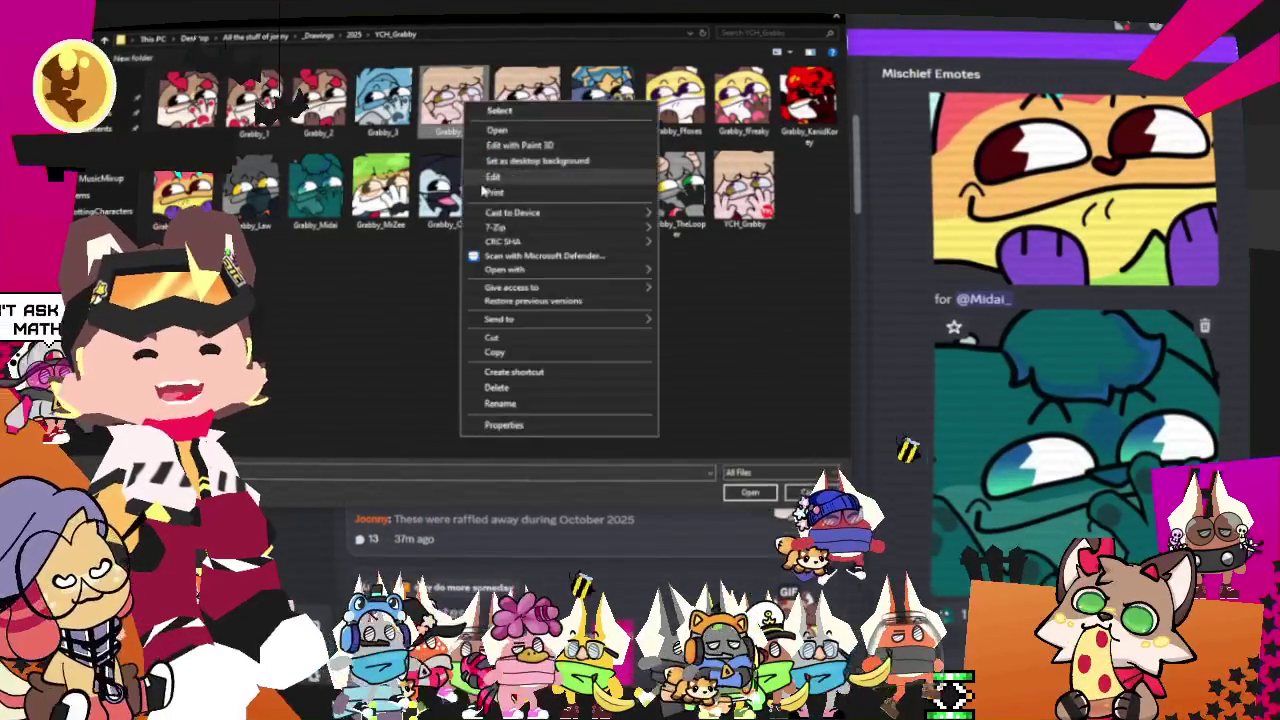
left_click(502, 403)
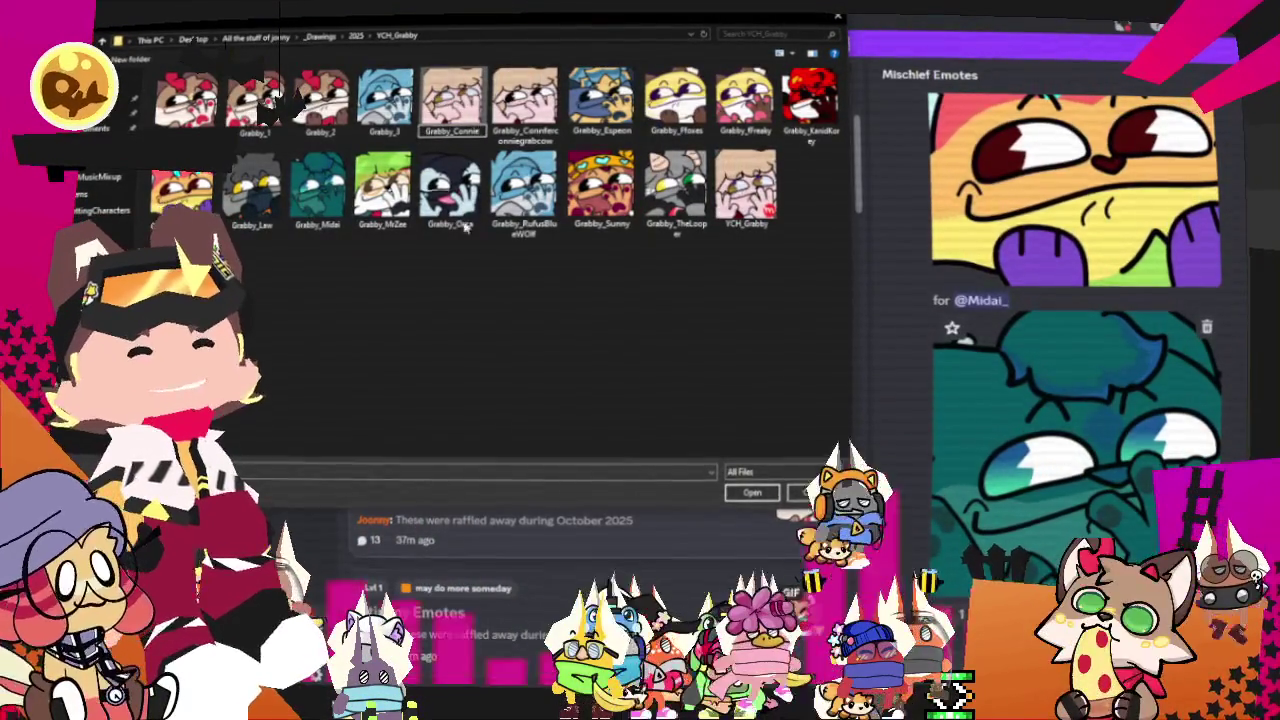
right_click(388, 113)
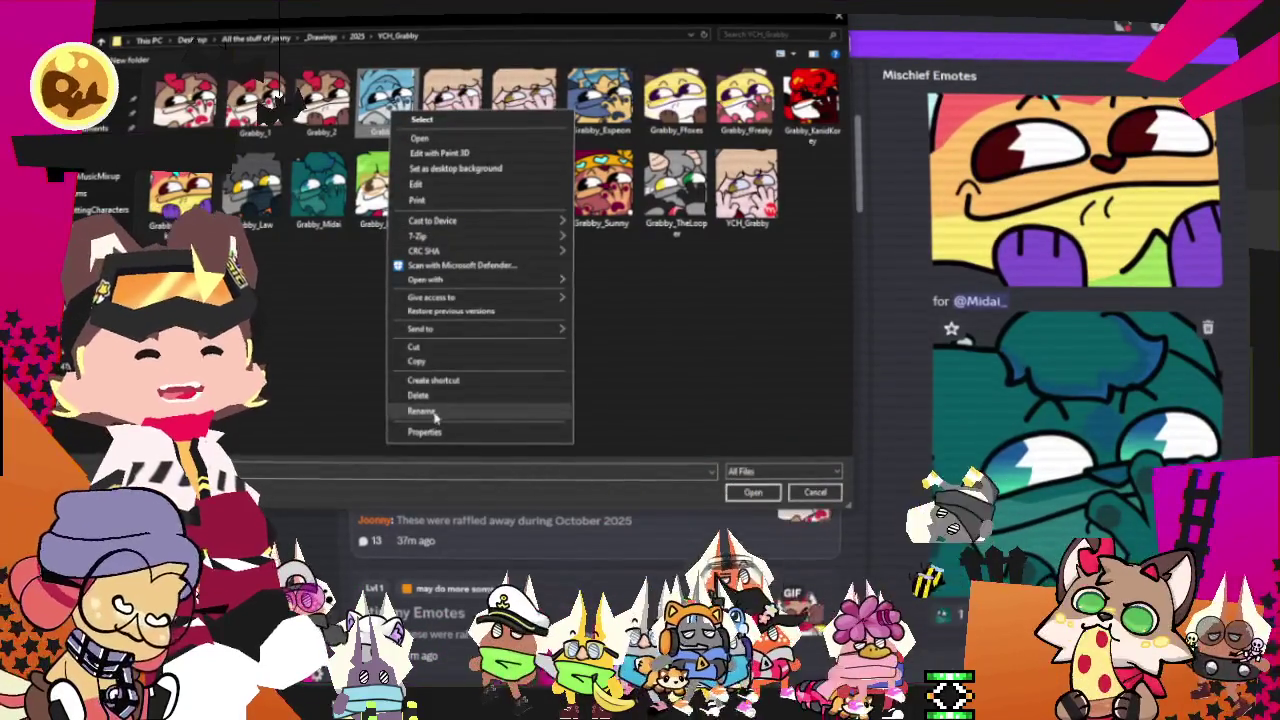
left_click(435, 412)
type("_Rufus")
key("Return")
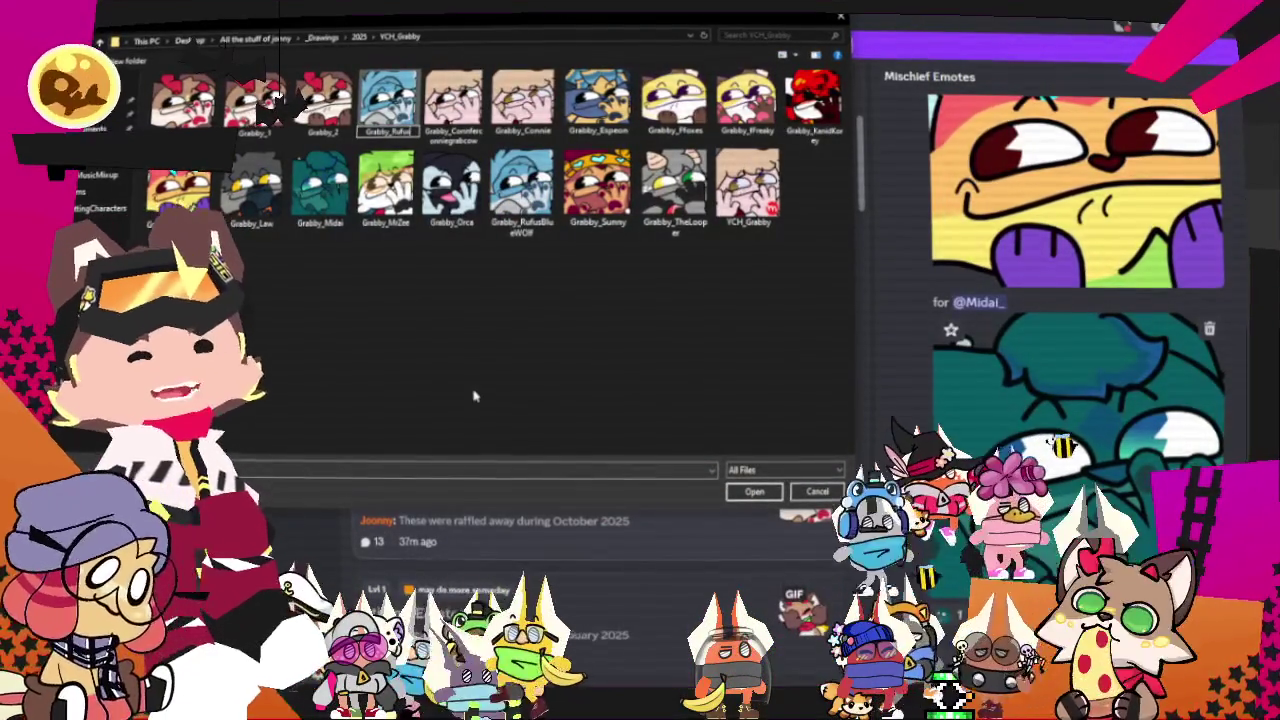
left_click(524, 336)
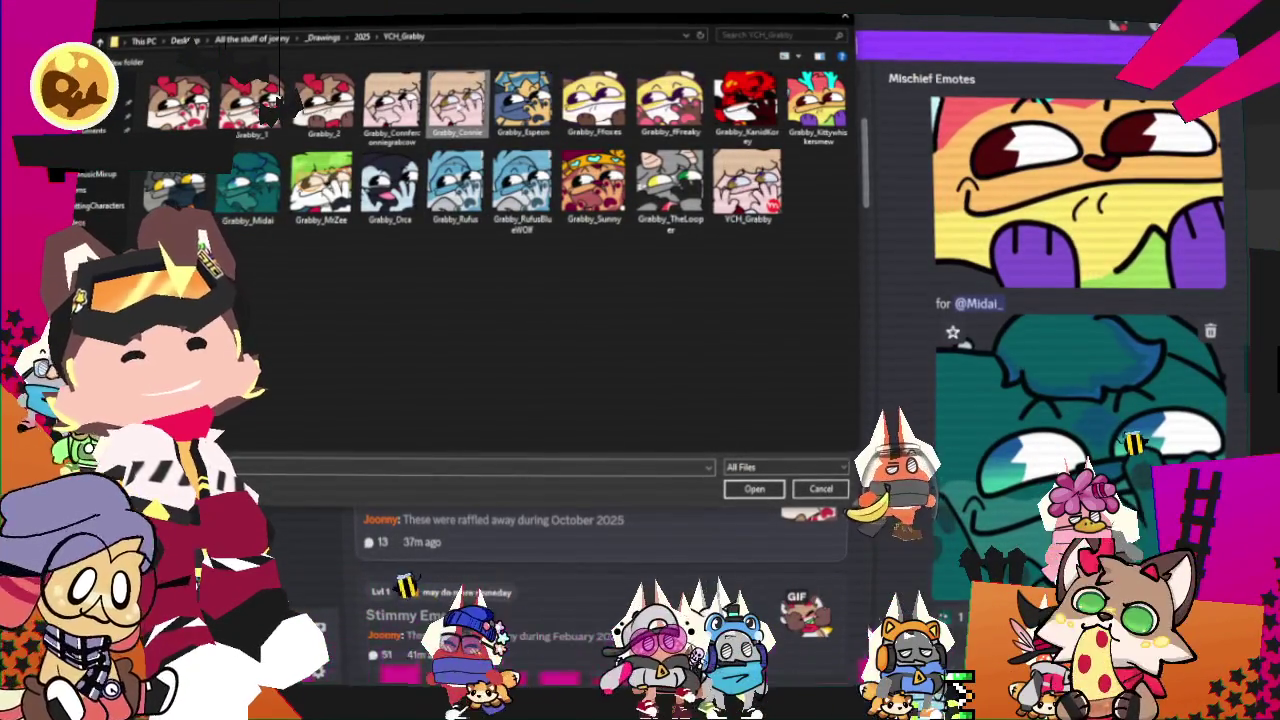
left_click_drag(458, 100, 1080, 380)
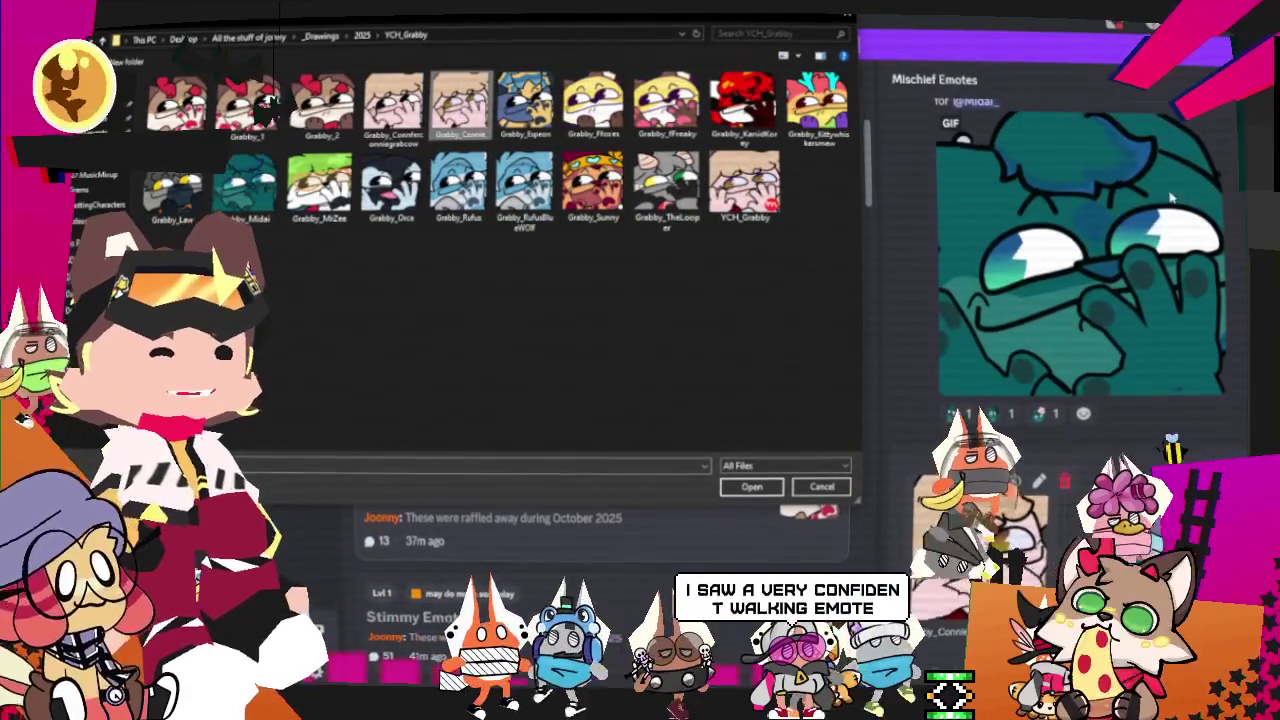
left_click(845, 16)
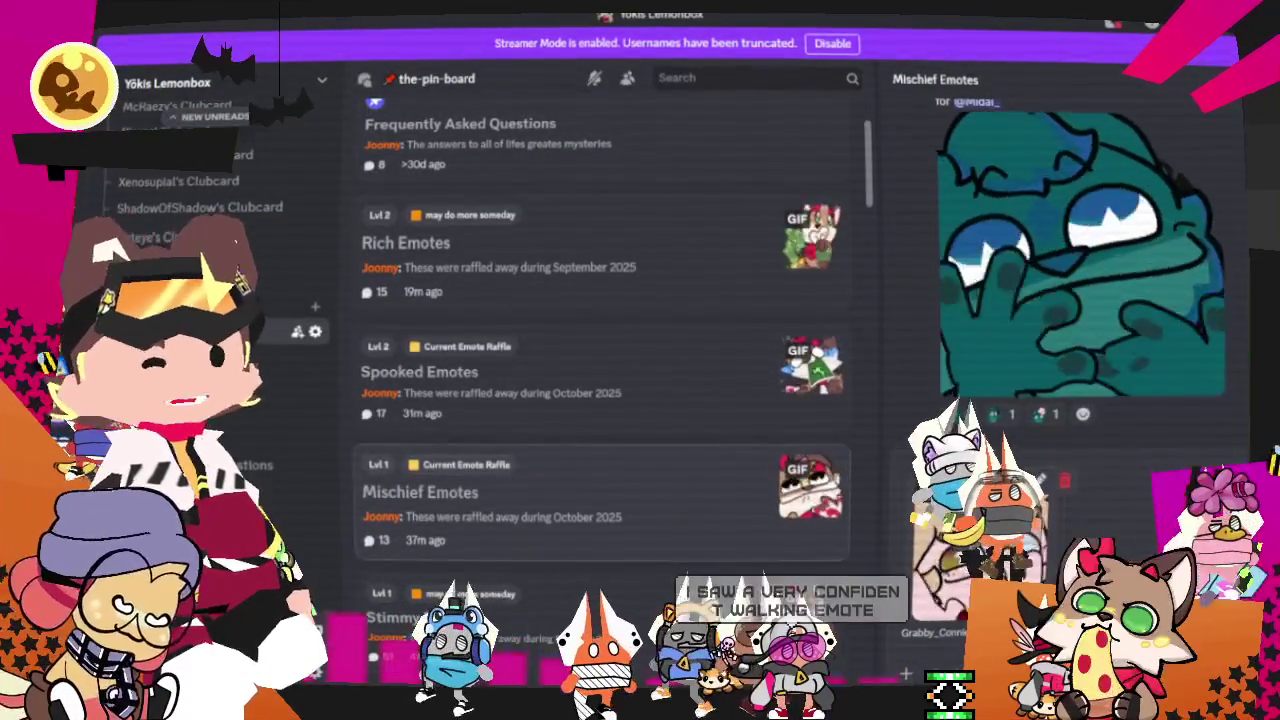
type("@connie")
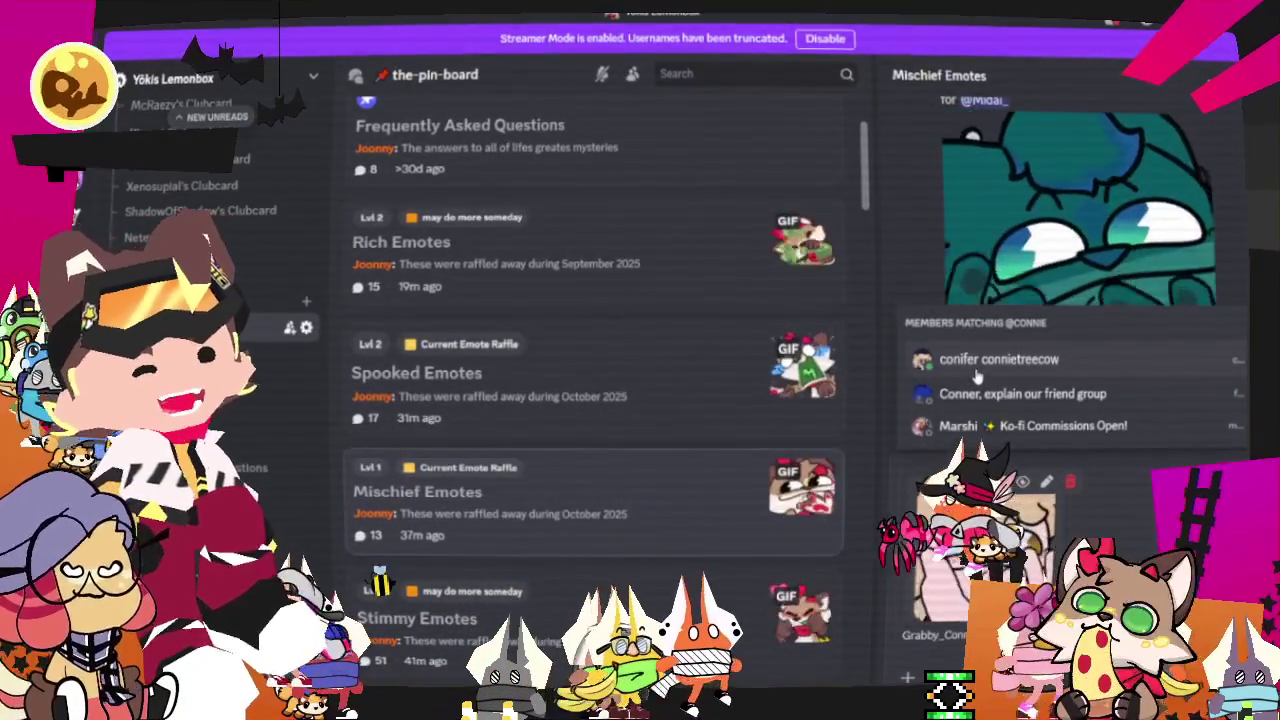
left_click(977, 370)
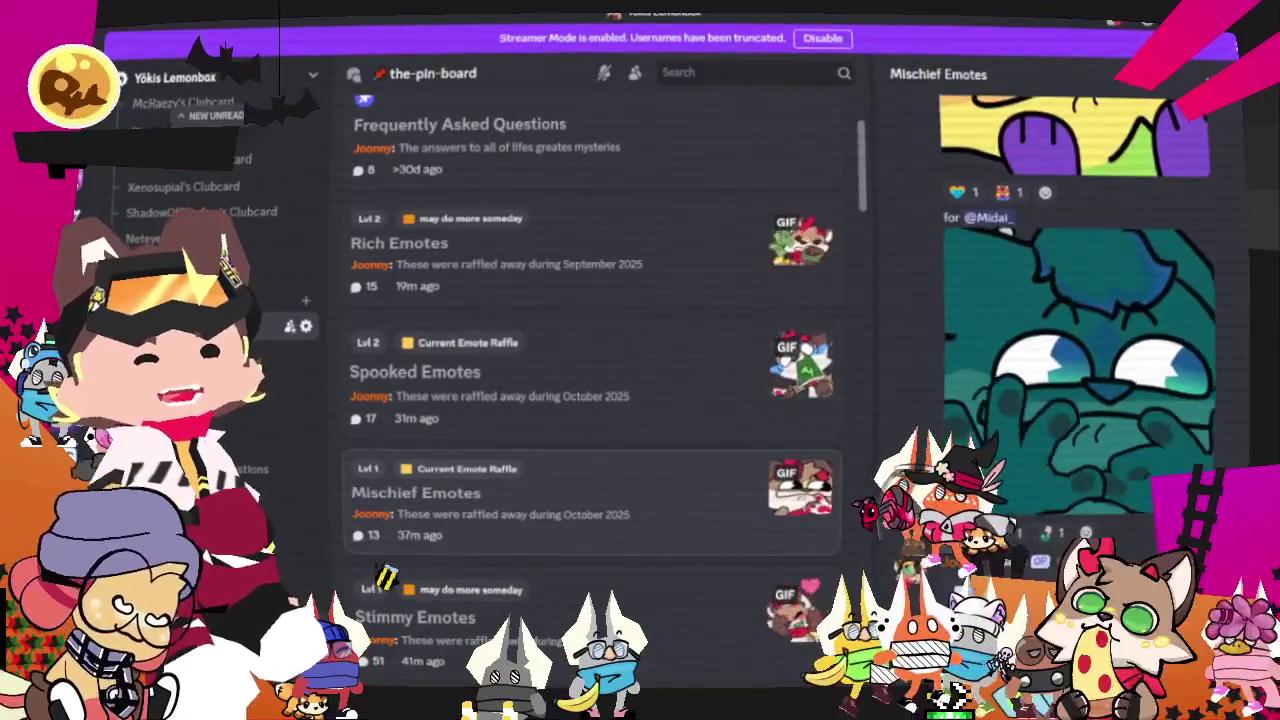
key("Return")
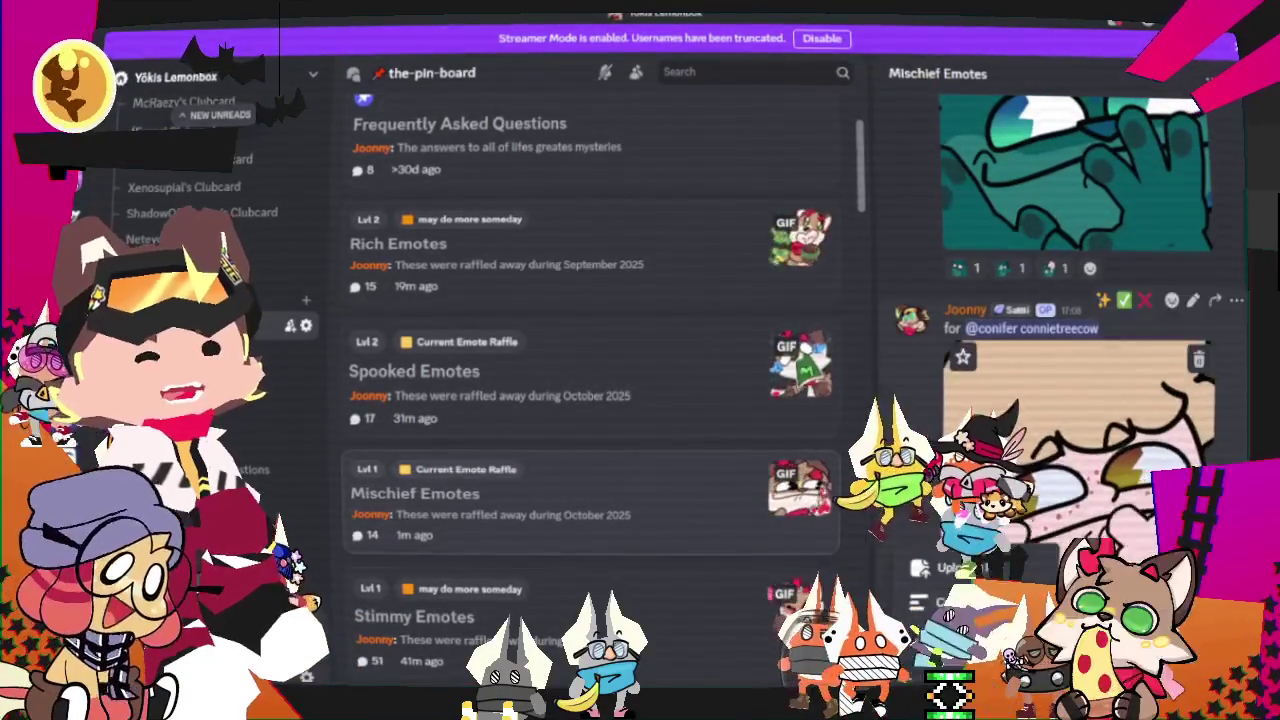
key("ctrl+shift+u")
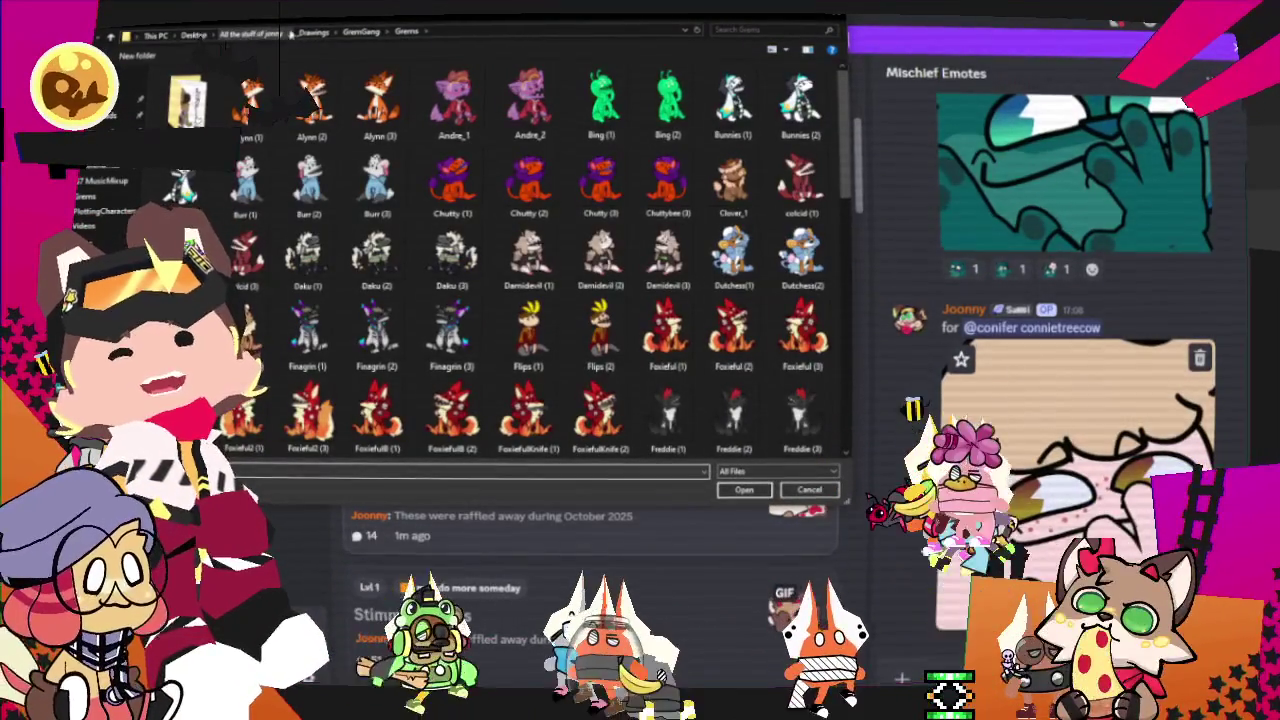
Step: Go to the Drawings > 2025 > YCH_Grabby folder in the file picker
left_click(312, 33)
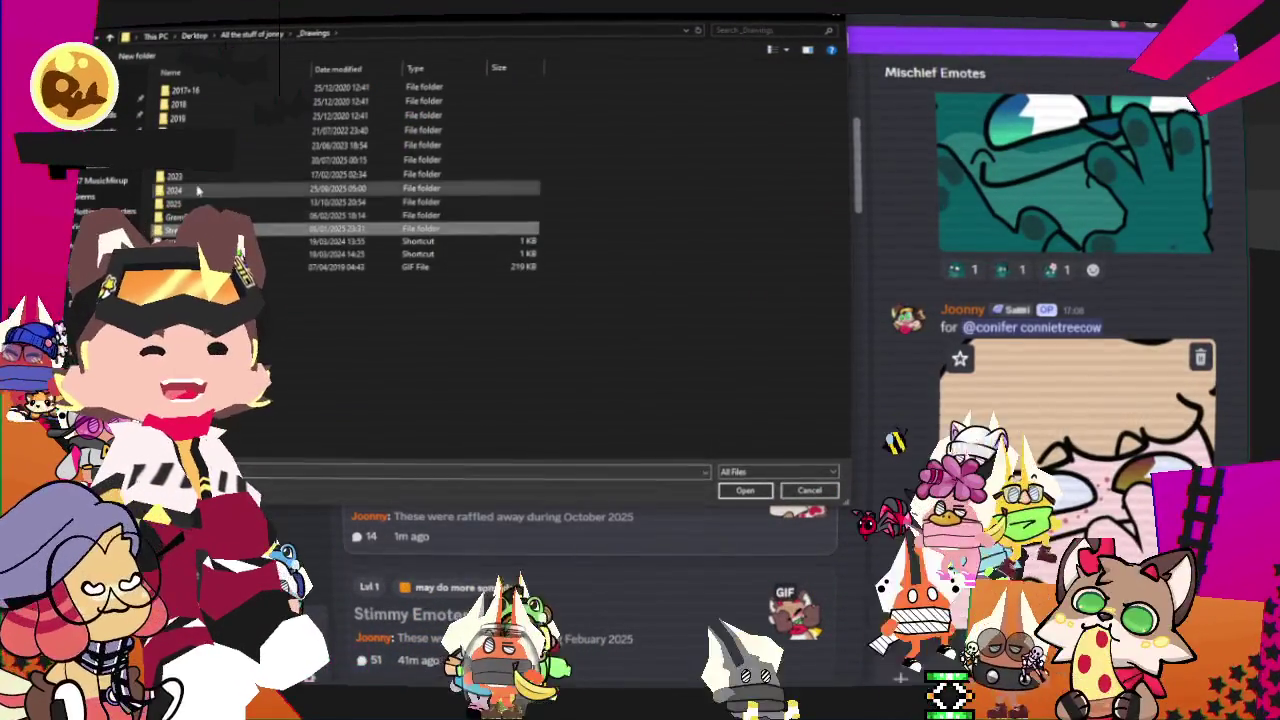
double_click(190, 202)
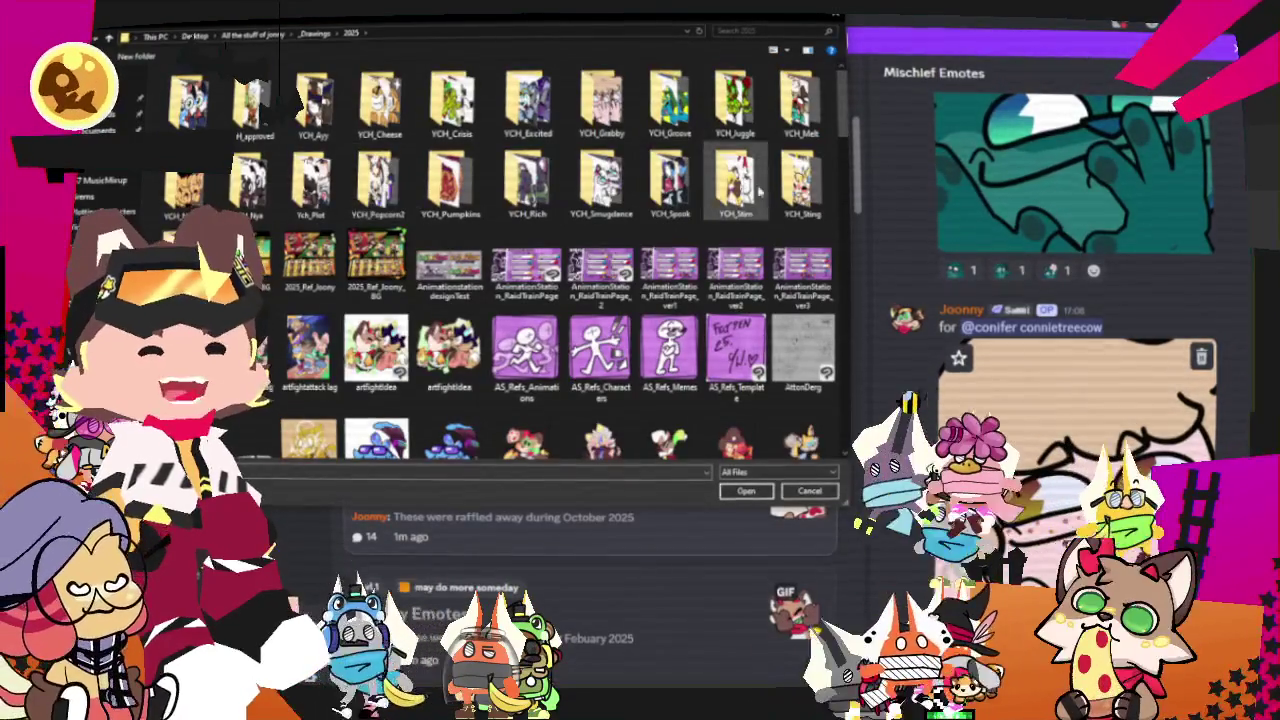
double_click(600, 100)
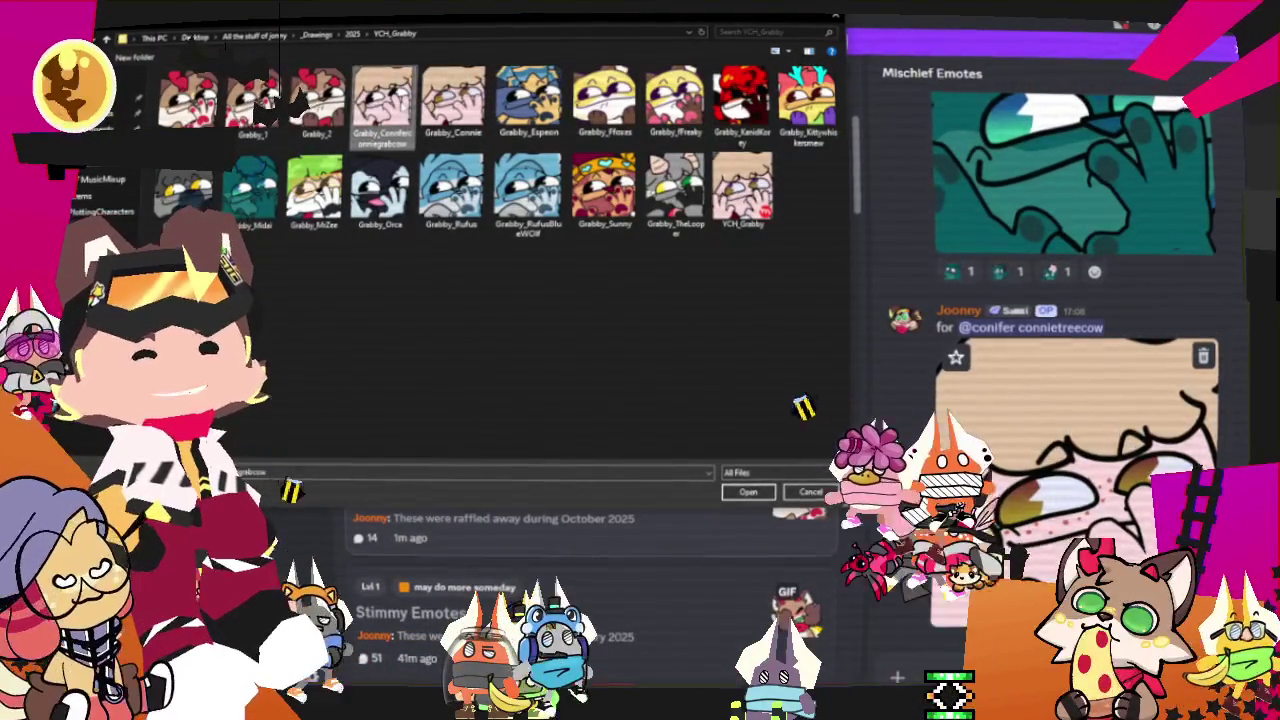
right_click(400, 112)
left_click(425, 390)
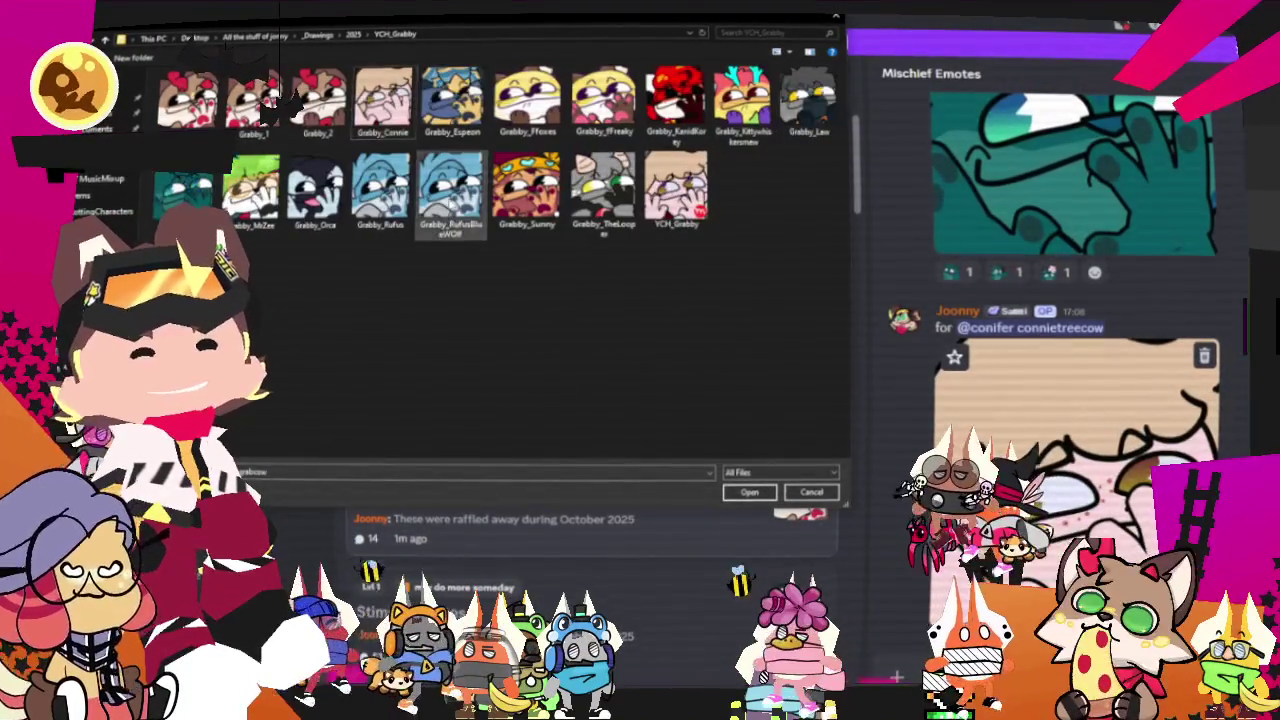
right_click(450, 200)
left_click(488, 486)
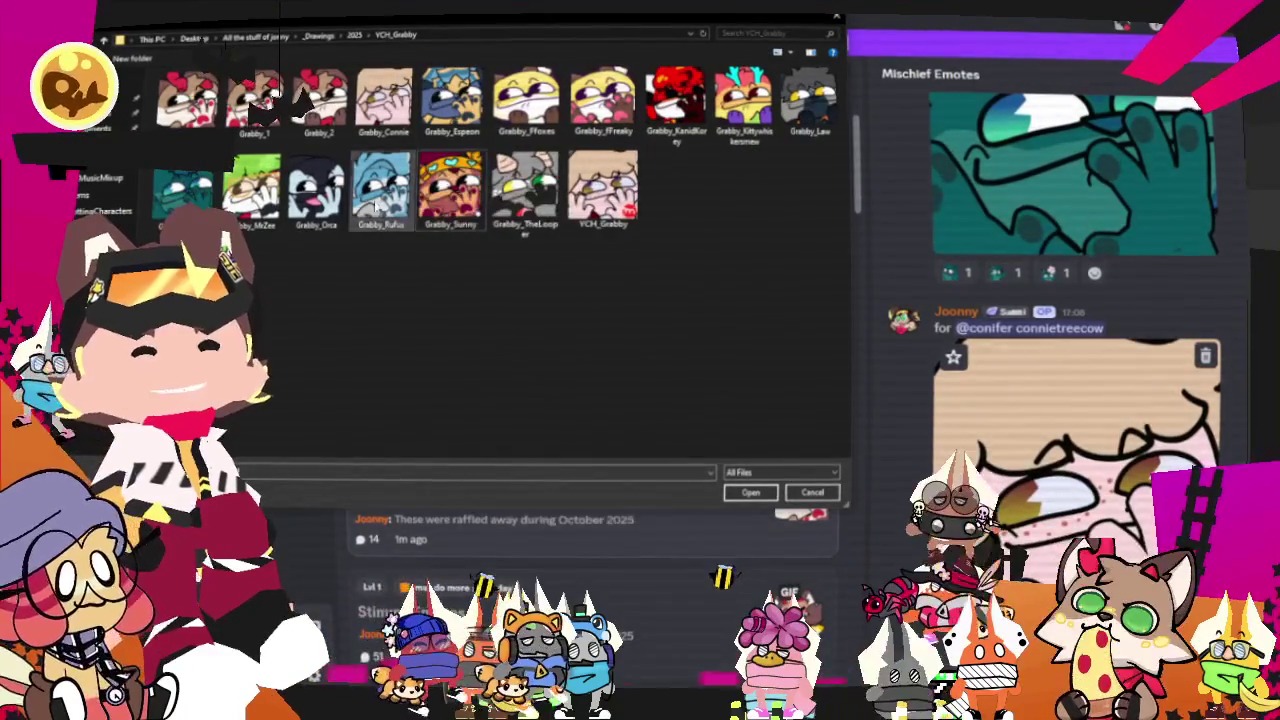
left_click(812, 492)
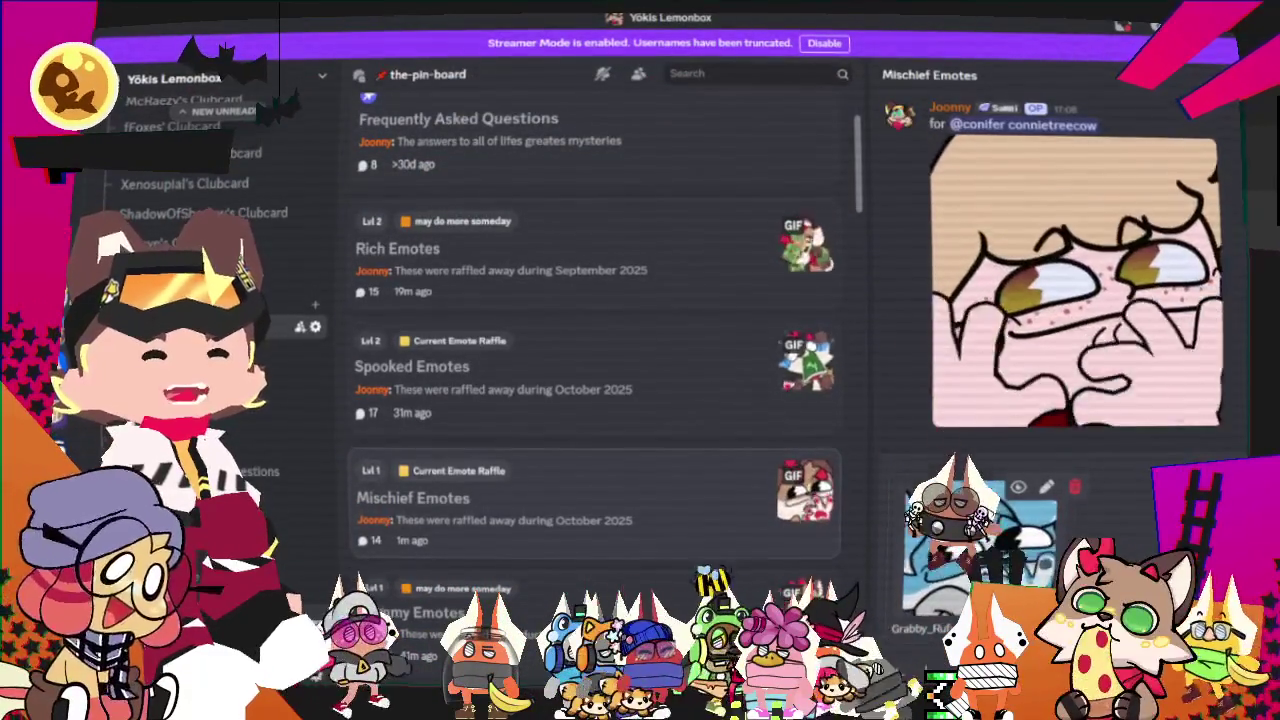
type("@rufus")
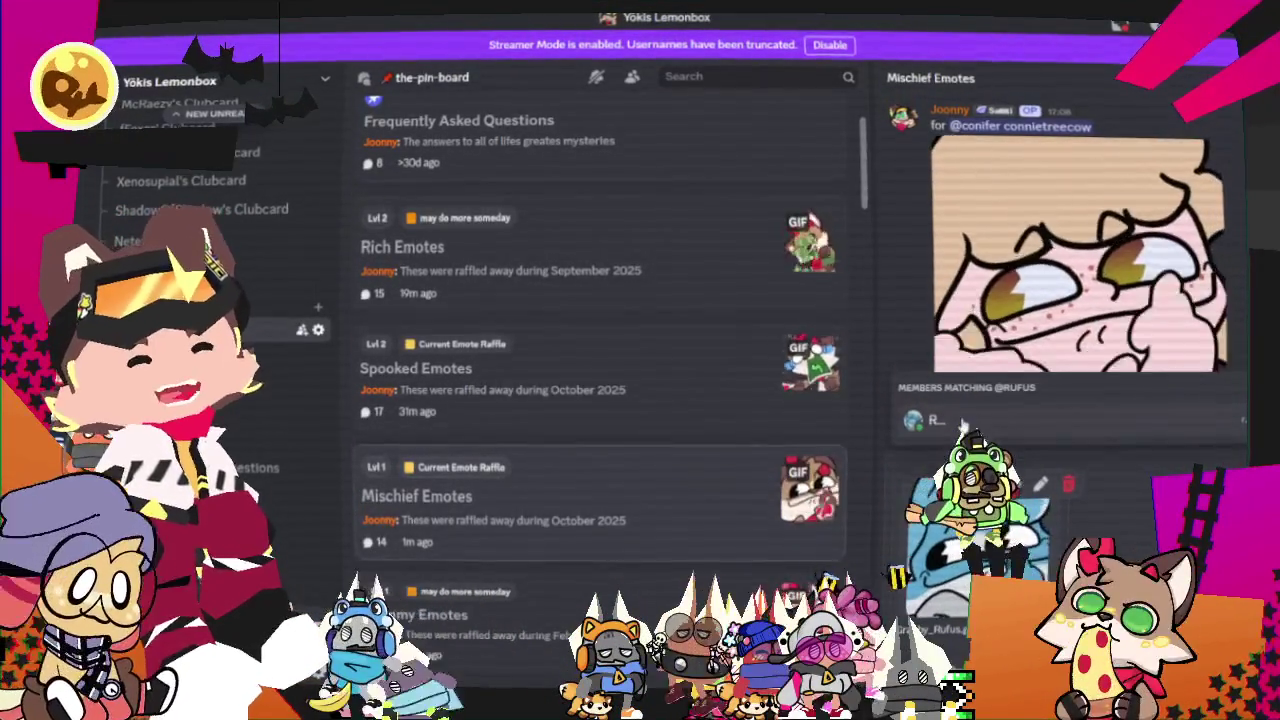
left_click(935, 420)
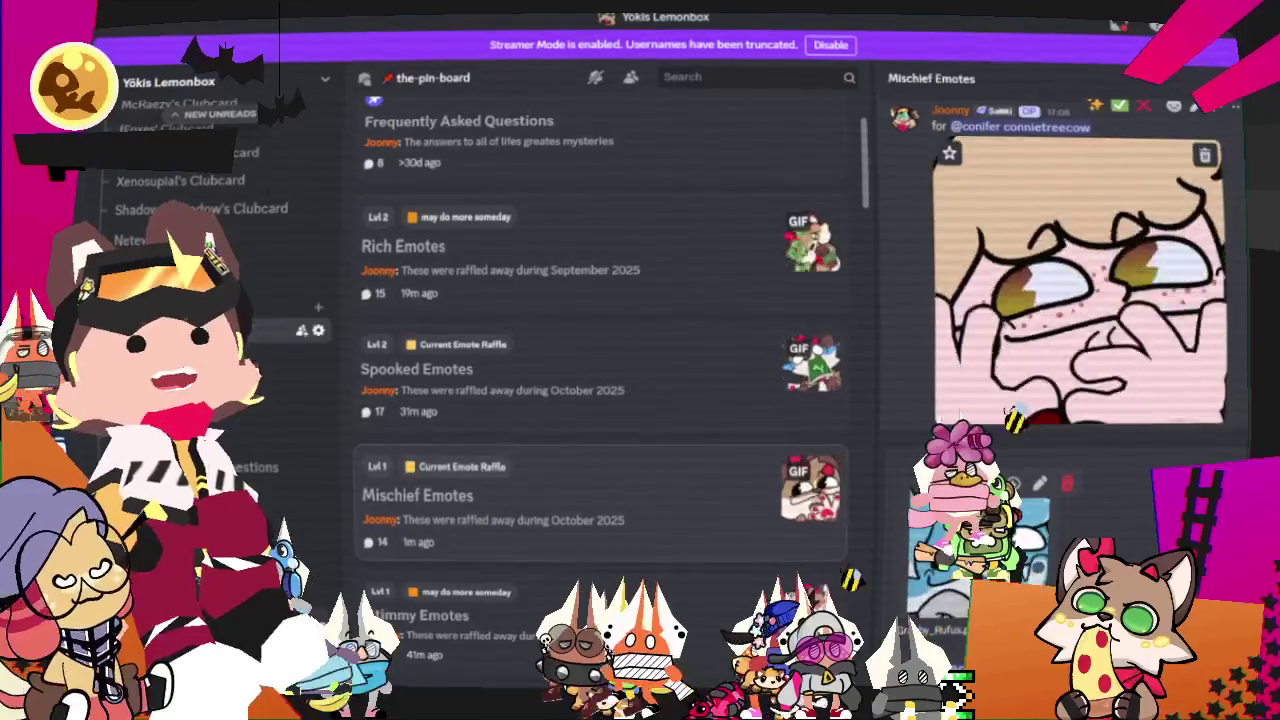
scroll(962, 425, "up", 2)
scroll(988, 369, "up", 3)
scroll(988, 369, "up", 3)
scroll(988, 369, "up", 3)
scroll(1240, 330, "down", 2)
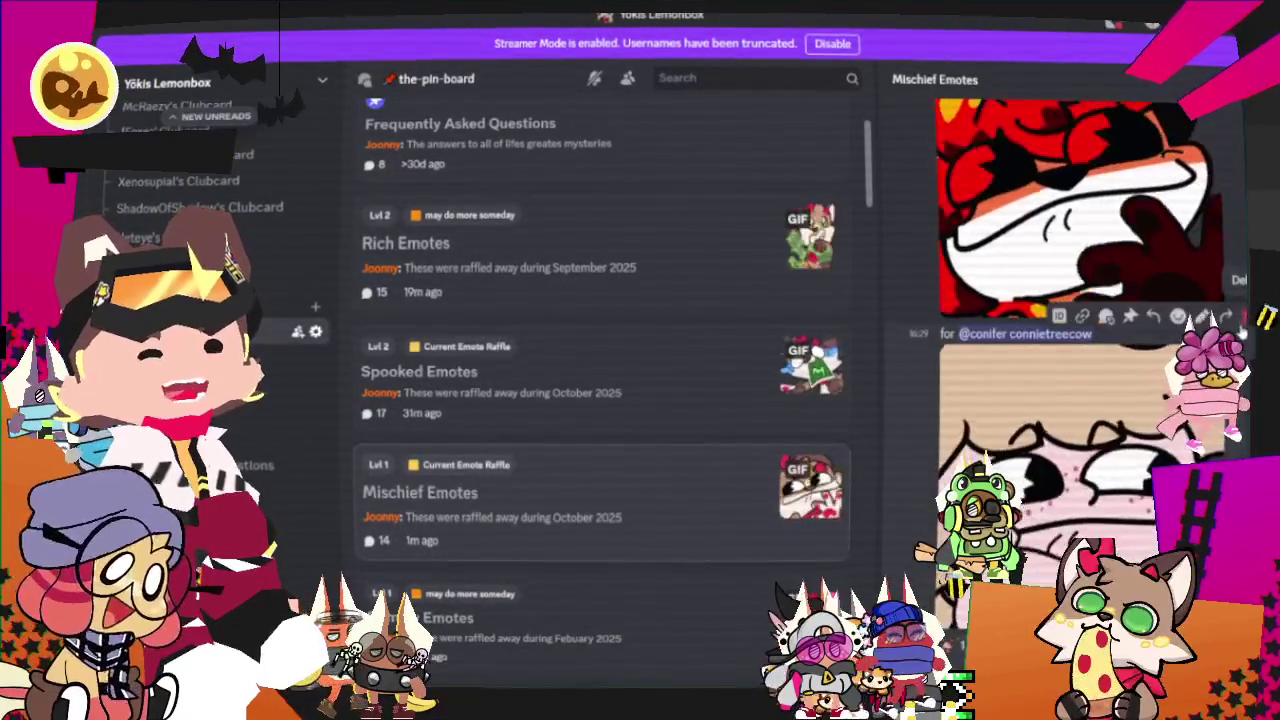
scroll(1103, 429, "down", 3)
scroll(1103, 429, "down", 2)
scroll(1103, 429, "up", 2)
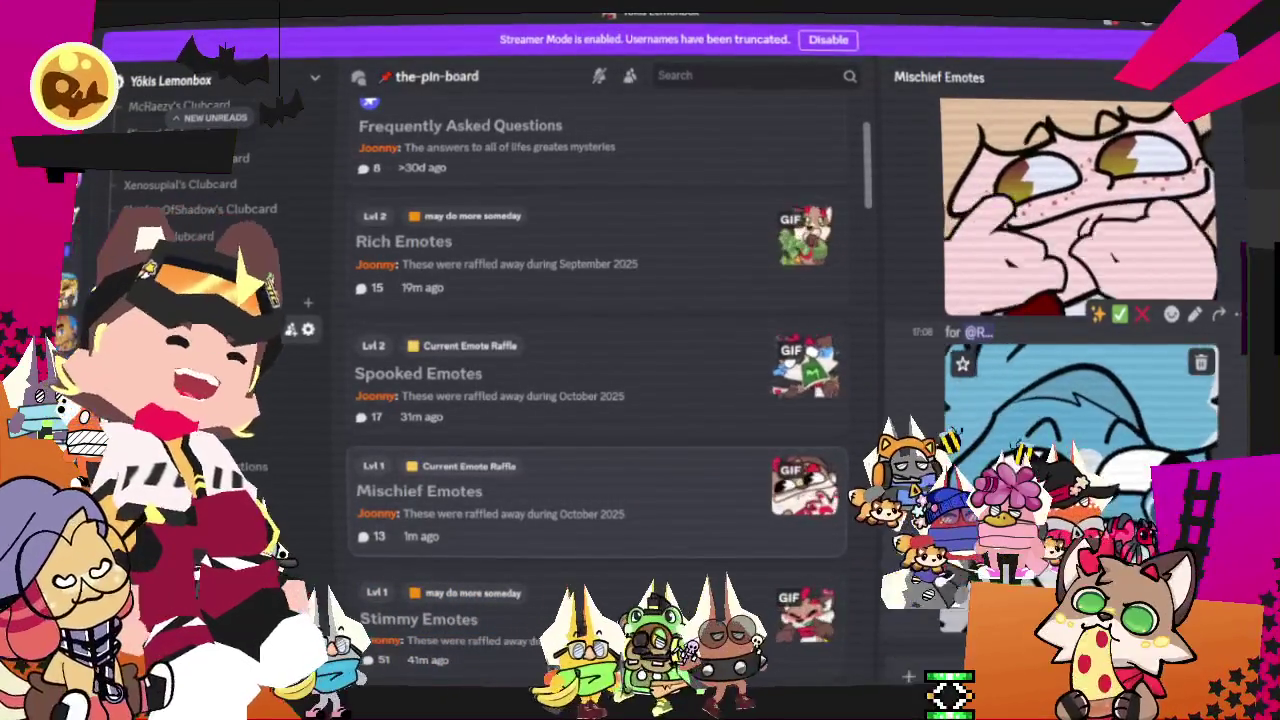
mouse_move(987, 331)
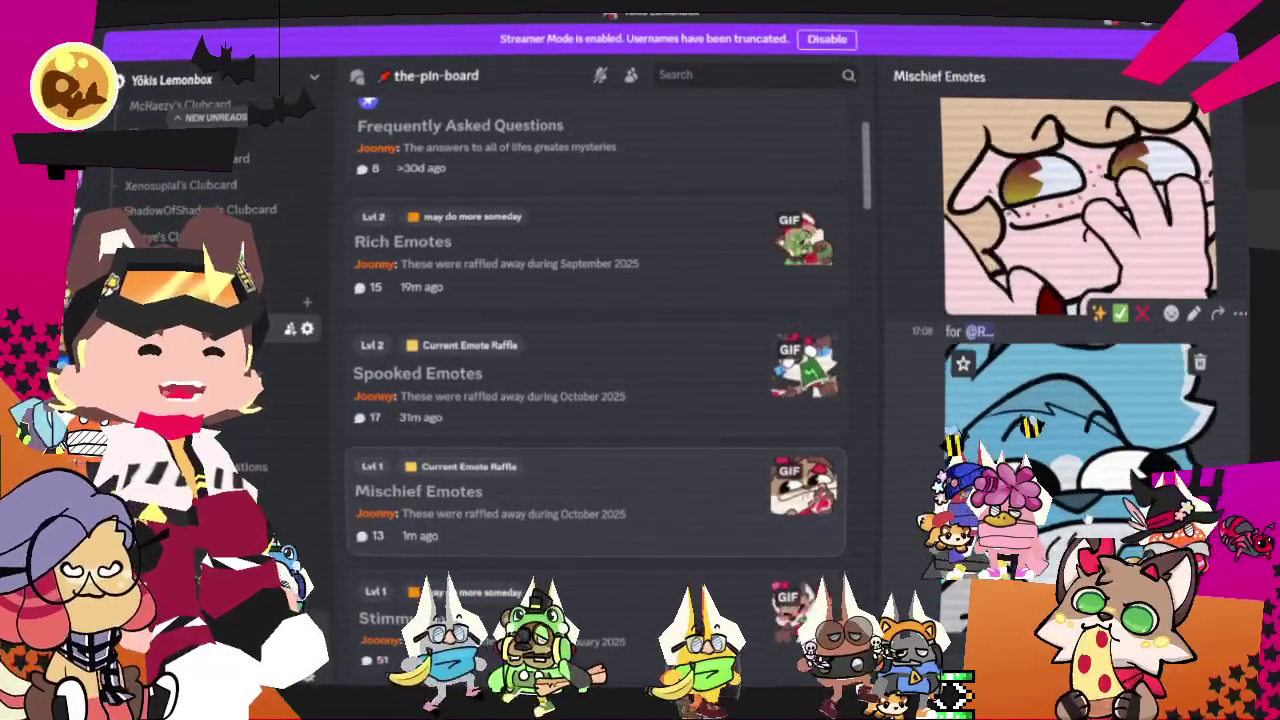
scroll(1040, 382, "down", 3)
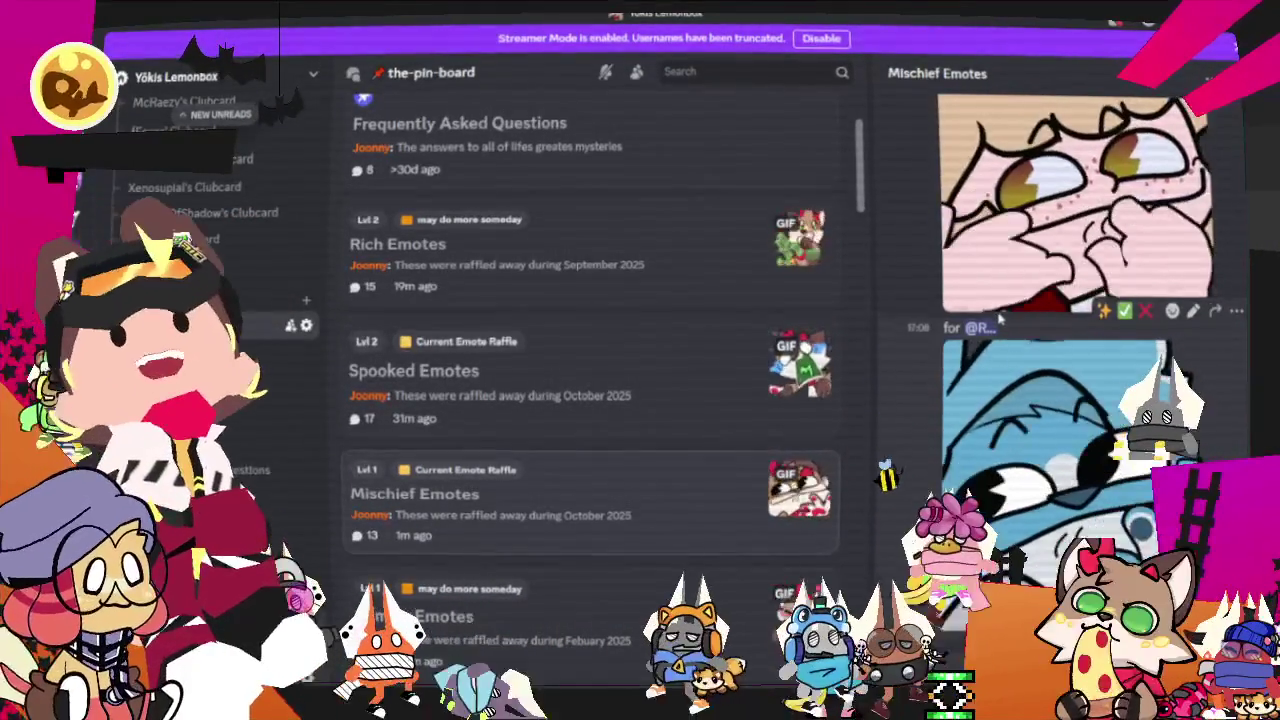
scroll(623, 320, "up", 2)
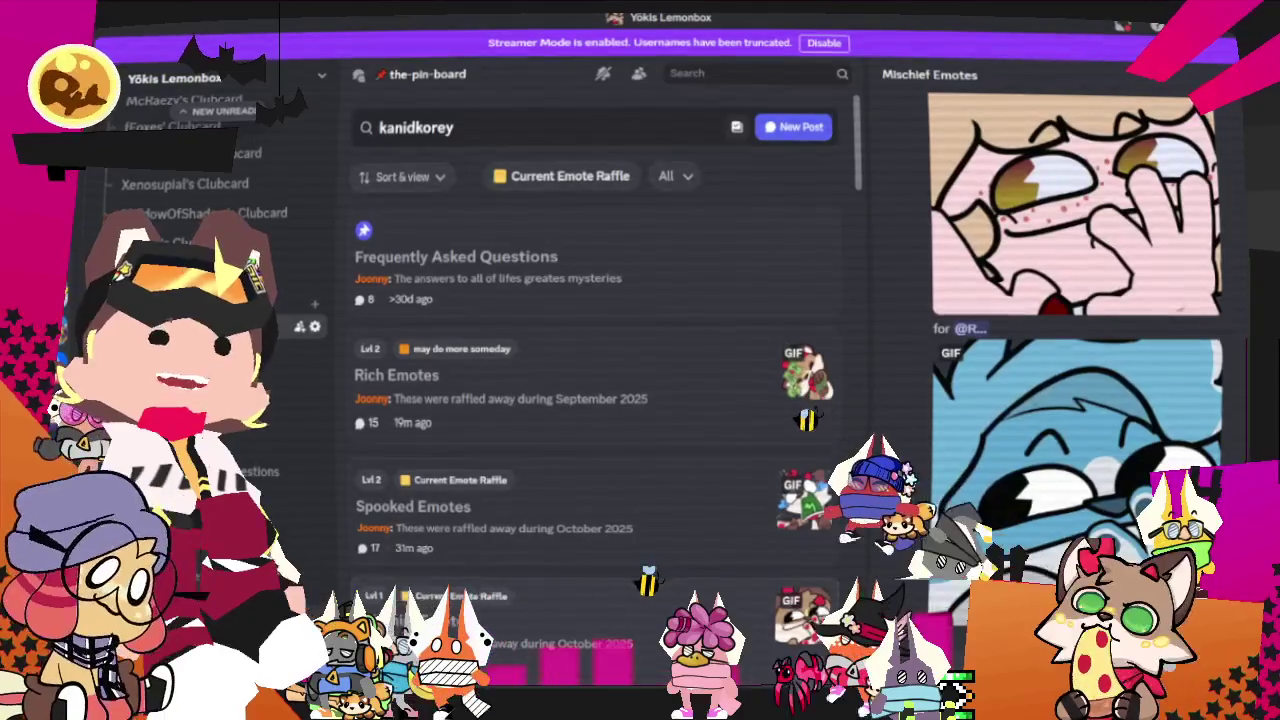
Step: Switch to SAMMI and back, then widen Discord's thread panel and window beside the editor
key("alt+Tab")
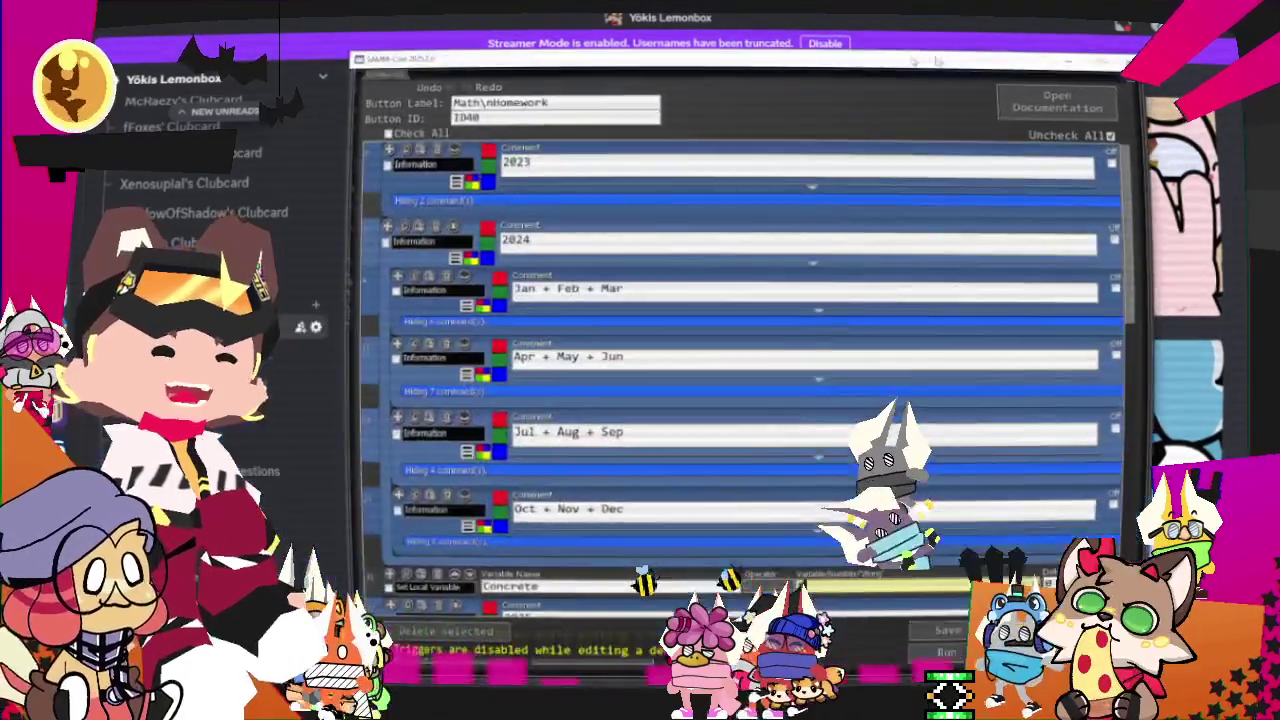
key("alt+Tab")
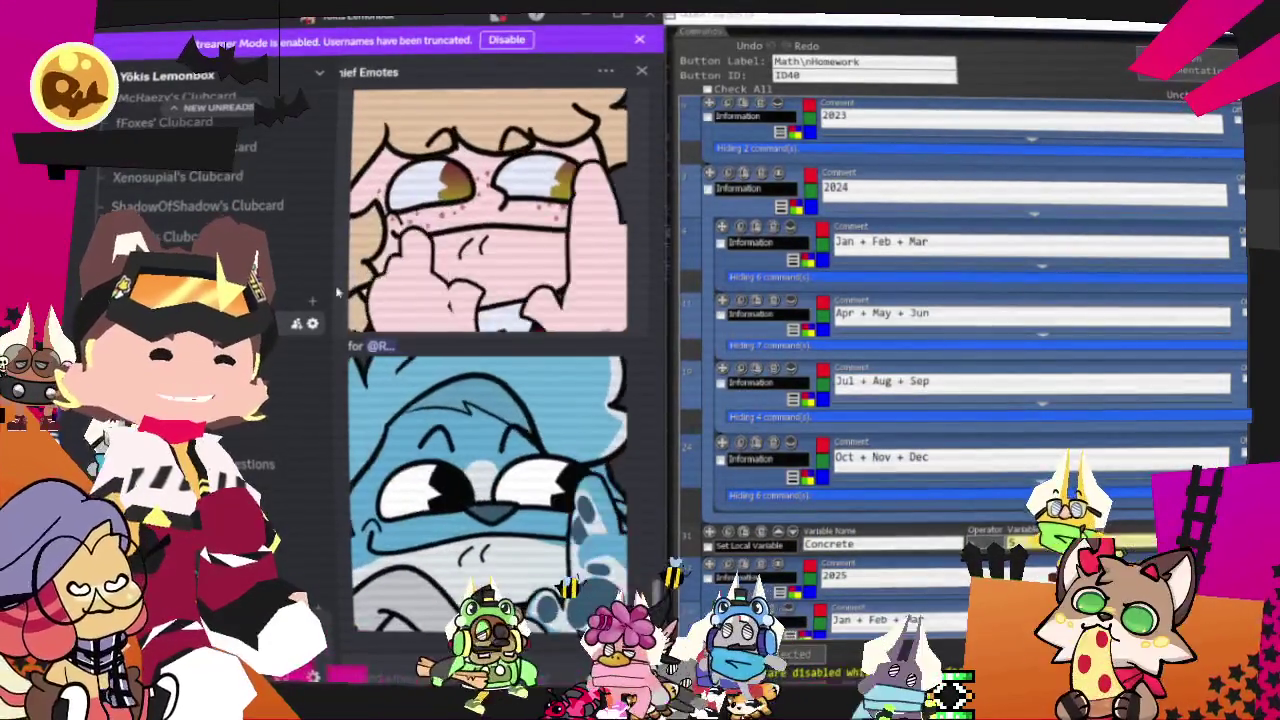
left_click_drag(329, 283, 300, 283)
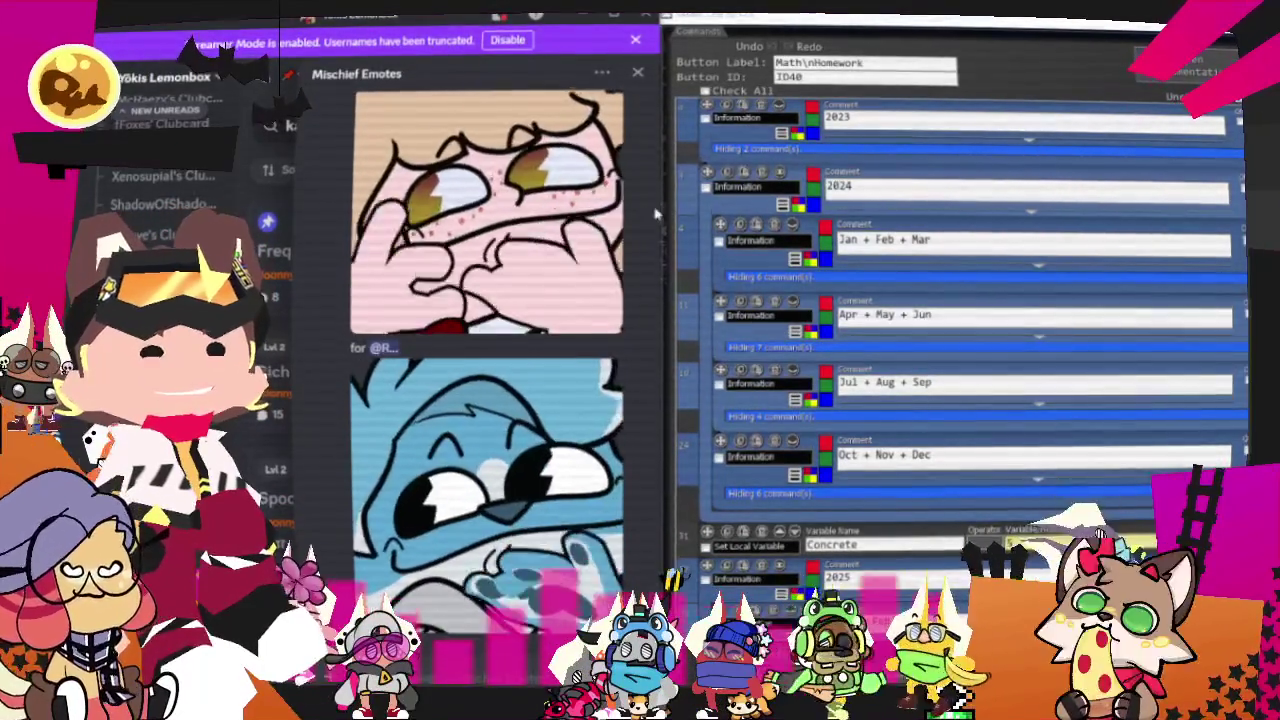
left_click_drag(659, 207, 763, 207)
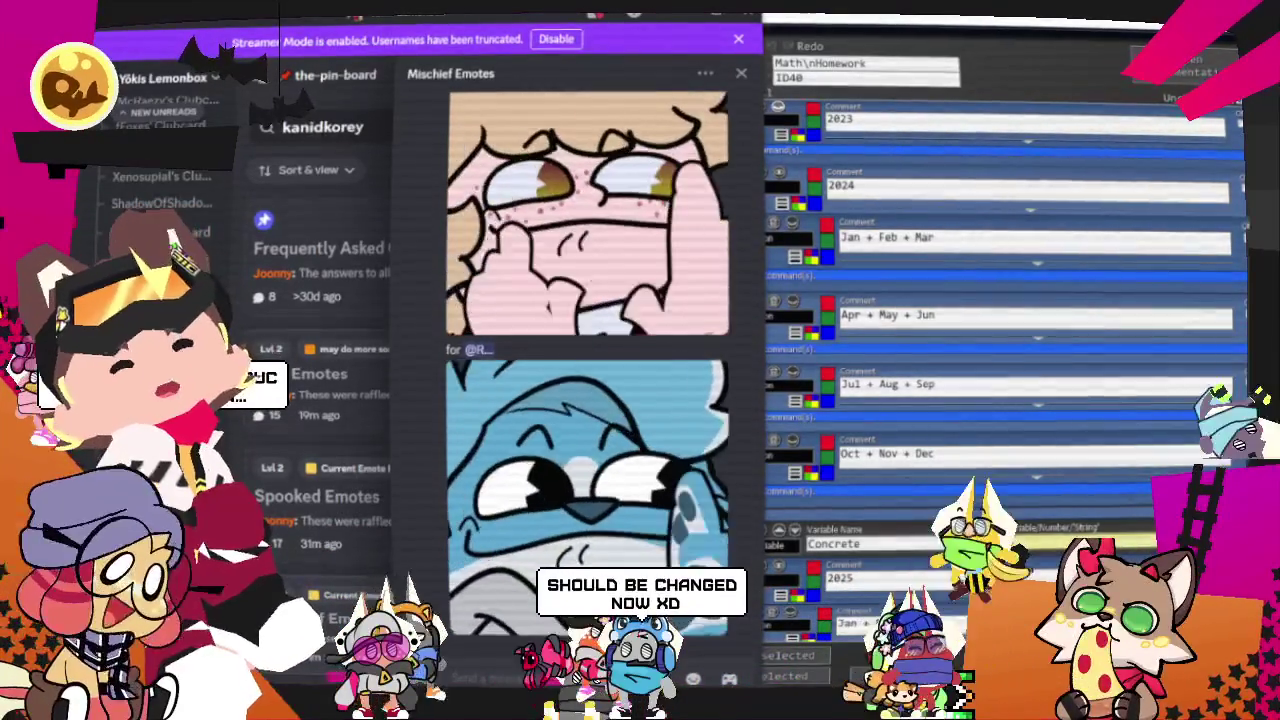
Step: Reopen the Mischief Emotes forum post, then close it to show the post list
key("Escape")
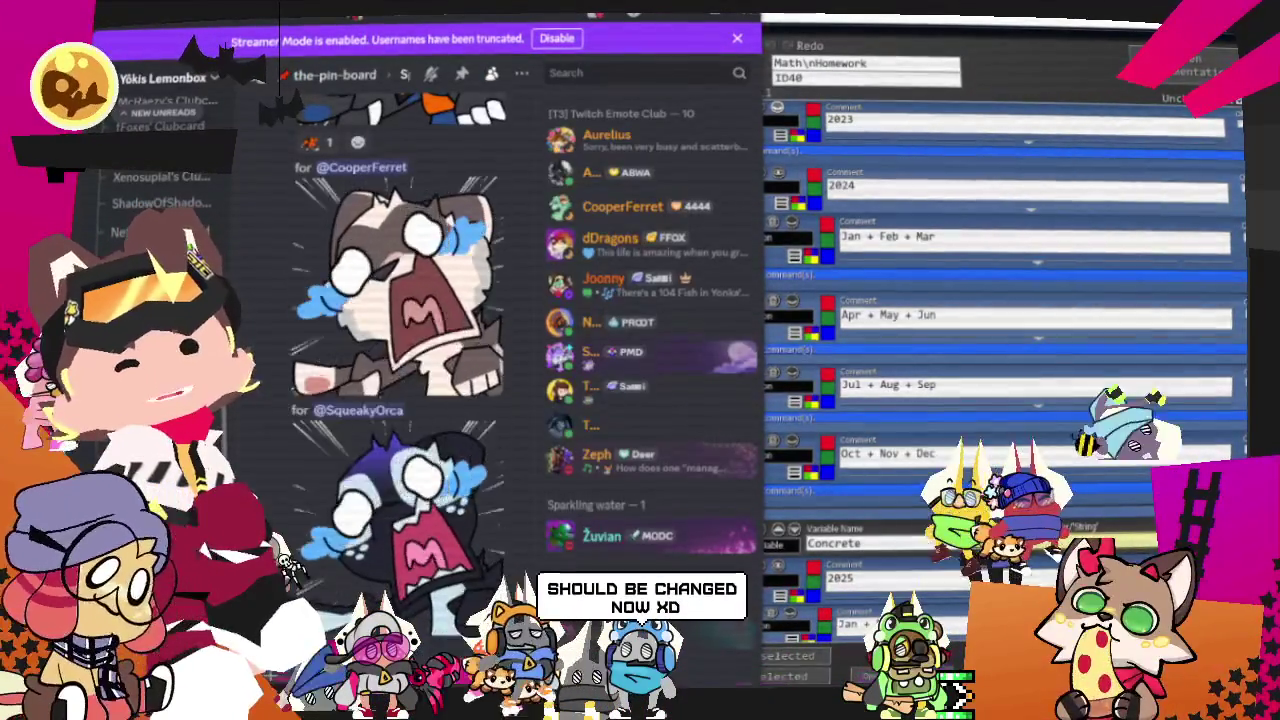
key("Escape")
left_click(388, 396)
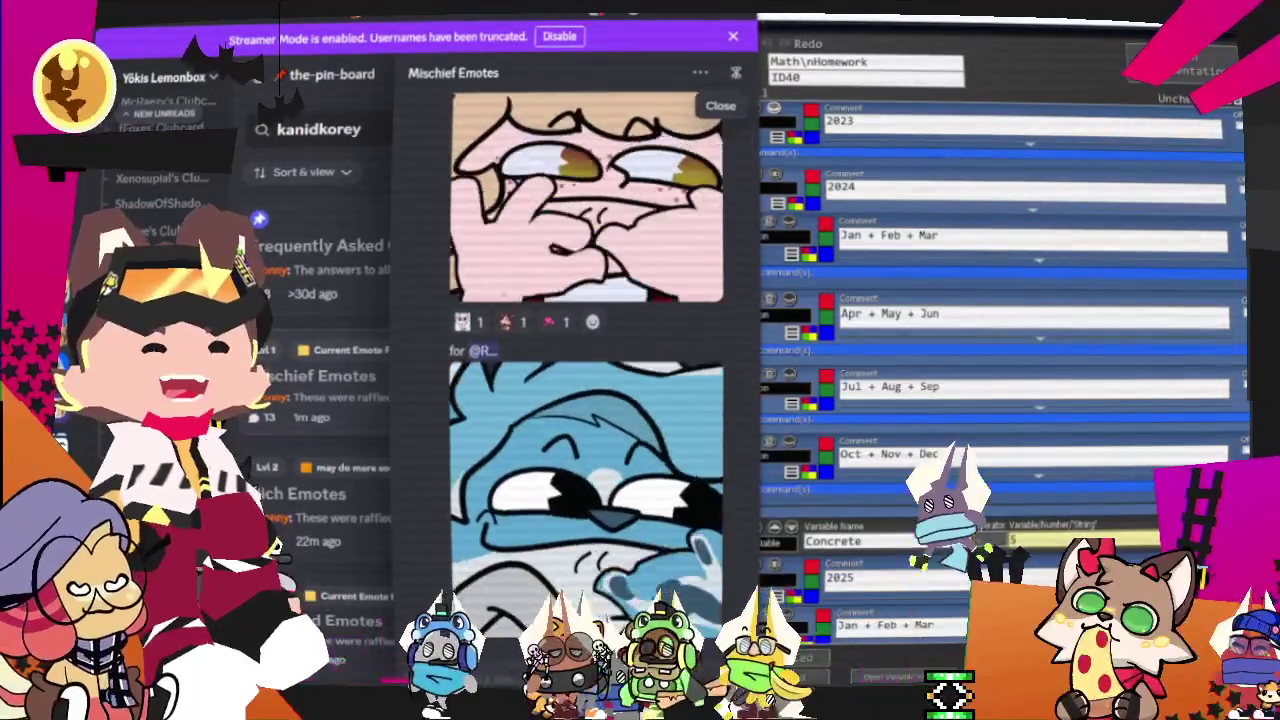
left_click(736, 78)
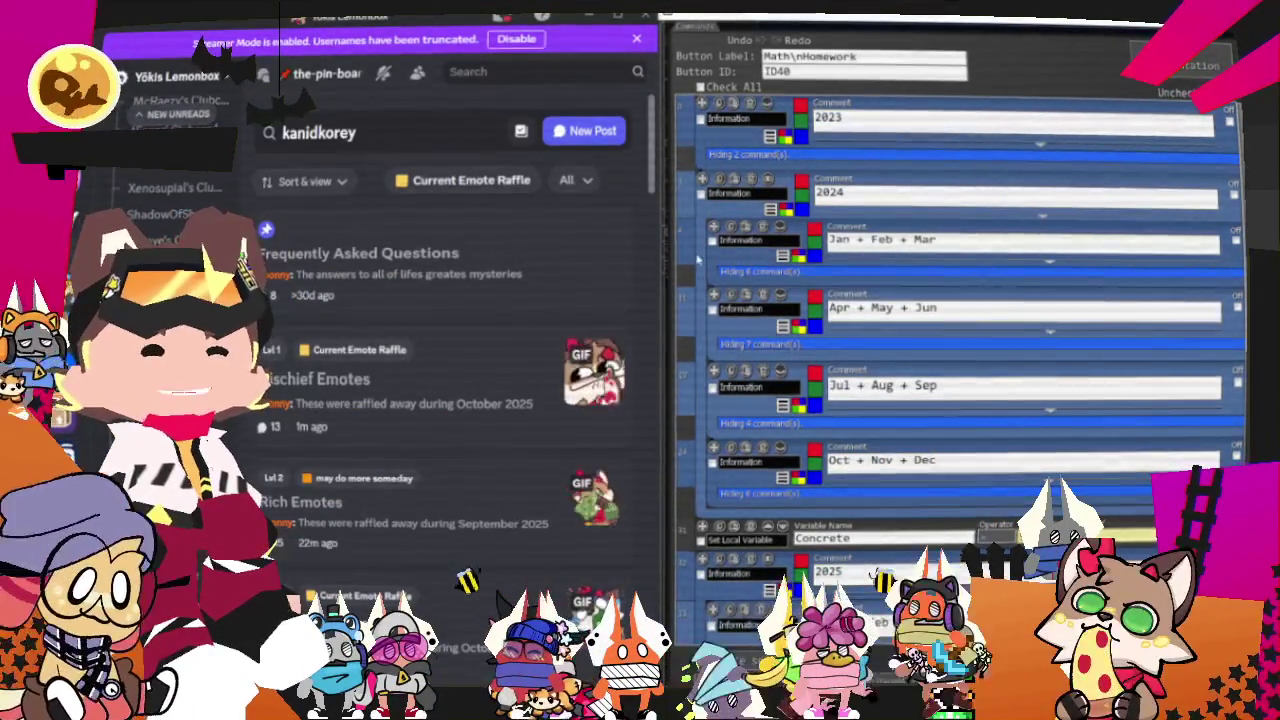
mouse_move(654, 260)
left_mouse_down()
mouse_move(757, 261)
mouse_move(690, 262)
left_mouse_up()
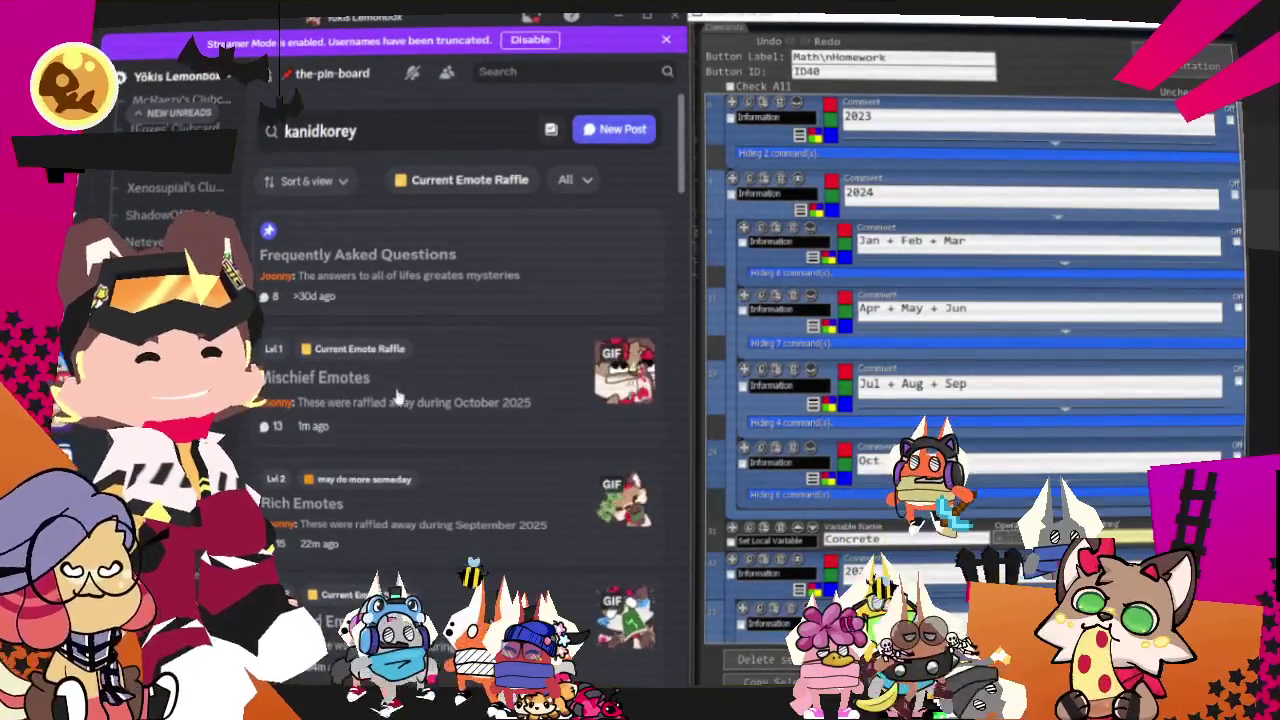
scroll(445, 378, "down", 3)
scroll(445, 378, "down", 2)
scroll(445, 378, "down", 3)
scroll(437, 371, "up", 2)
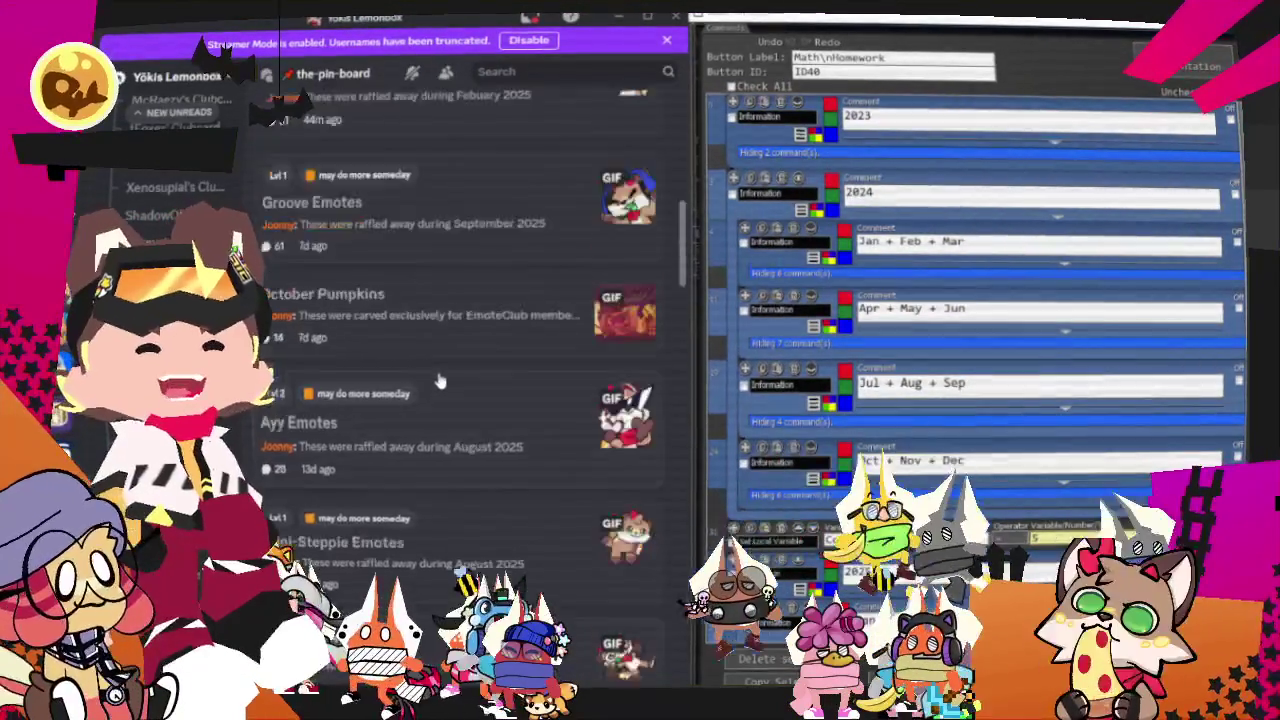
scroll(400, 300, "up", 10)
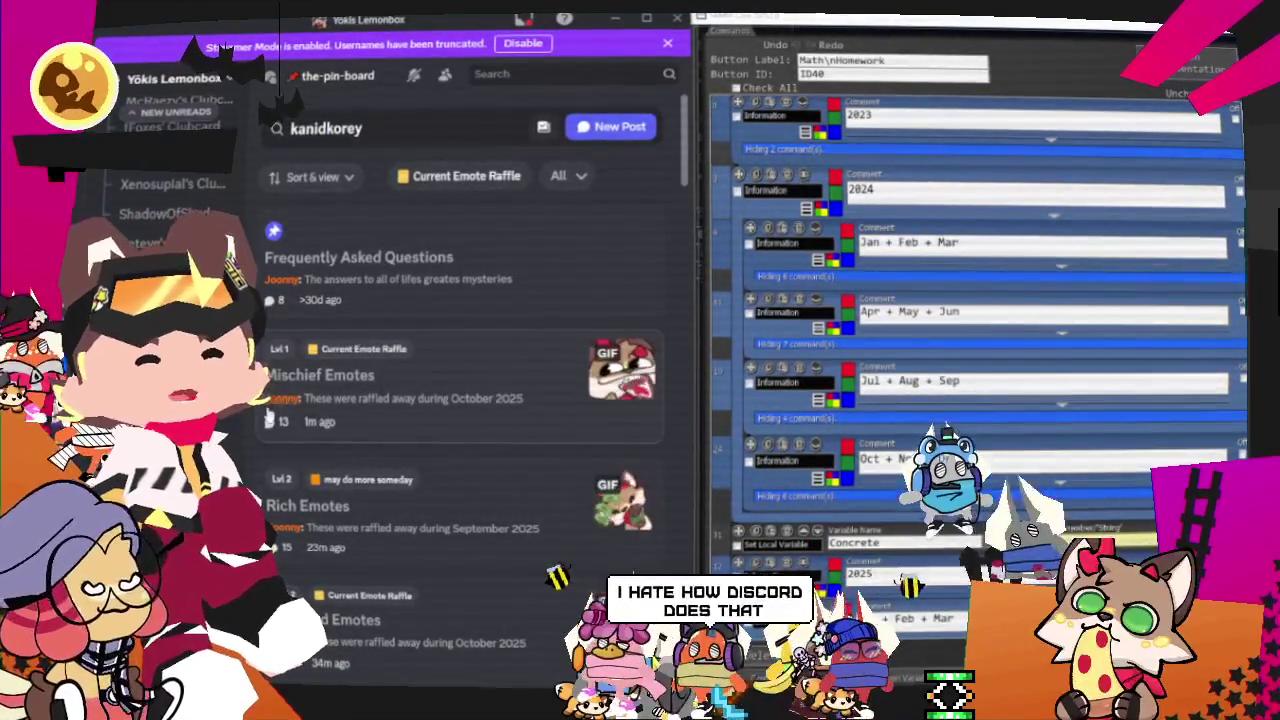
scroll(960, 421, "down", 1)
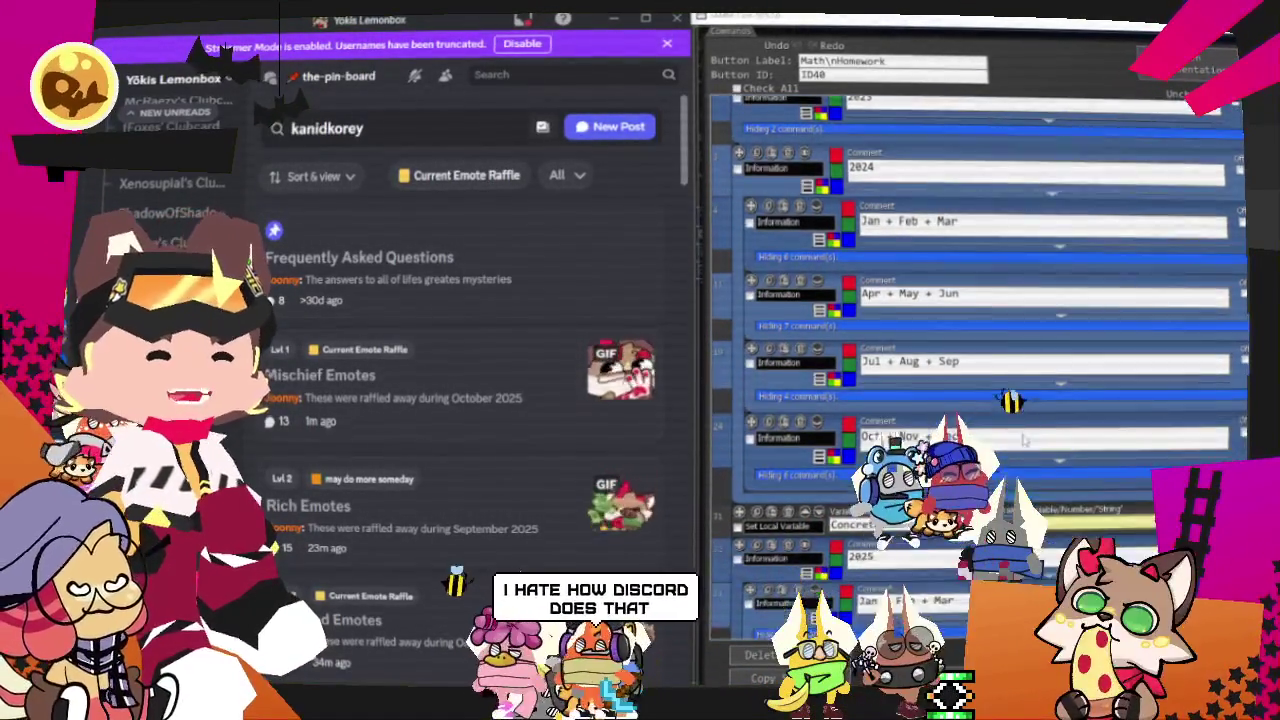
scroll(960, 421, "down", 2)
scroll(960, 421, "down", 2)
scroll(940, 418, "down", 2)
scroll(920, 412, "down", 2)
scroll(897, 405, "down", 2)
scroll(940, 350, "up", 2)
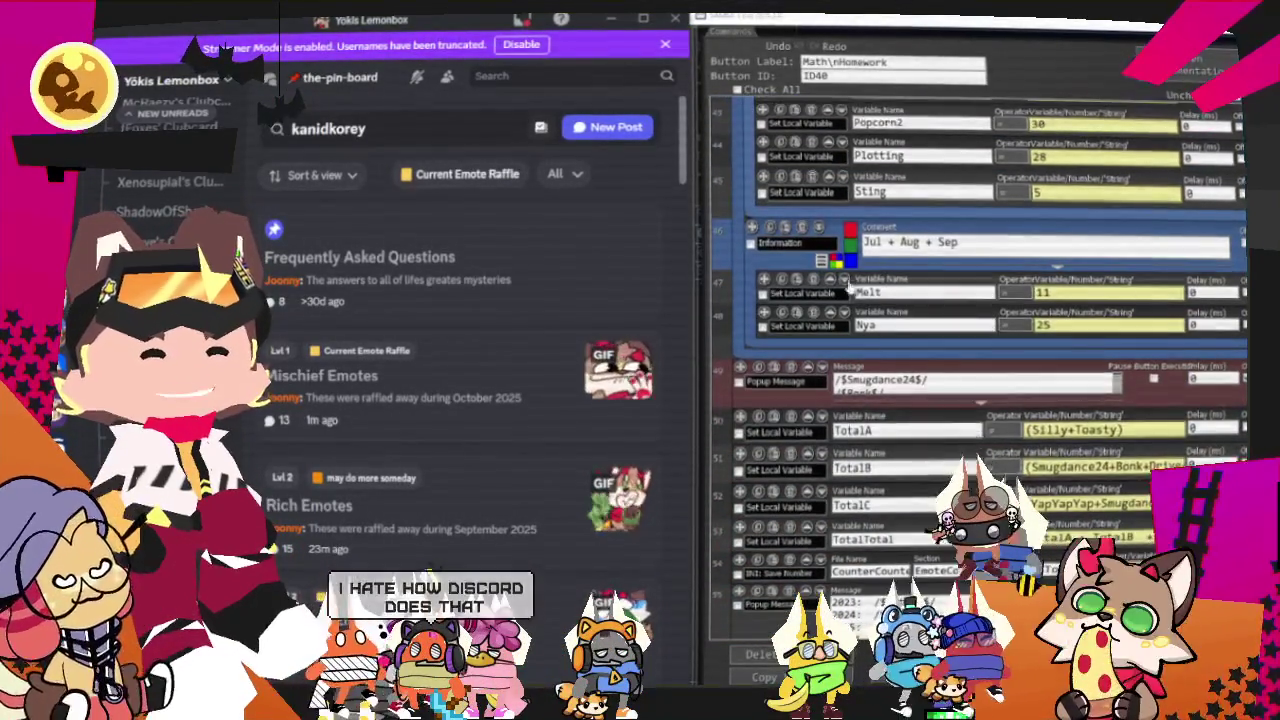
scroll(985, 297, "up", 1)
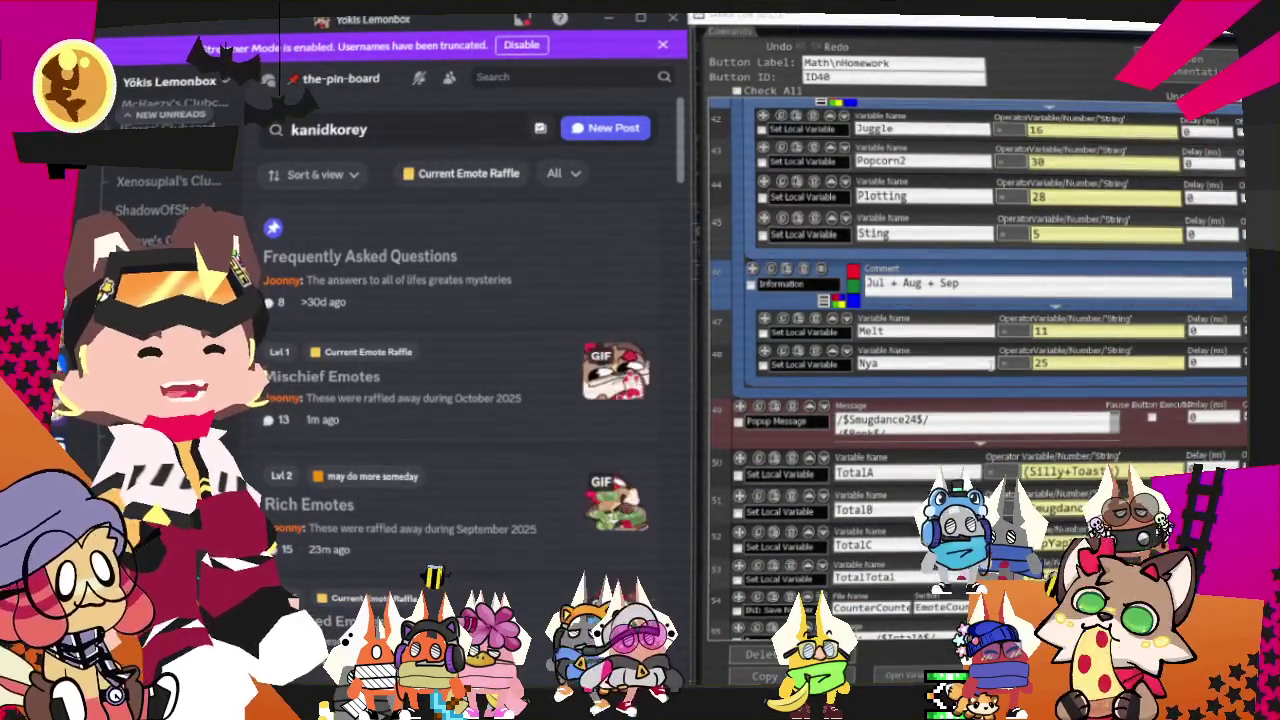
scroll(990, 365, "up", 1)
scroll(465, 289, "down", 5)
scroll(465, 289, "down", 3)
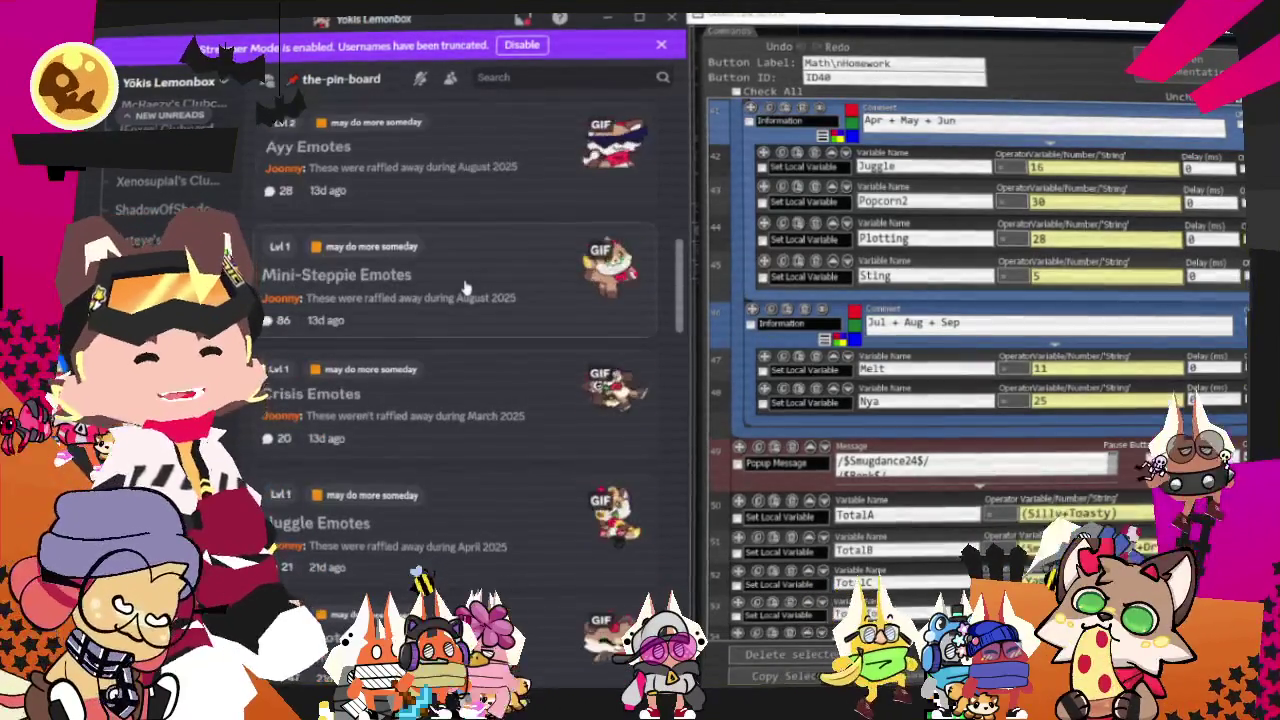
Step: Sort the emote raffle forum posts by Date posted
scroll(465, 289, "up", 3)
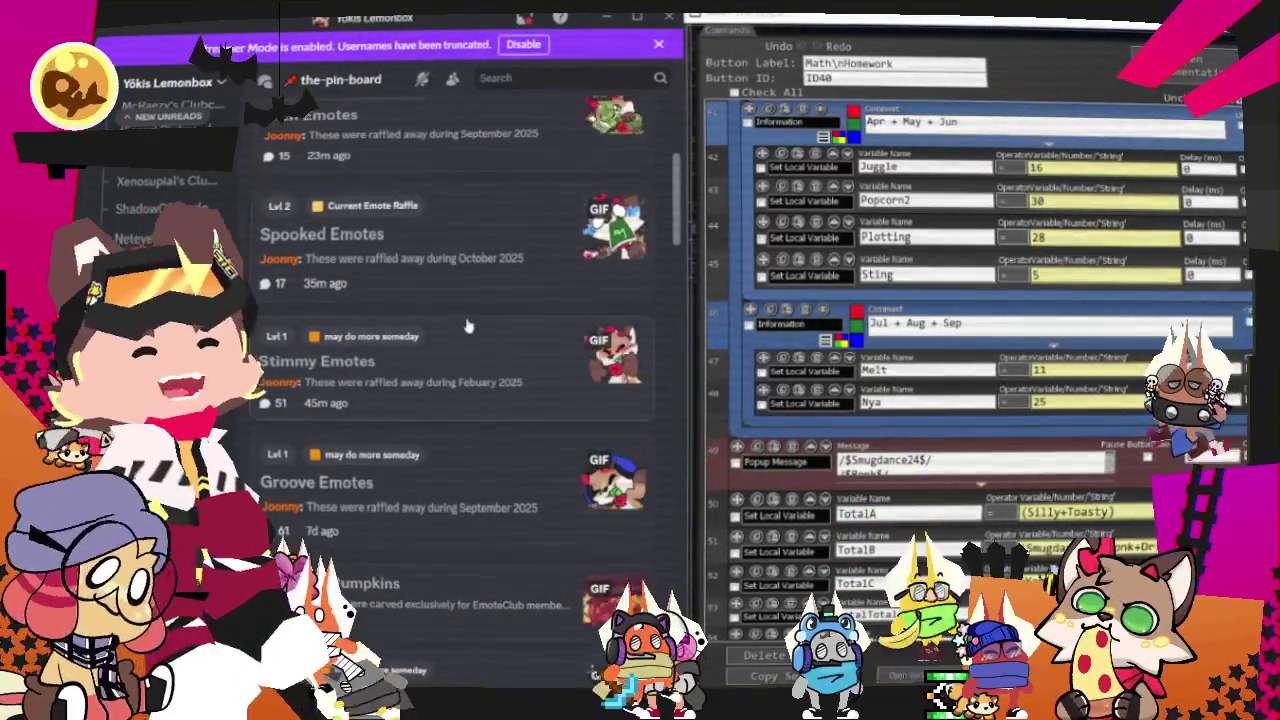
scroll(476, 331, "up", 2)
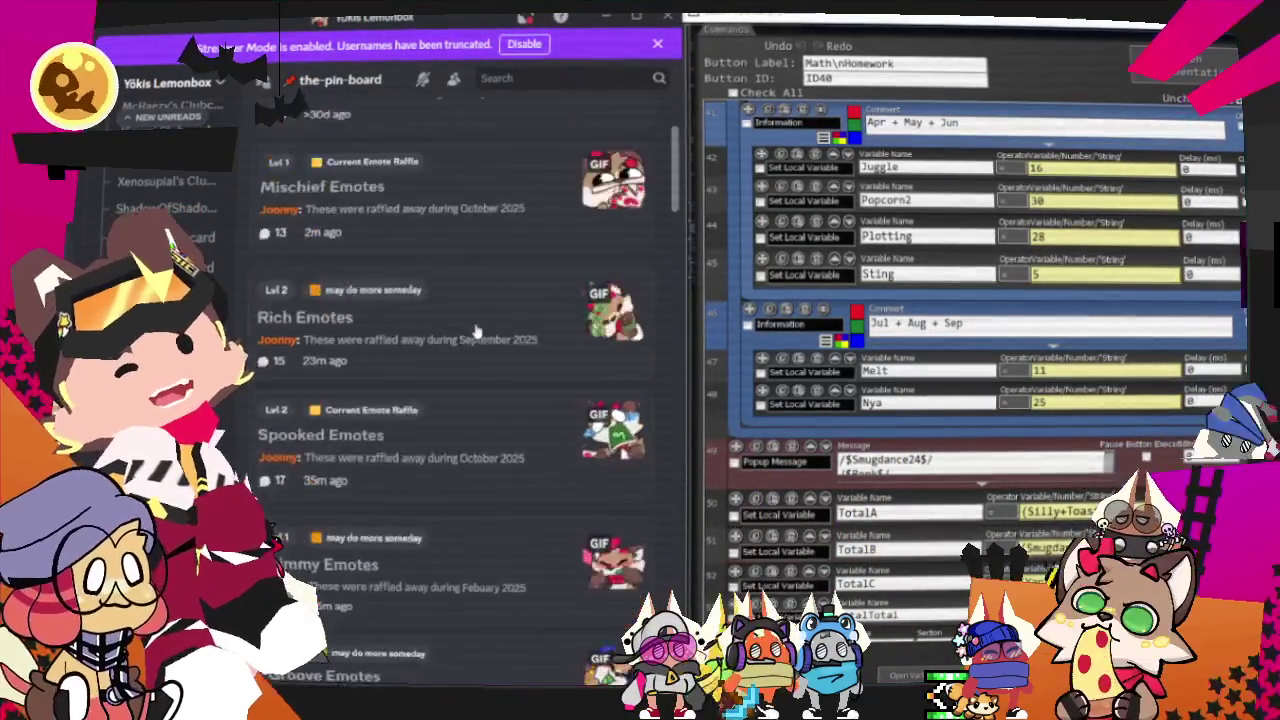
scroll(476, 331, "up", 2)
scroll(478, 332, "down", 1)
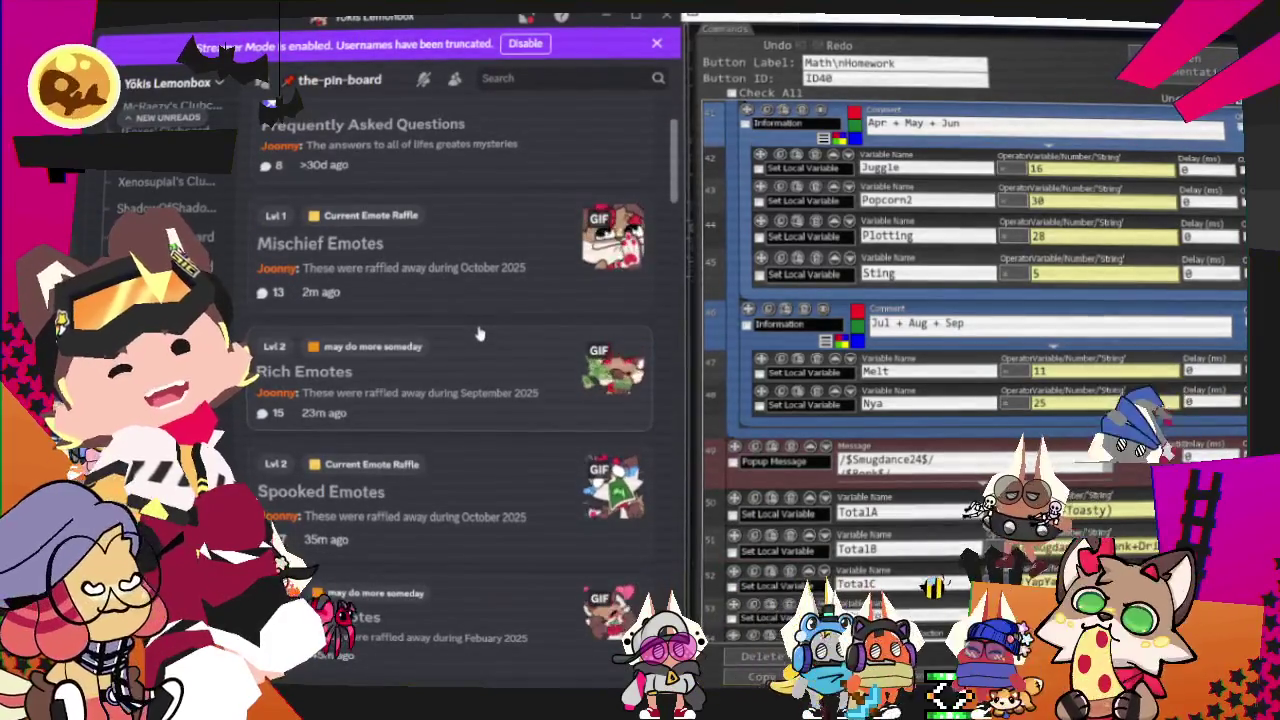
scroll(478, 332, "up", 1)
left_click(318, 176)
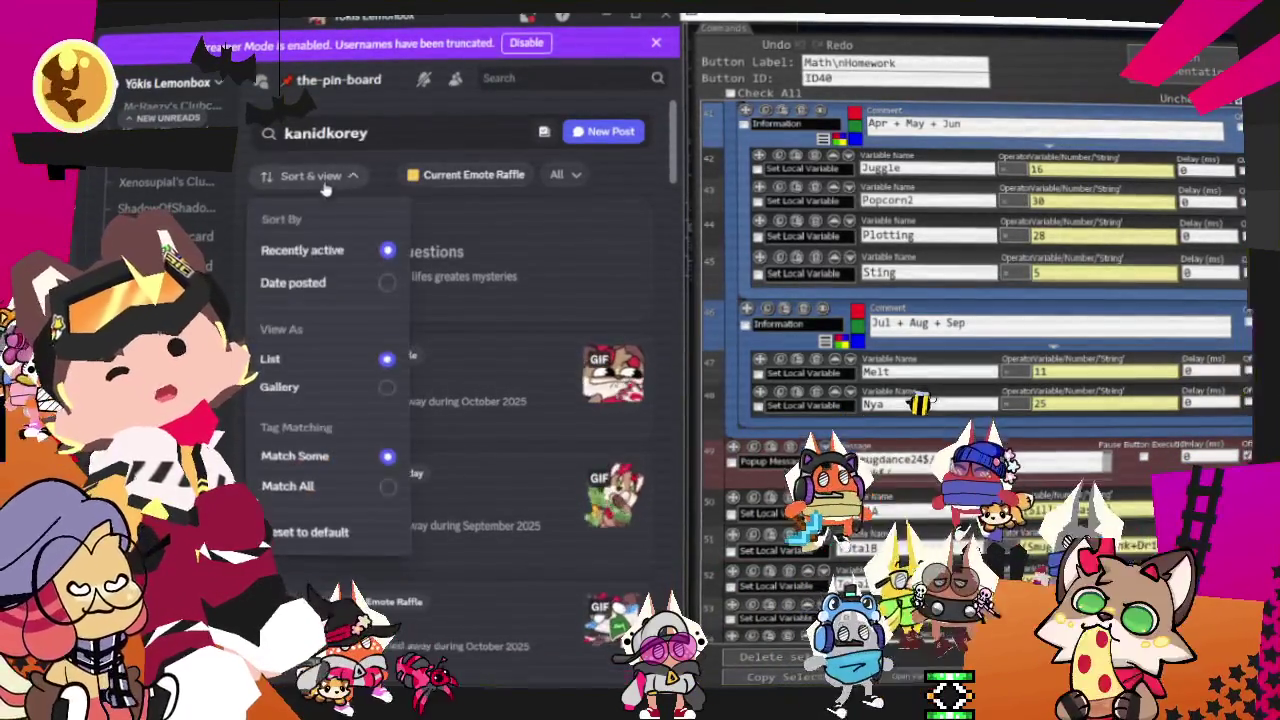
left_click(347, 295)
Step: Browse the older emote posts, then paste a copy of SAMMI's Nya variable command
scroll(480, 340, "down", 4)
scroll(460, 371, "down", 3)
scroll(460, 371, "down", 3)
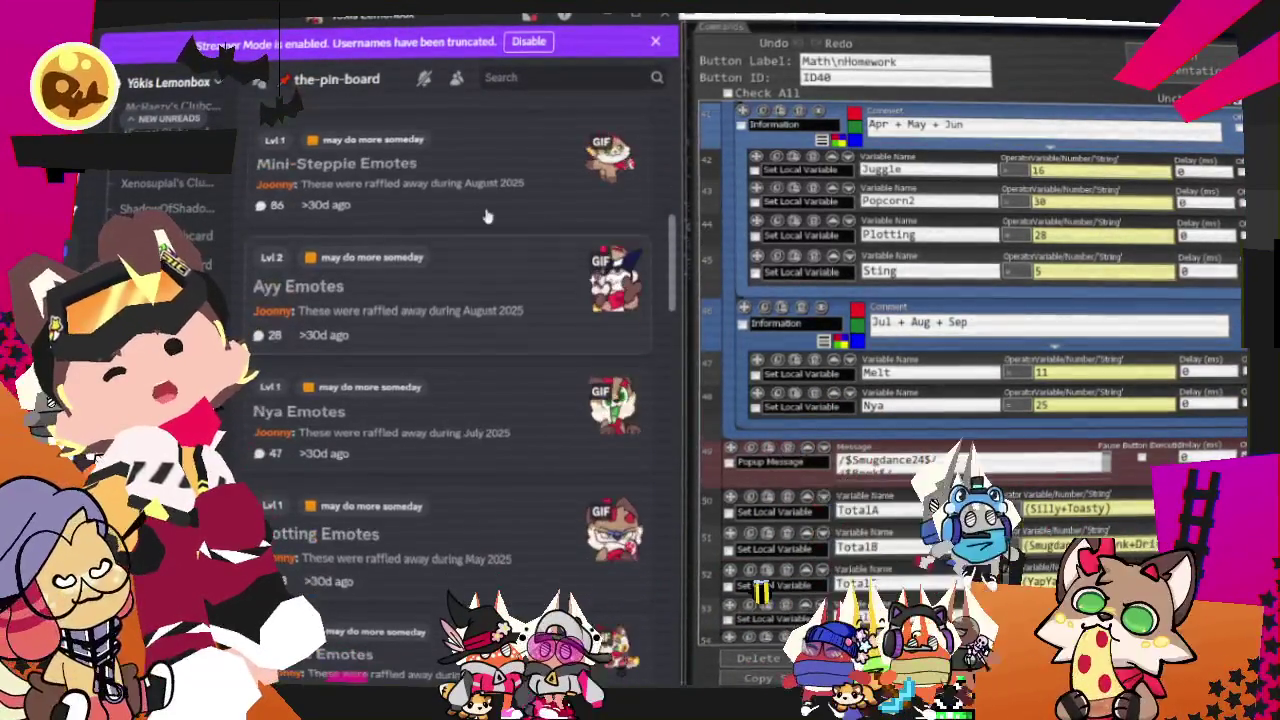
scroll(470, 395, "down", 2)
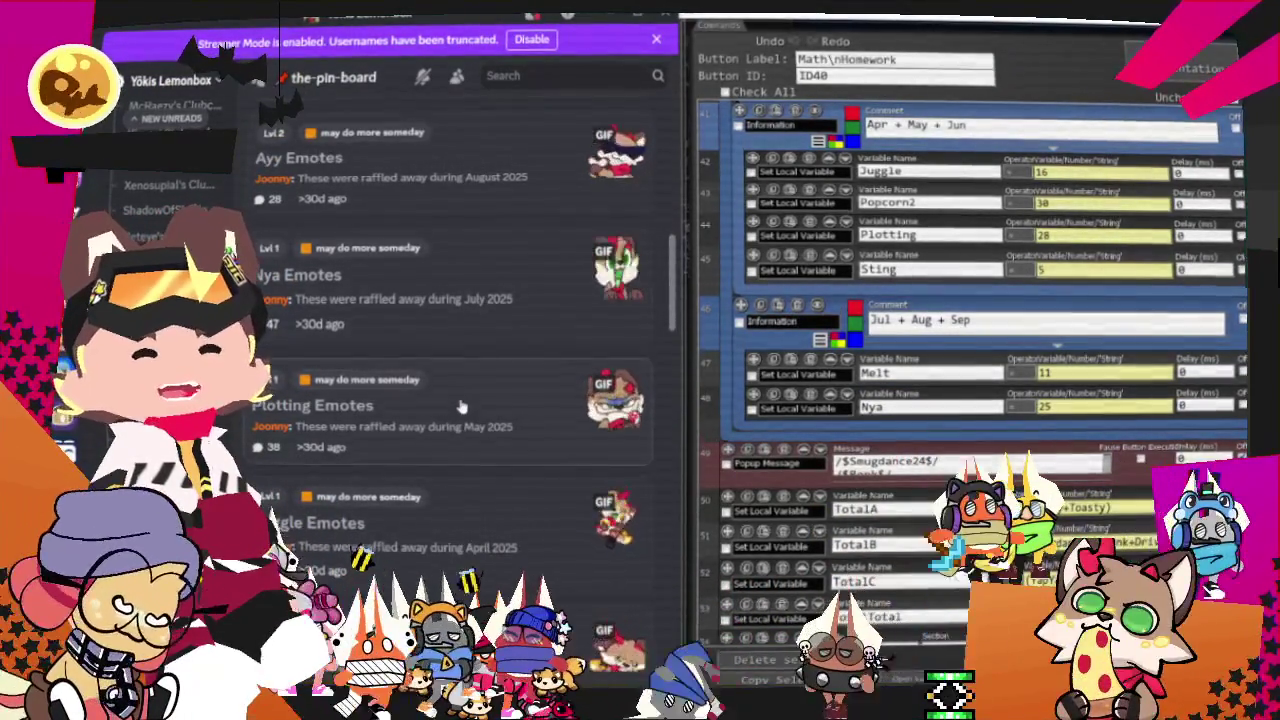
scroll(461, 405, "up", 1)
scroll(461, 405, "down", 1)
scroll(461, 405, "down", 1)
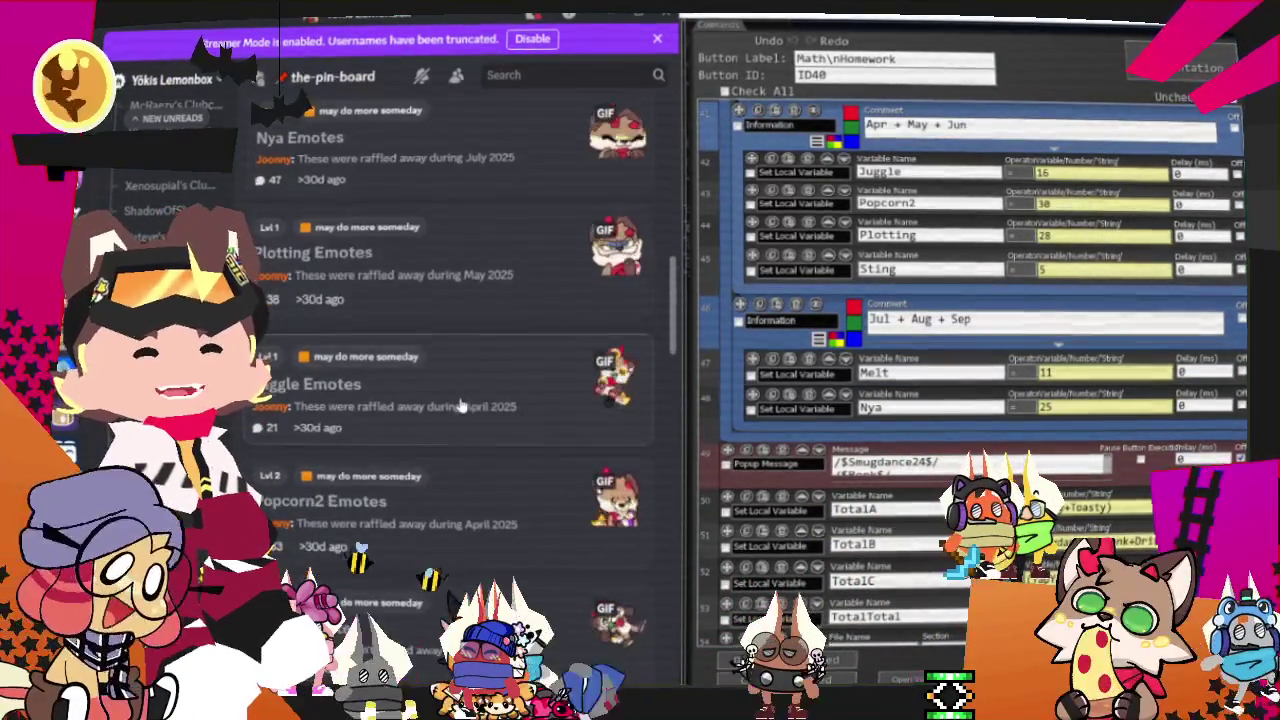
scroll(461, 405, "down", 1)
scroll(461, 405, "up", 2)
scroll(461, 405, "up", 2)
scroll(461, 405, "up", 2)
scroll(461, 405, "up", 1)
scroll(461, 405, "up", 2)
scroll(461, 405, "down", 3)
scroll(461, 405, "down", 4)
scroll(461, 405, "down", 1)
scroll(461, 405, "down", 3)
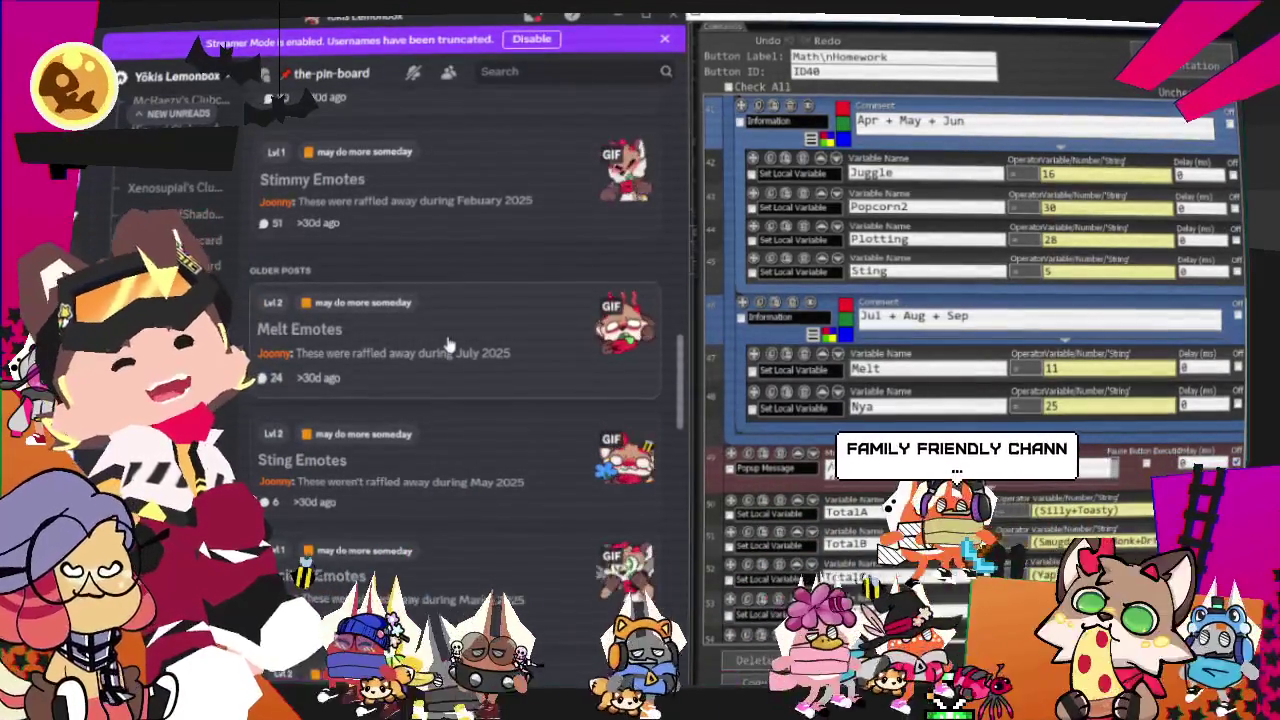
scroll(450, 450, "up", 3)
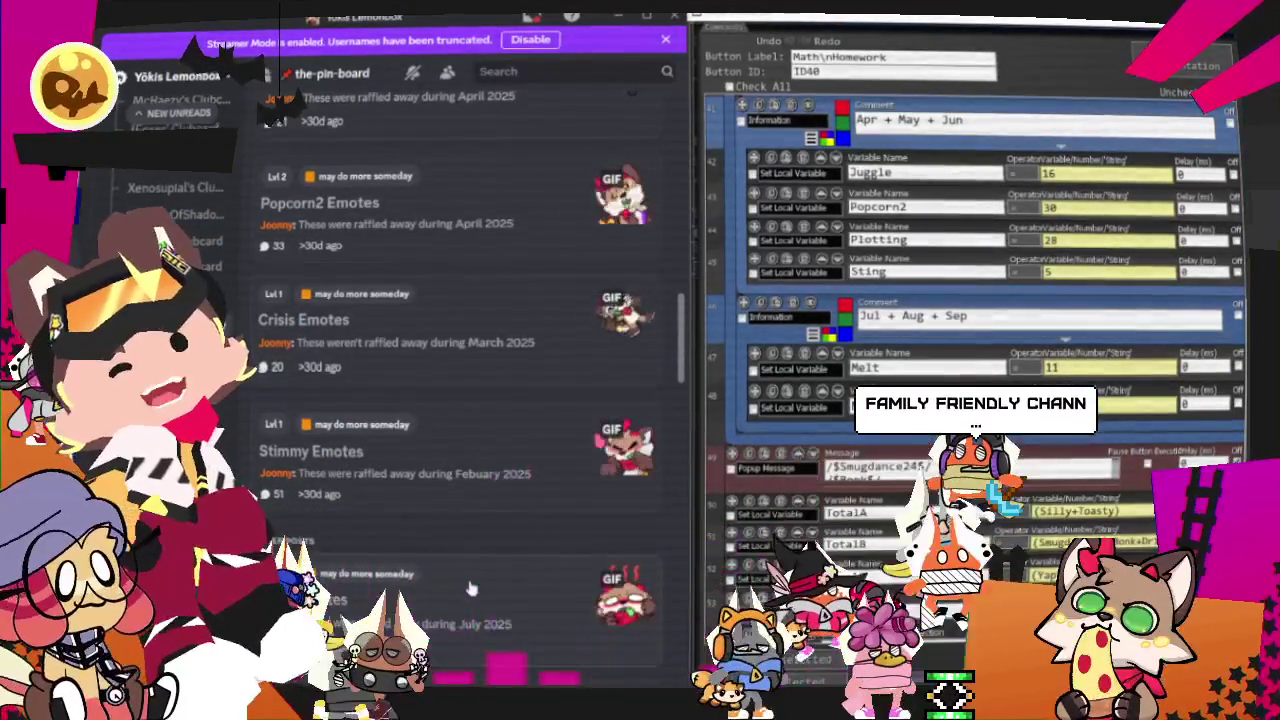
scroll(417, 388, "up", 3)
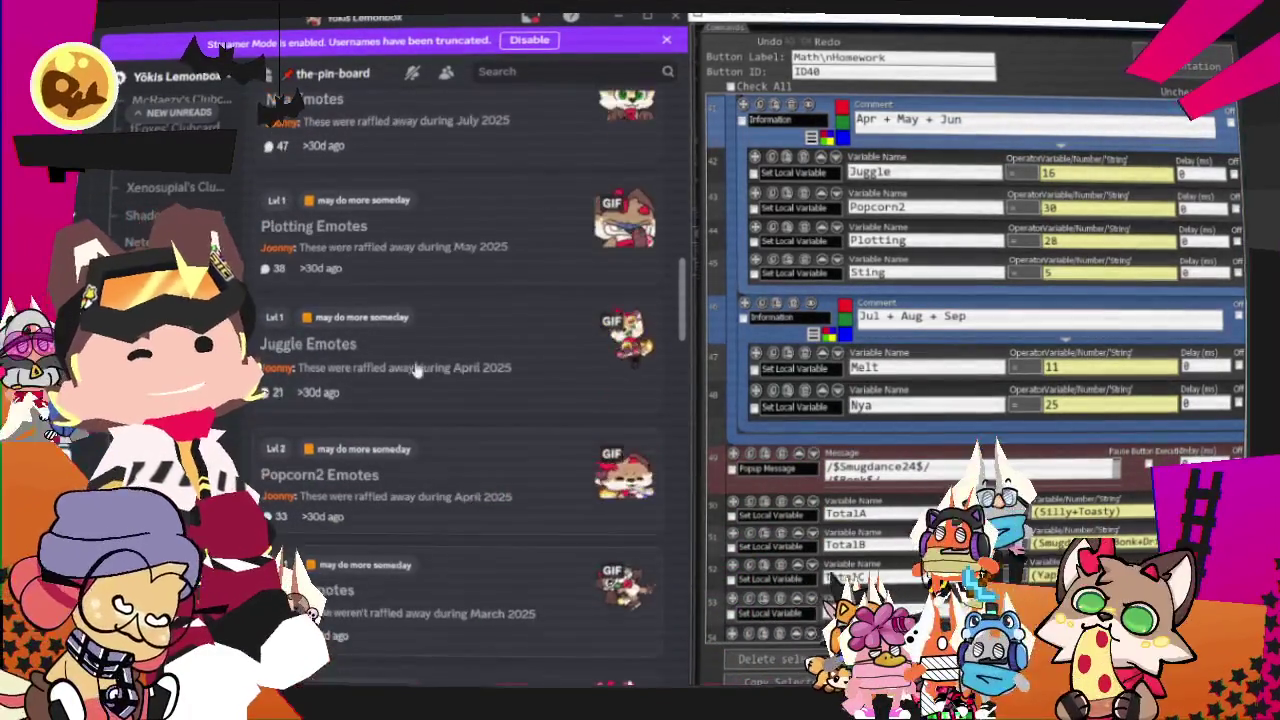
scroll(418, 345, "up", 3)
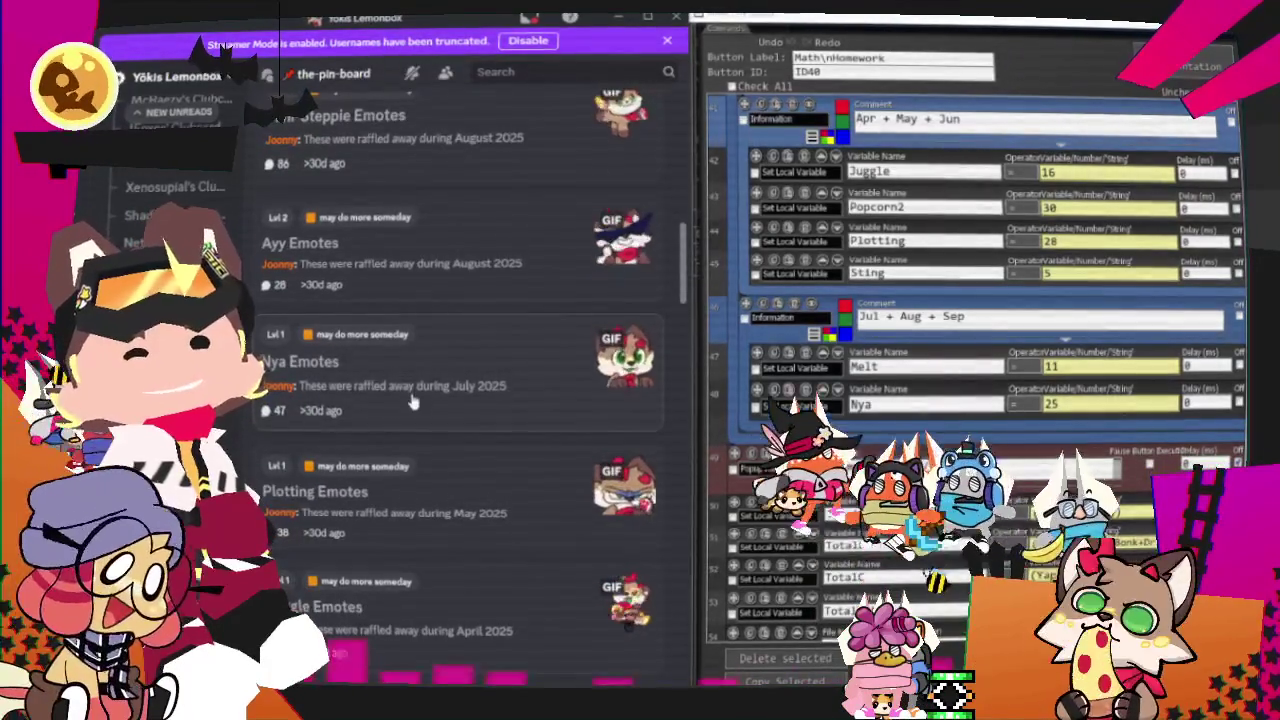
scroll(415, 400, "up", 2)
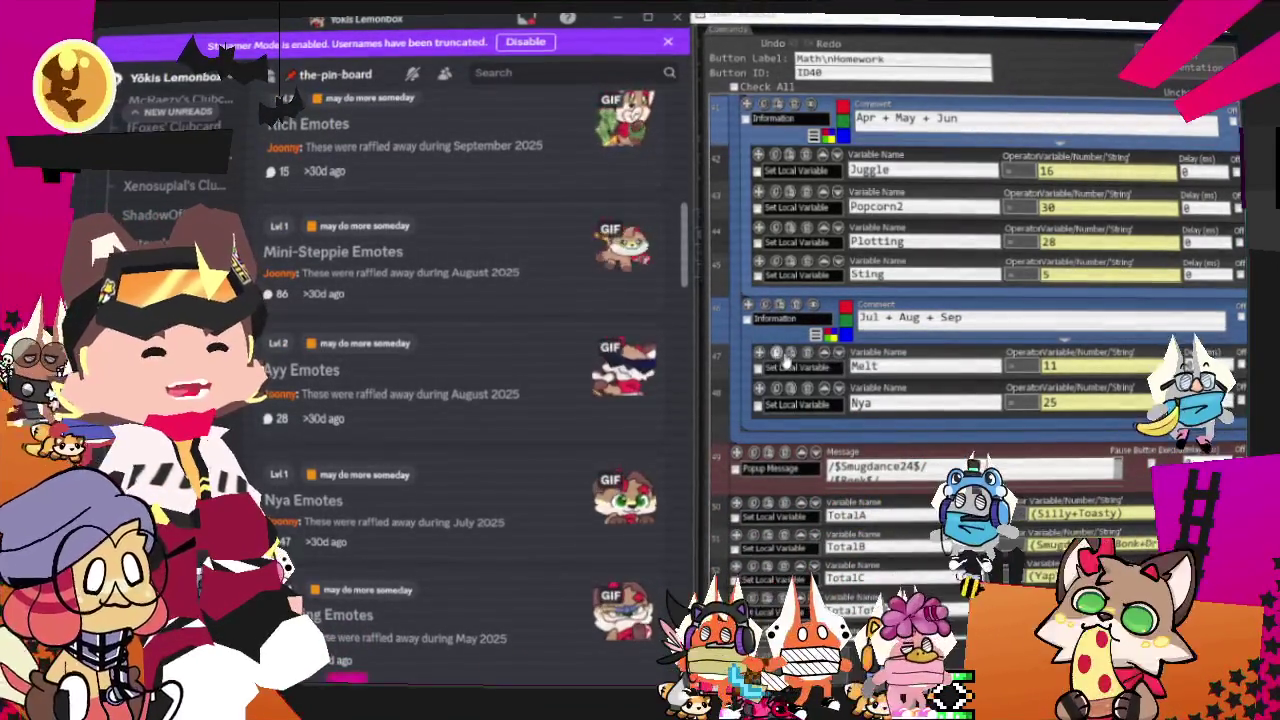
key("ctrl+v")
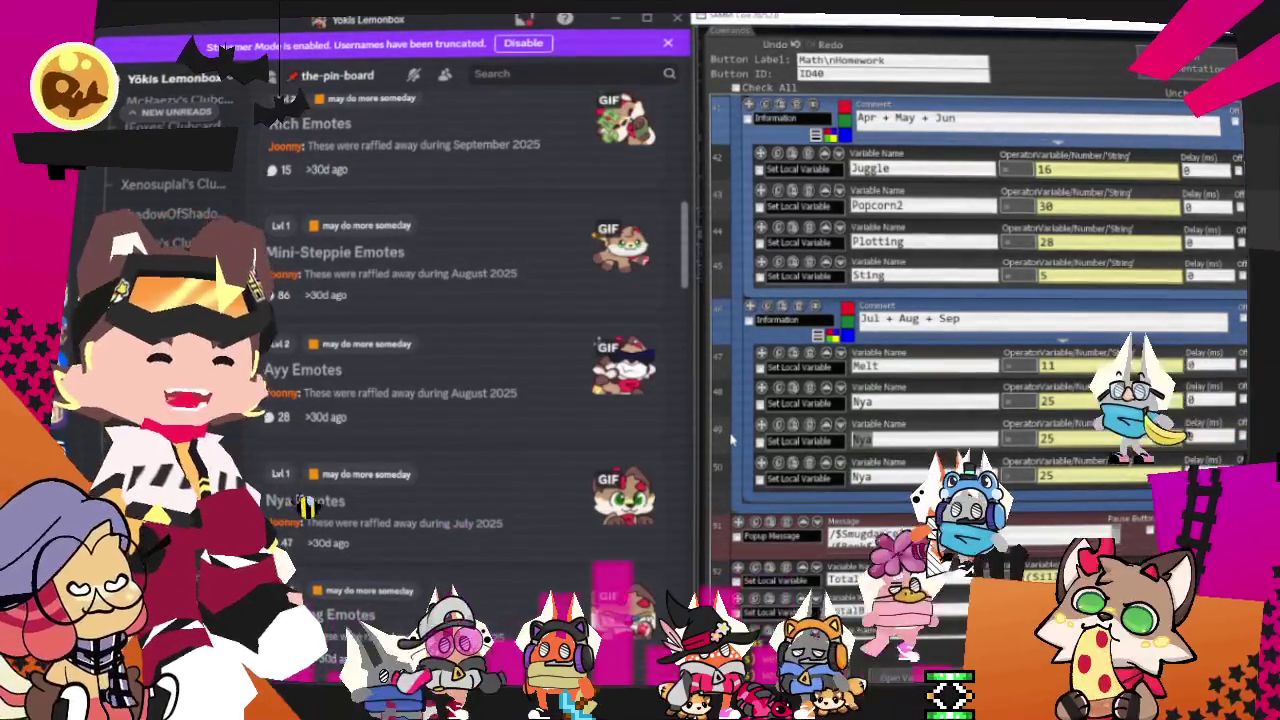
Step: Rename the pasted Nya copies to Ayy, MiniSteppie, Rich and Groove
type("Ayy")
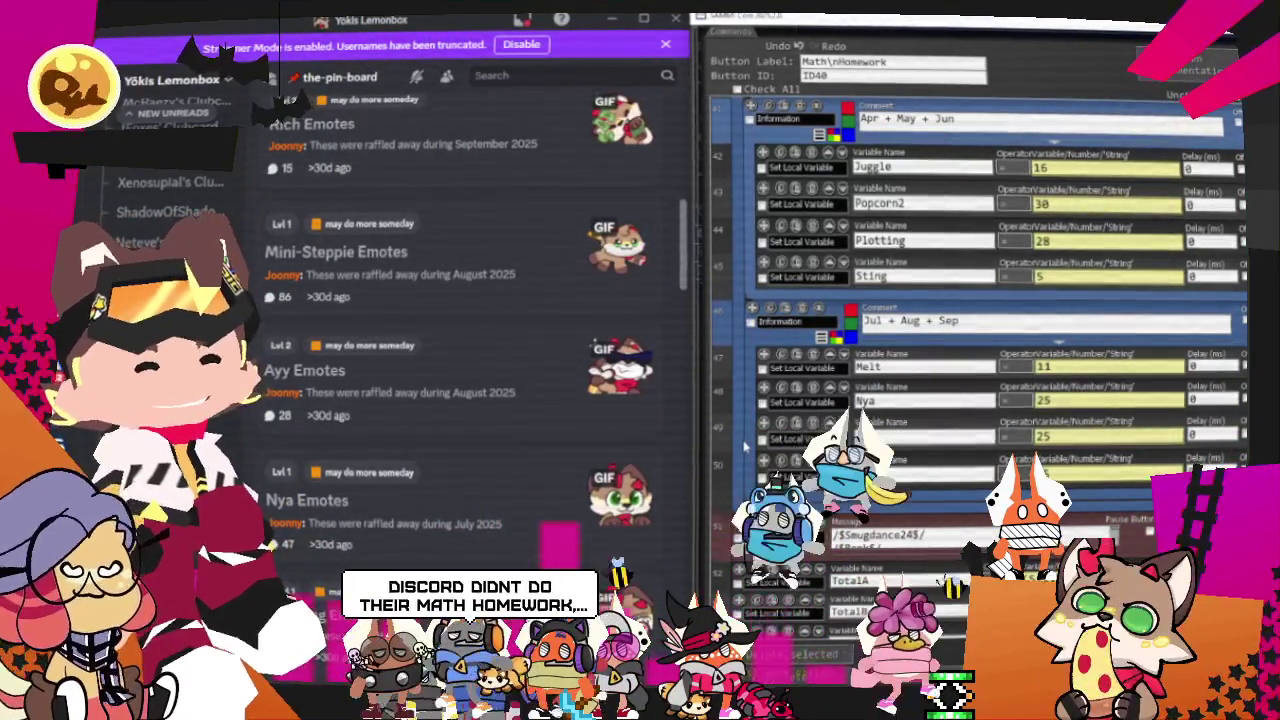
type("MiniSte")
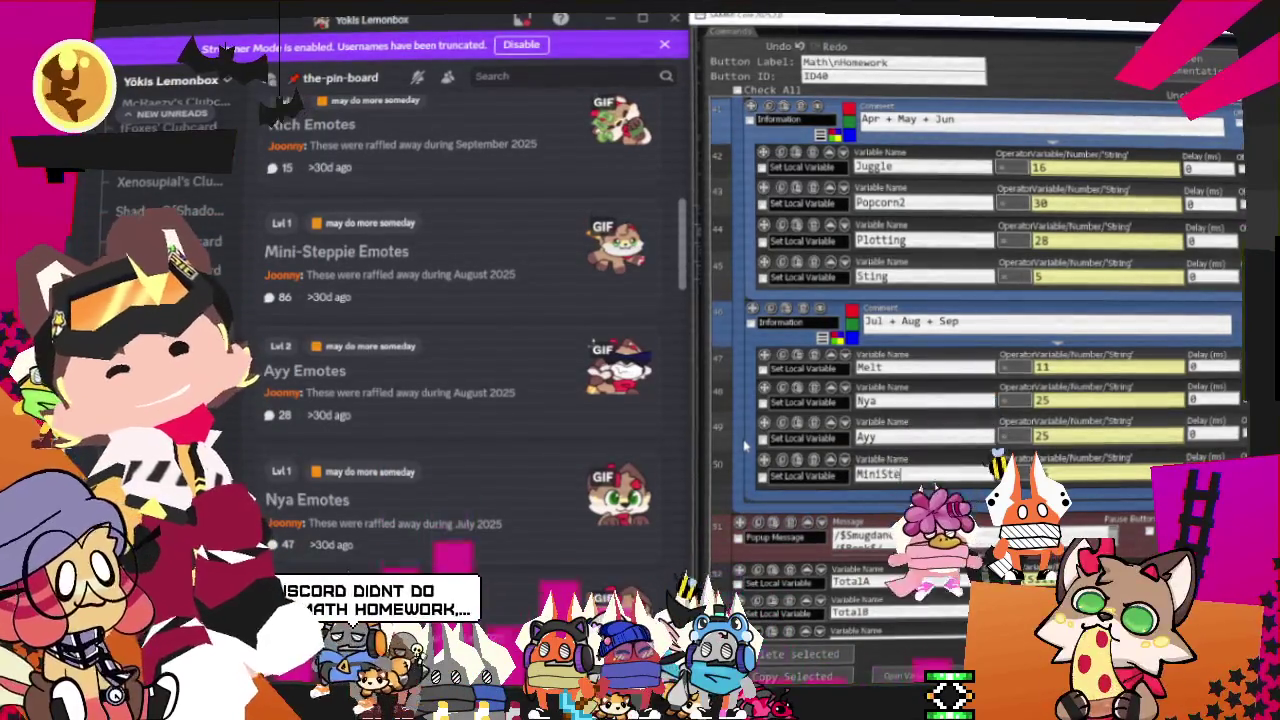
type("ppie")
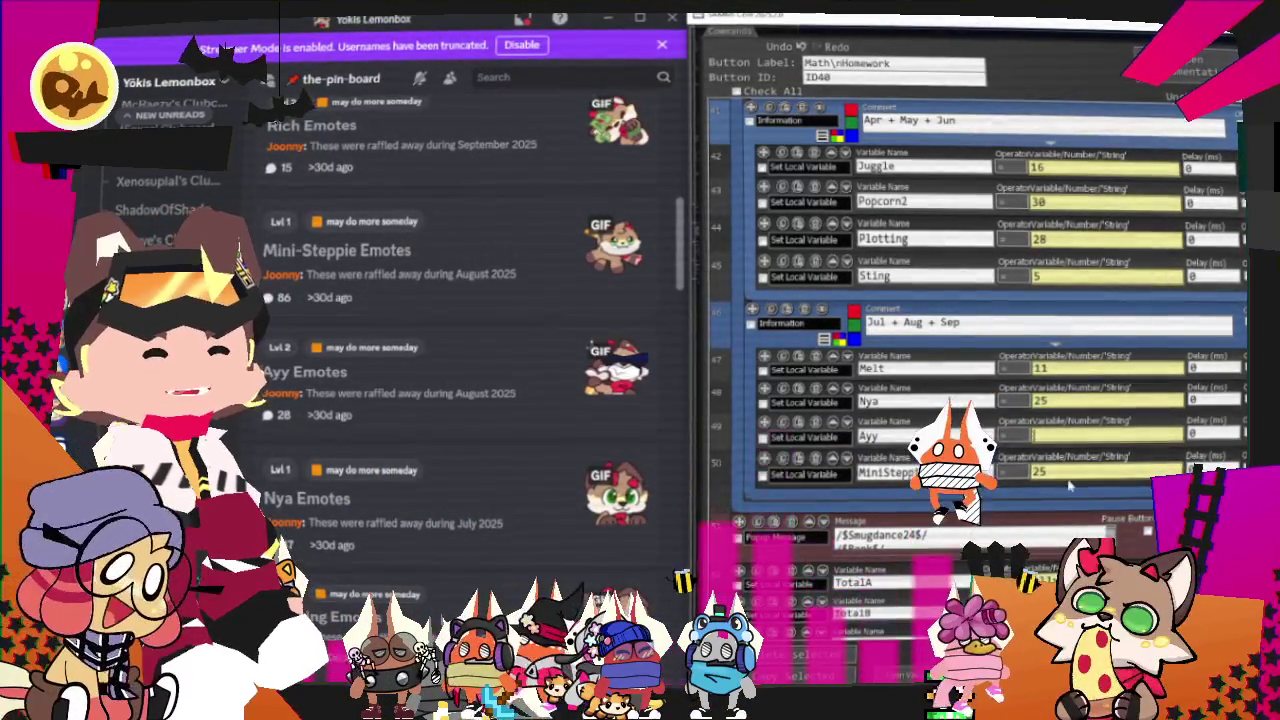
scroll(790, 422, "down", 1)
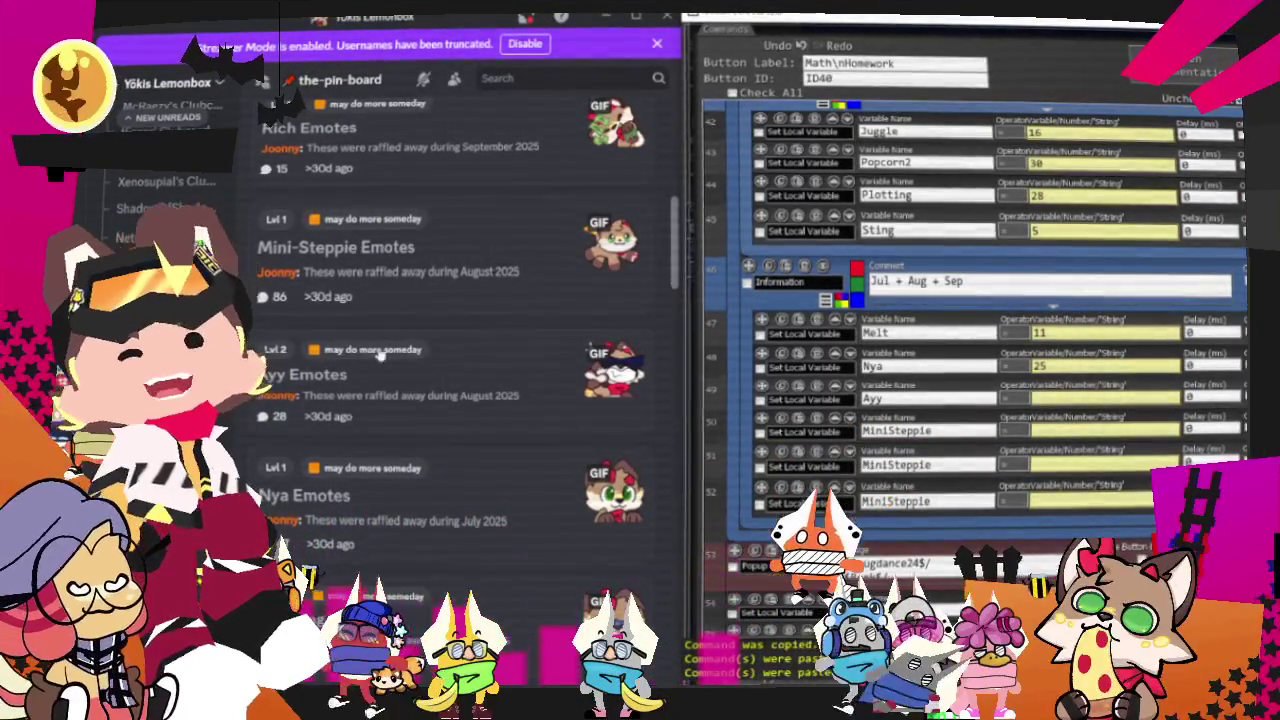
scroll(450, 345, "up", 2)
scroll(397, 283, "up", 2)
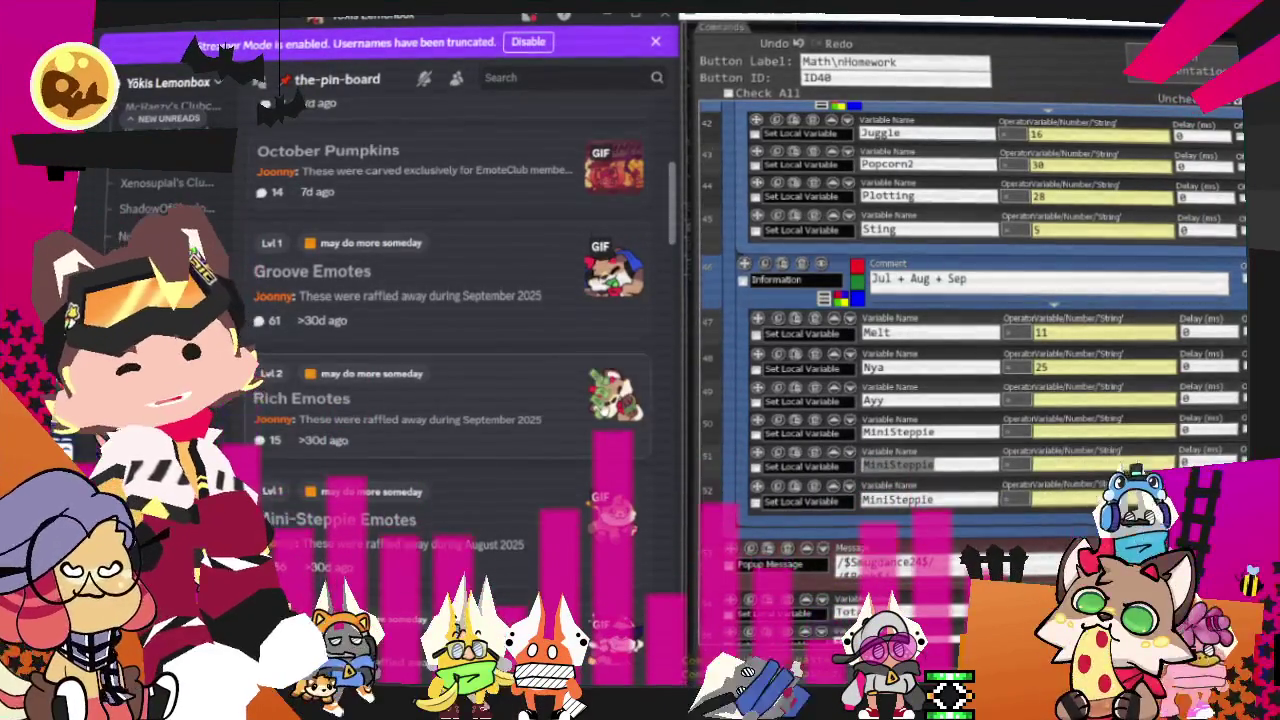
type("Rich")
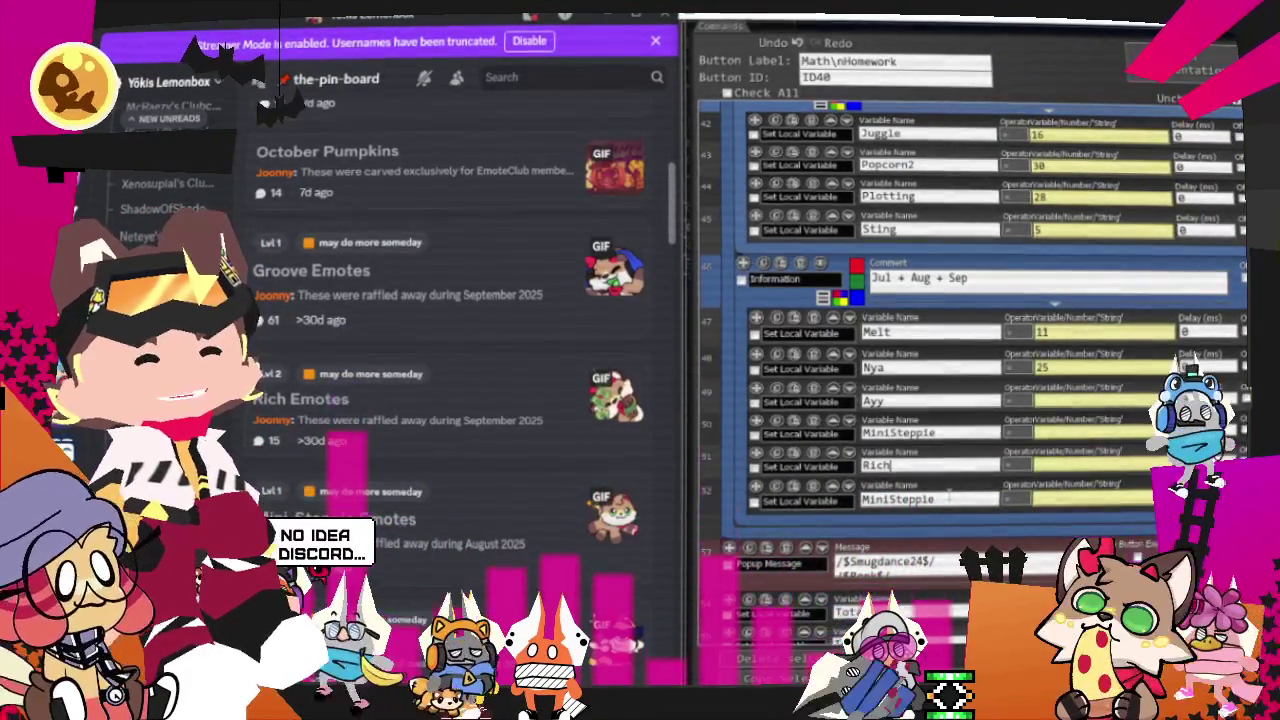
key("Tab")
type("Groove")
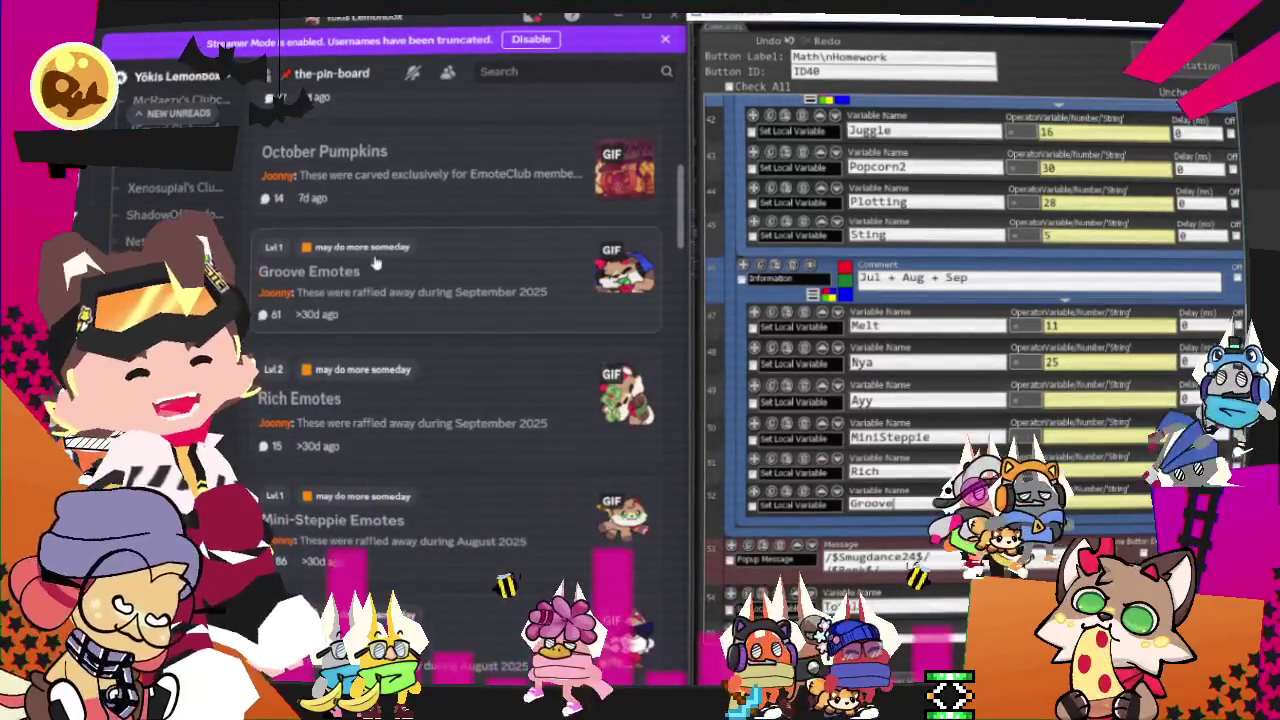
scroll(405, 320, "up", 3)
scroll(405, 418, "up", 2)
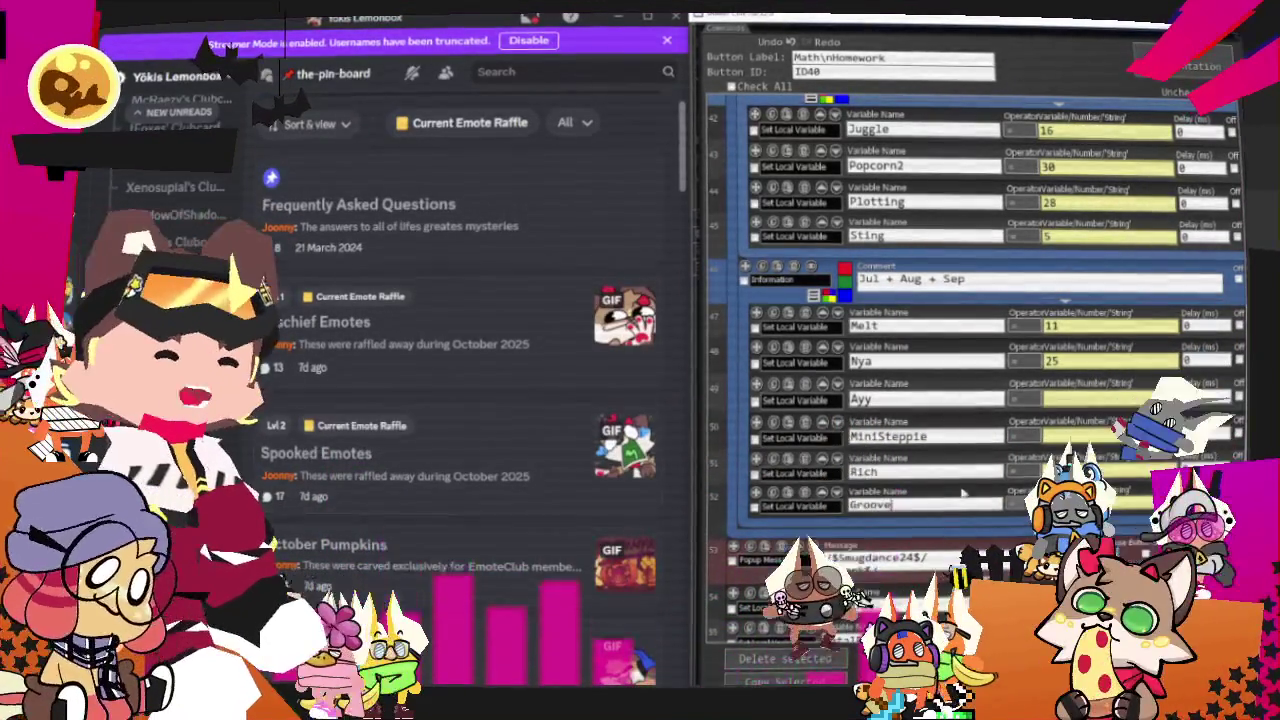
Step: Duplicate the Groove variable command and rename the copy Mischief
key("ctrl+c")
key("ctrl+v")
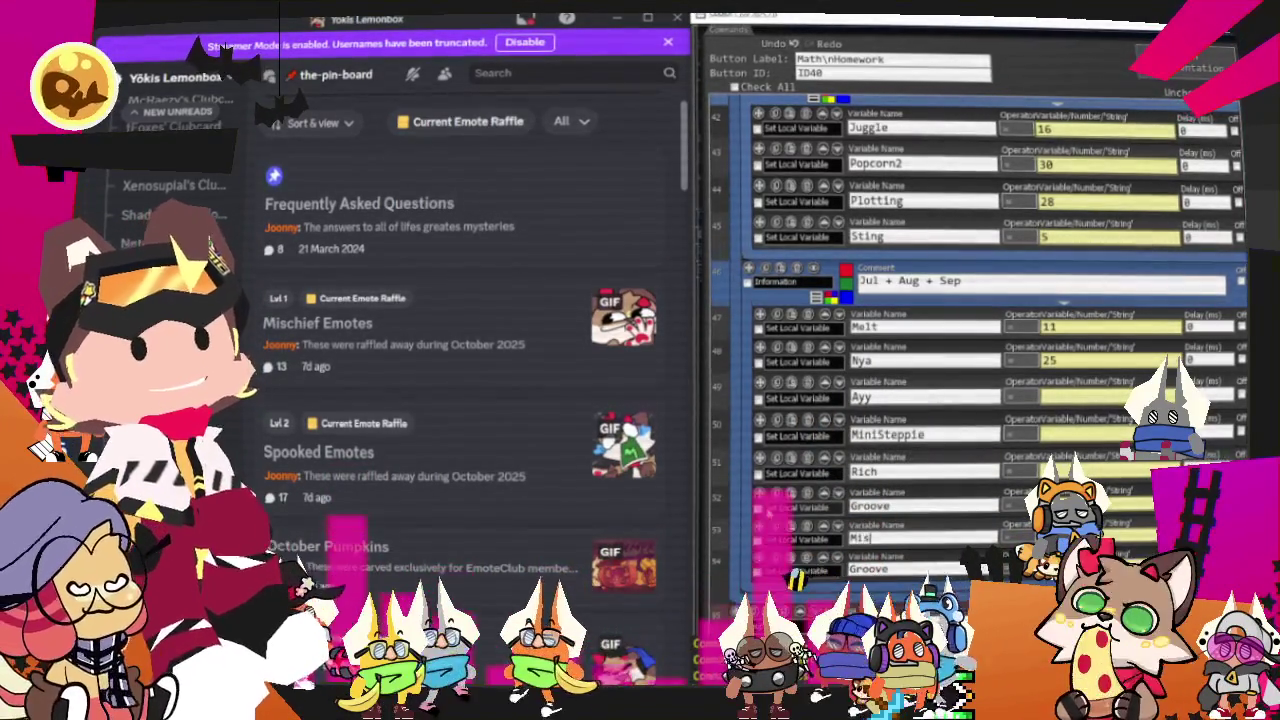
type("ischief")
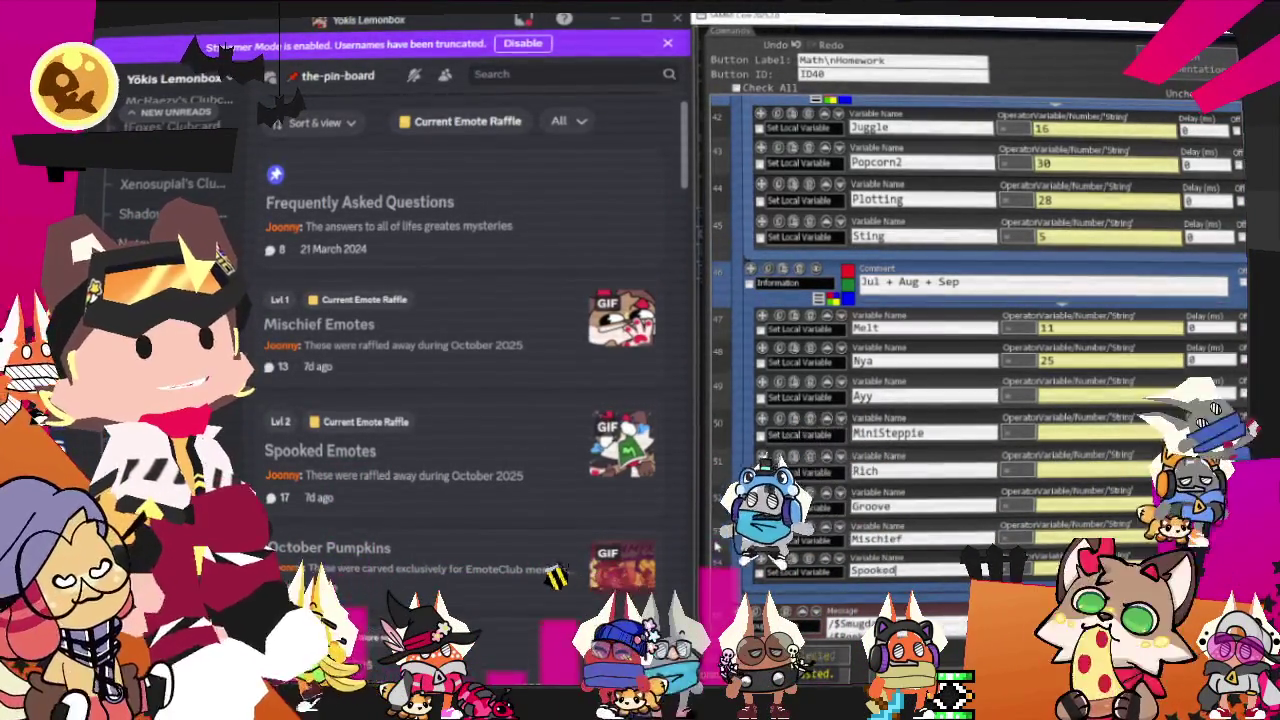
scroll(954, 555, "down", 1)
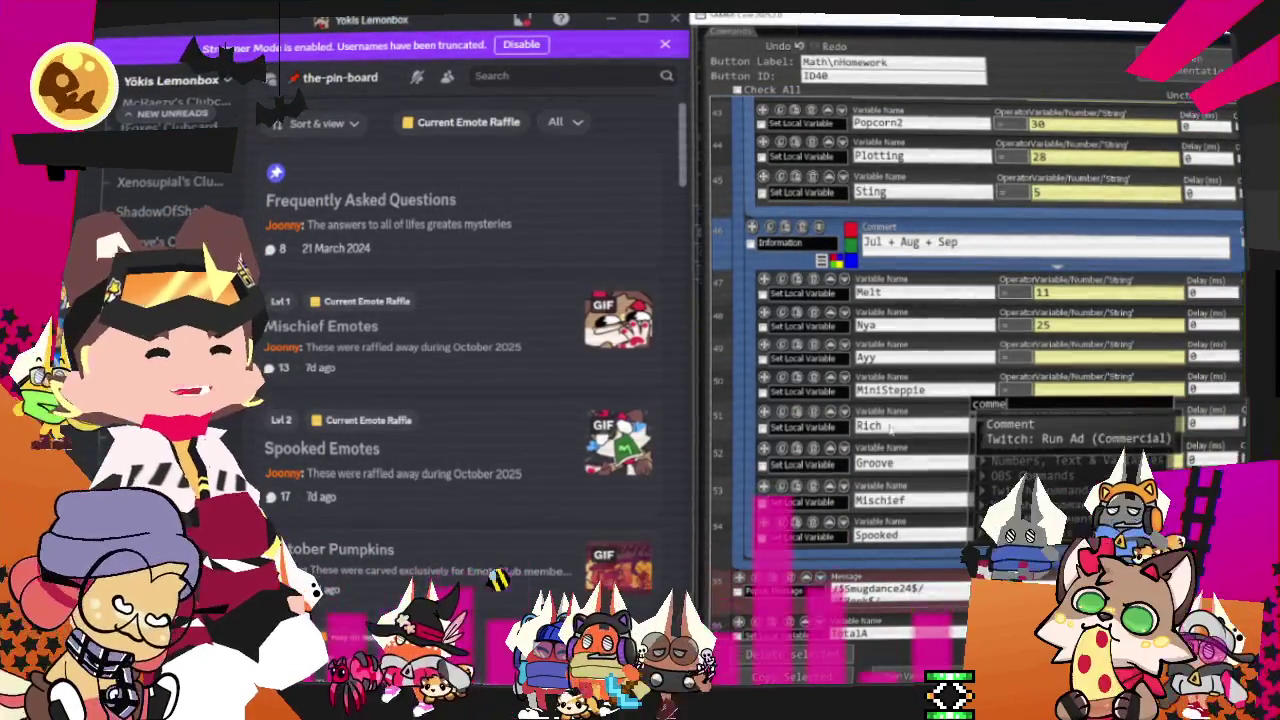
scroll(1021, 425, "down", 2)
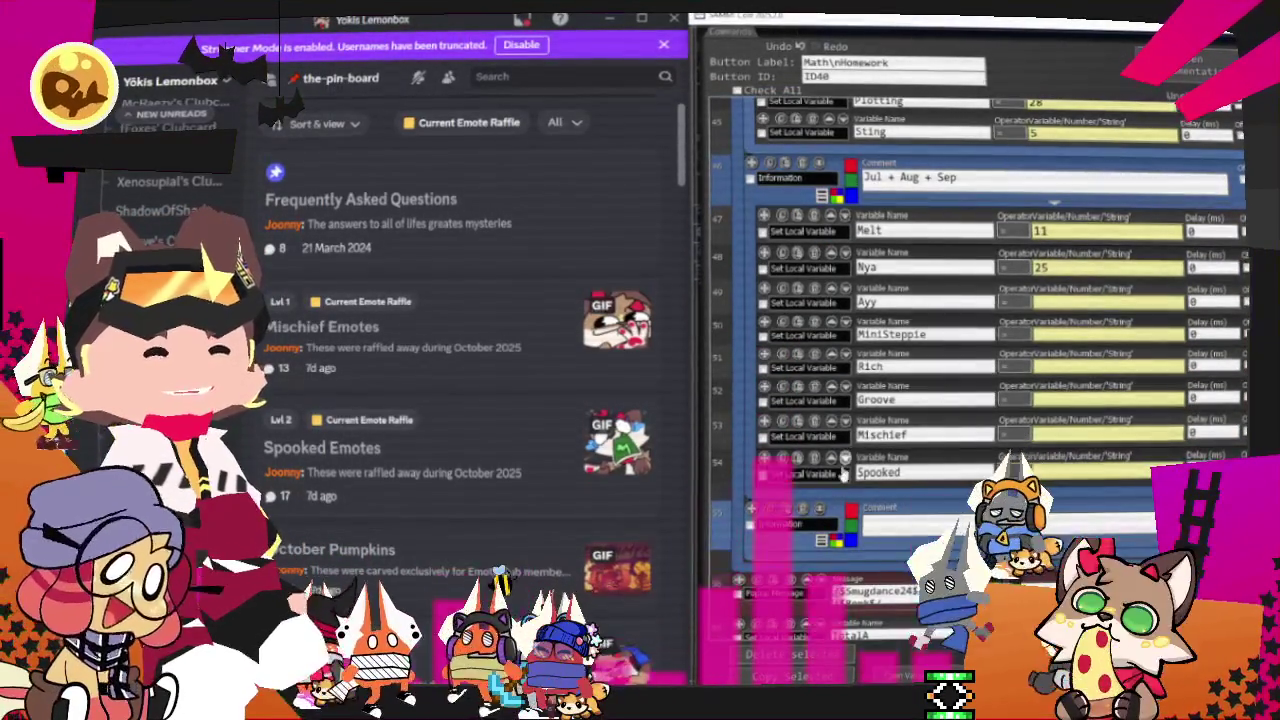
Step: Place an 'Oct + Nov + Dec' comment above the Mischief row and enter 12
left_click(832, 472)
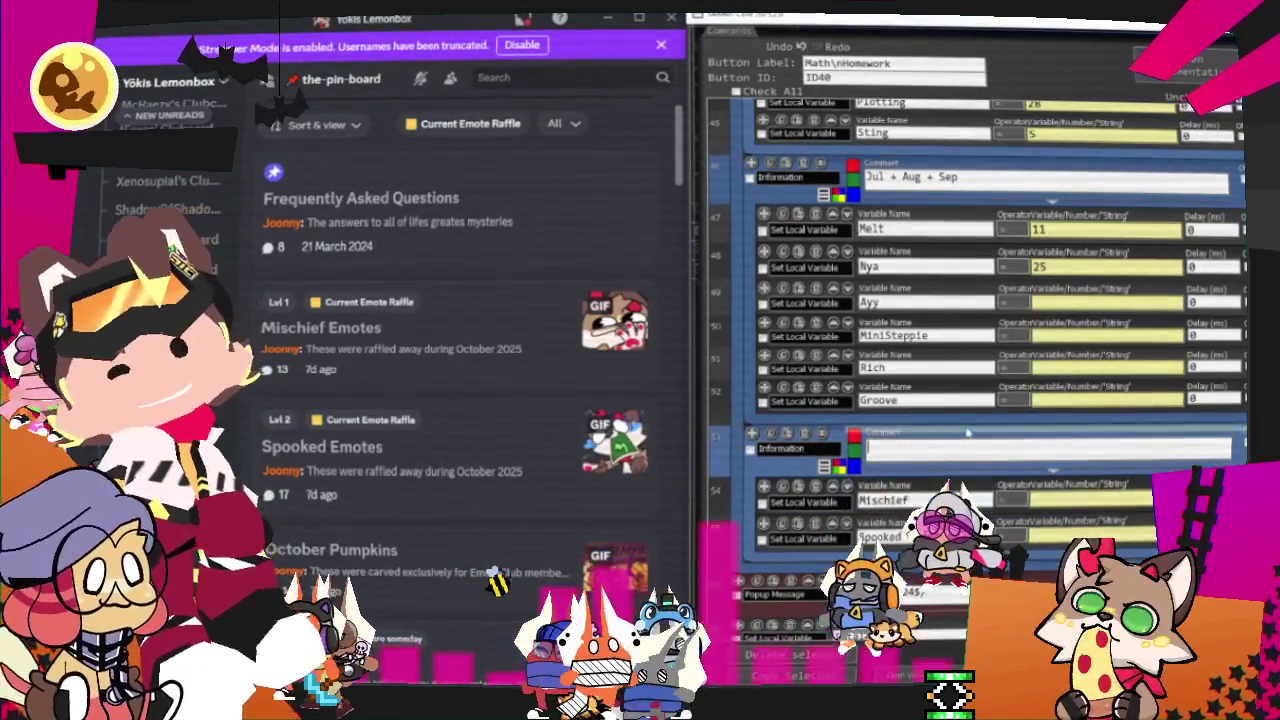
type("Oct +")
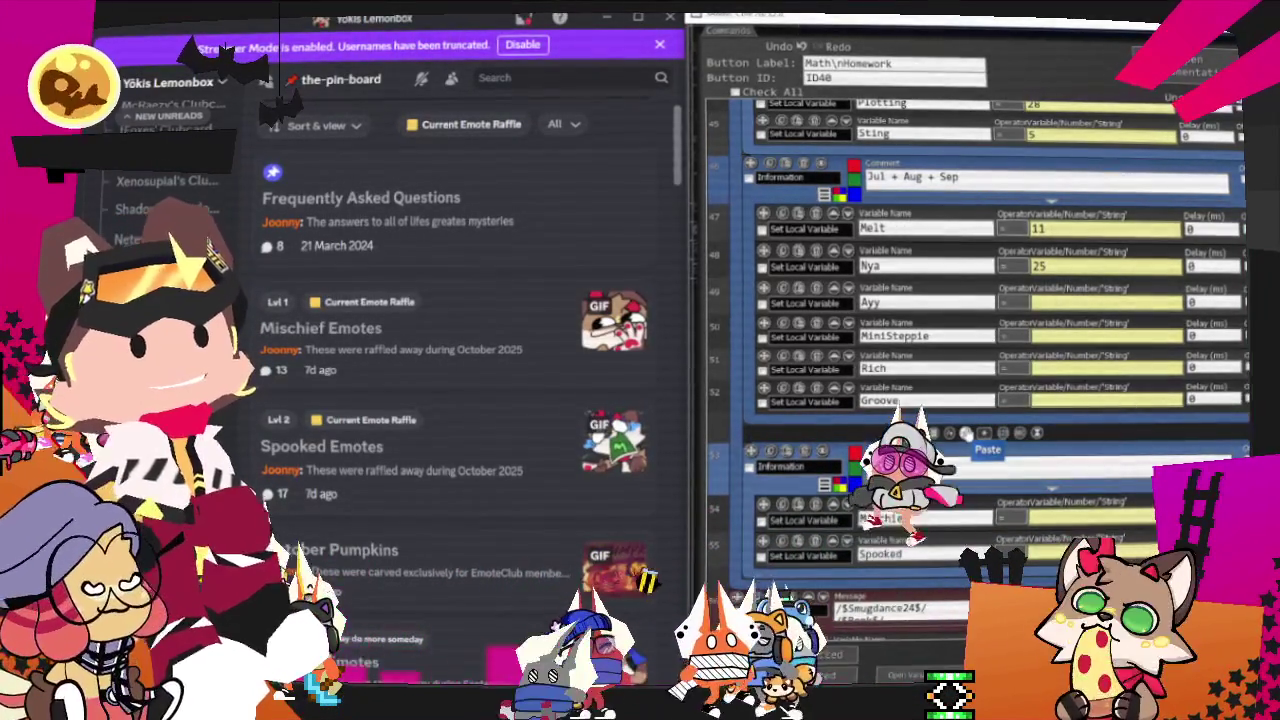
type(" Nov + Dec")
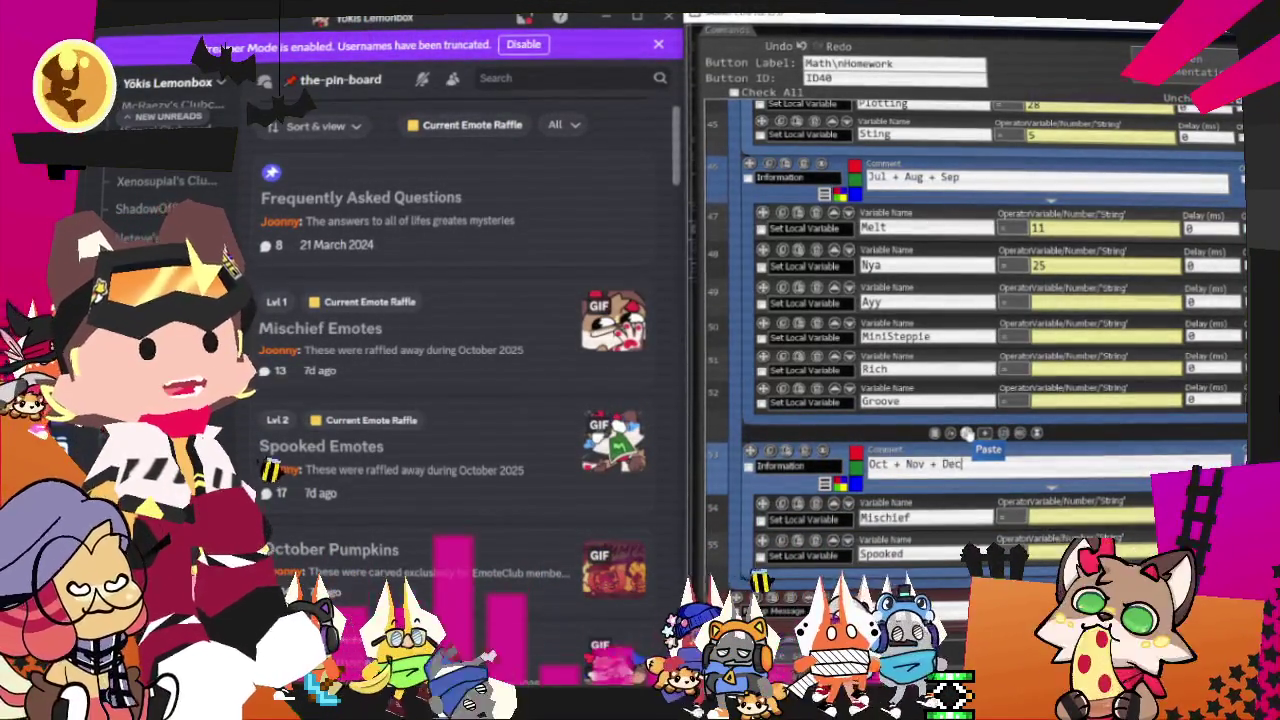
scroll(562, 355, "down", 10)
scroll(520, 360, "down", 2)
scroll(480, 365, "down", 5)
scroll(458, 369, "down", 3)
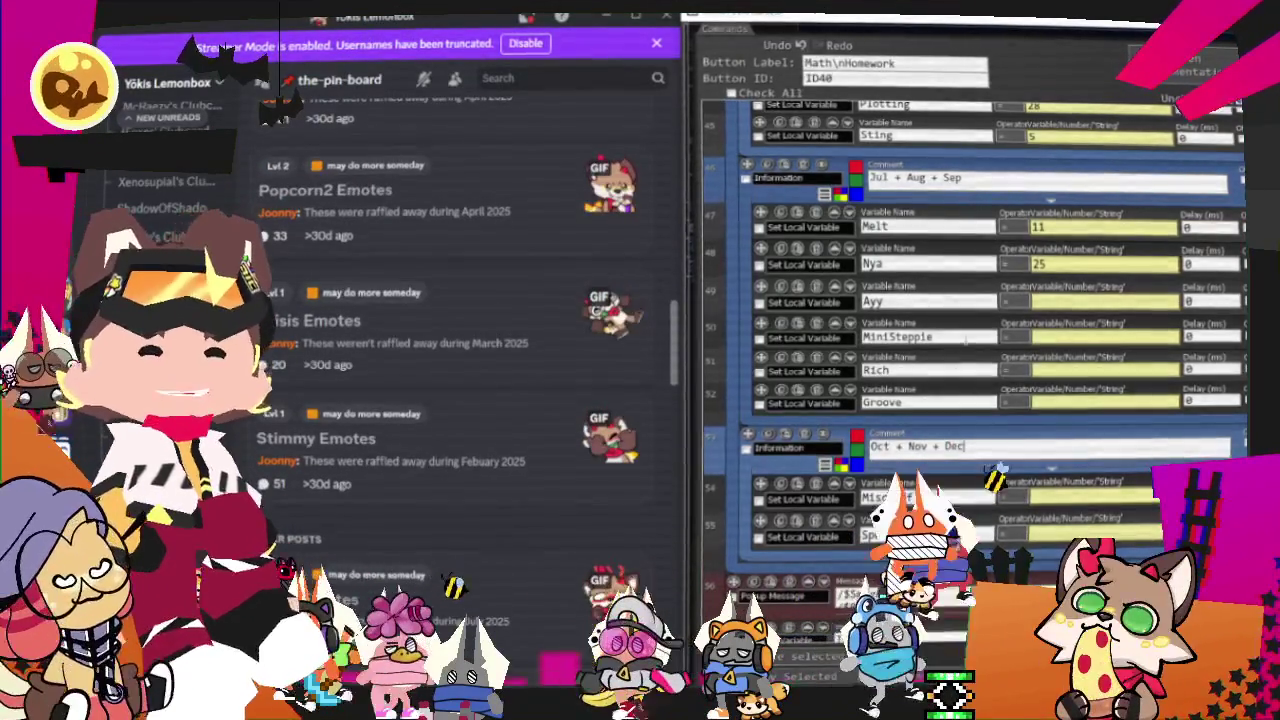
scroll(545, 342, "up", 3)
scroll(545, 342, "up", 15)
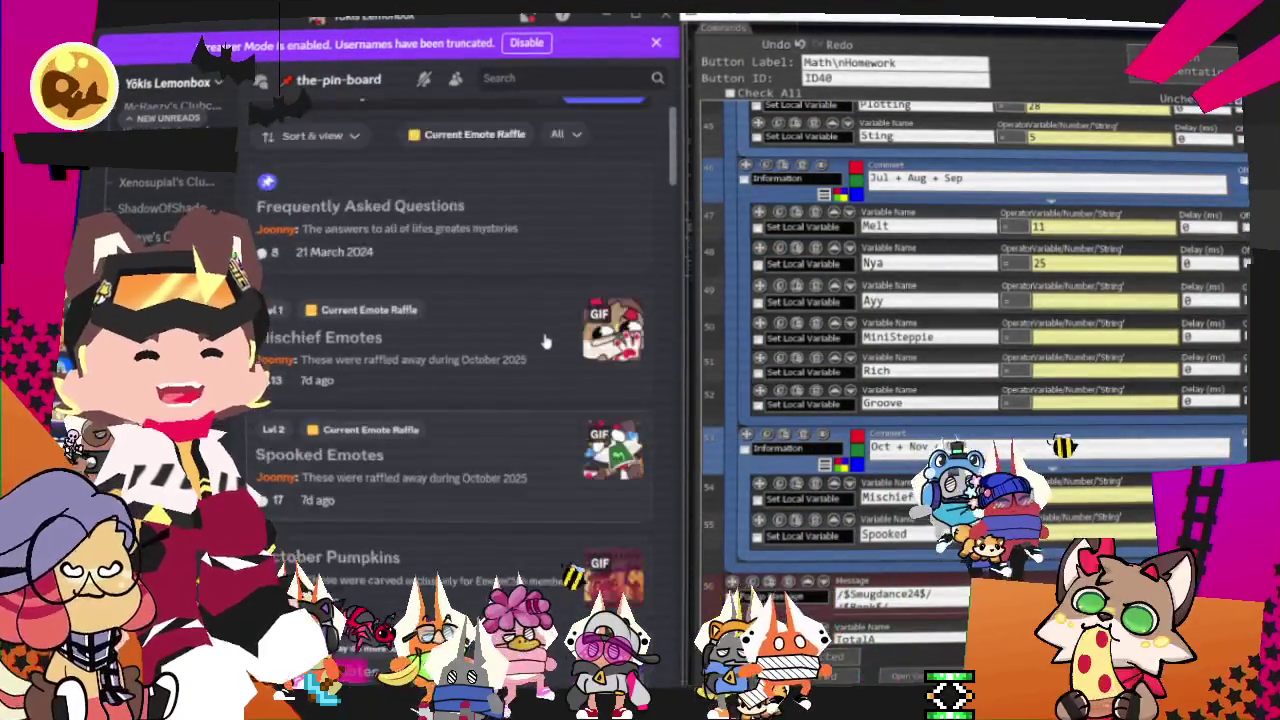
scroll(545, 342, "up", 2)
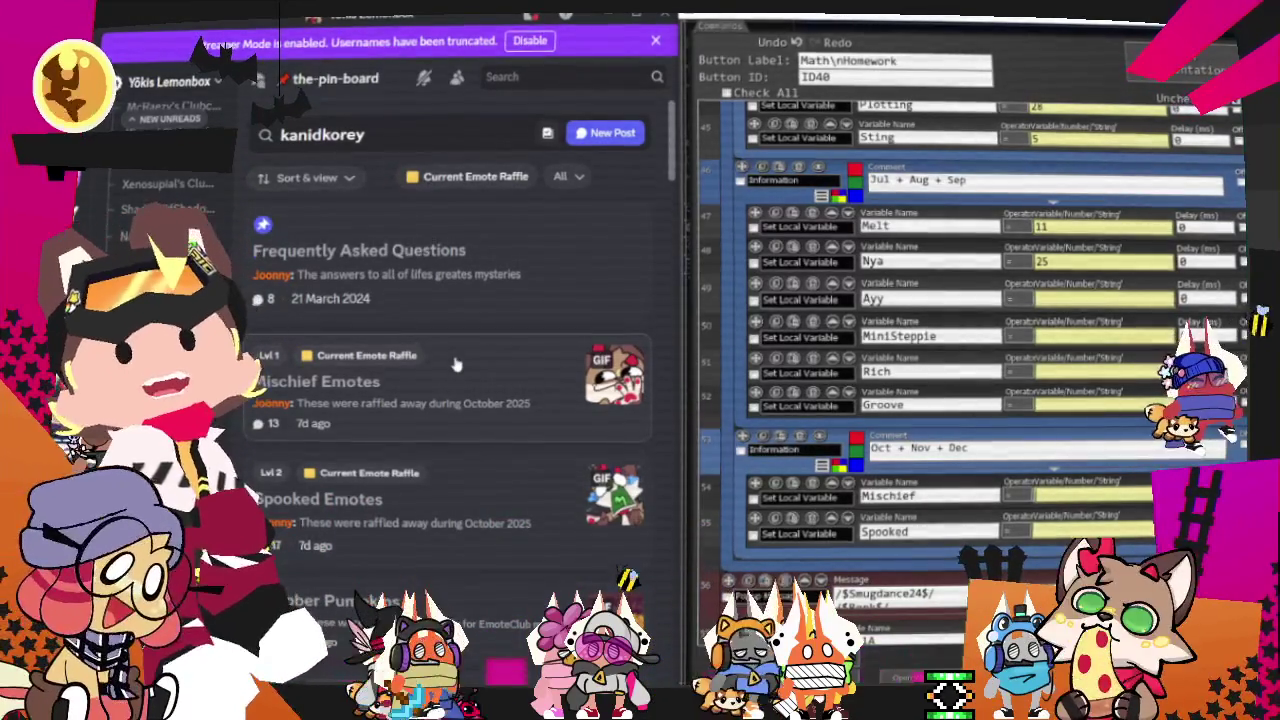
type("12")
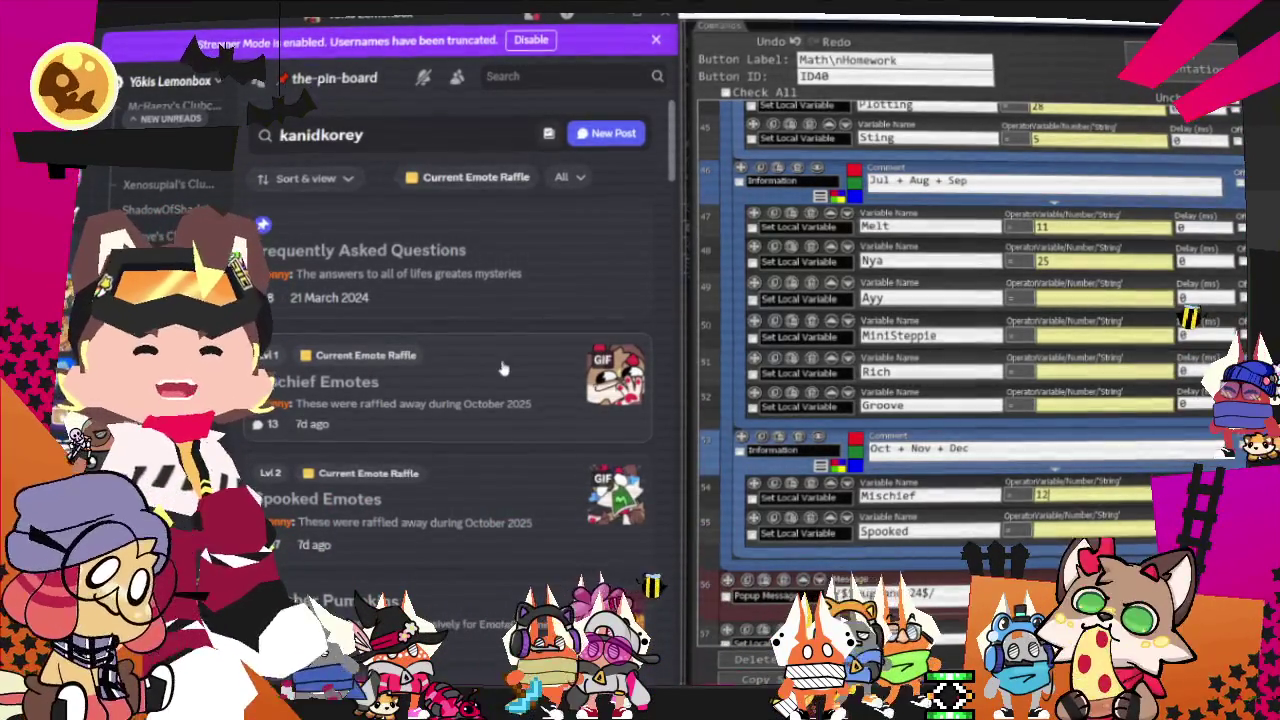
Step: Set the Groove count to 61 and the Rich count to 15
scroll(506, 377, "down", 2)
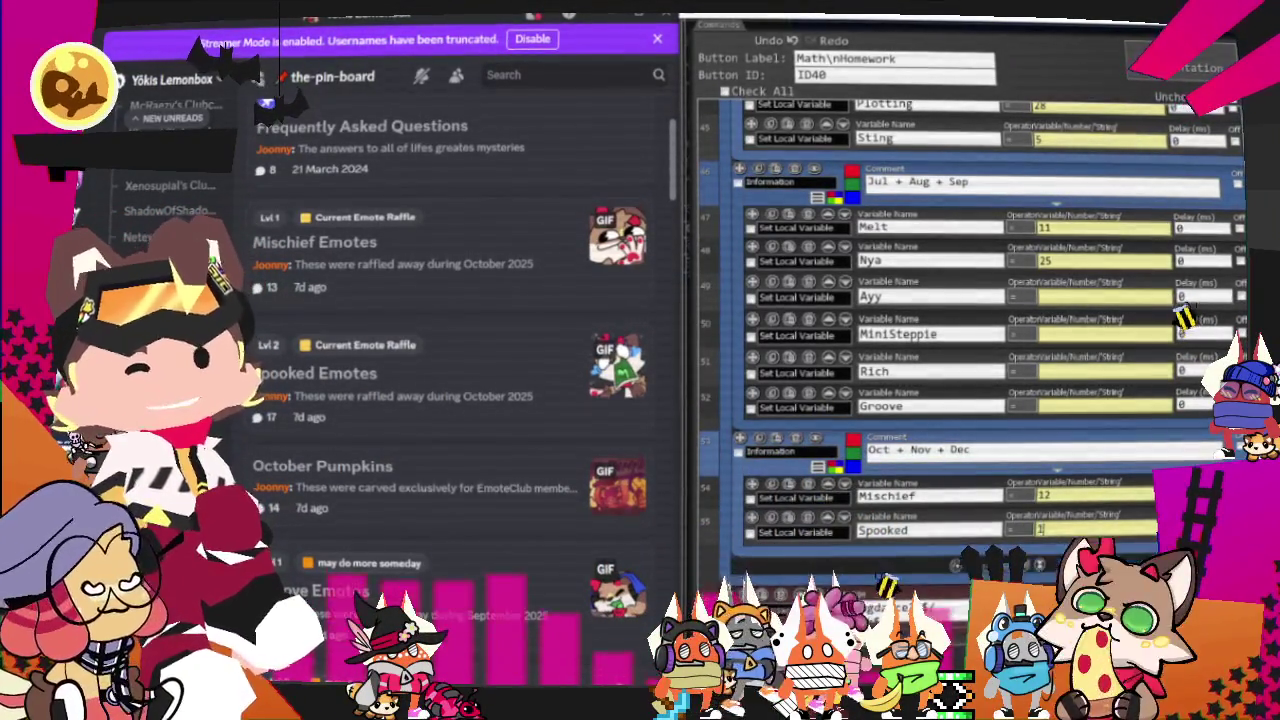
scroll(480, 340, "down", 2)
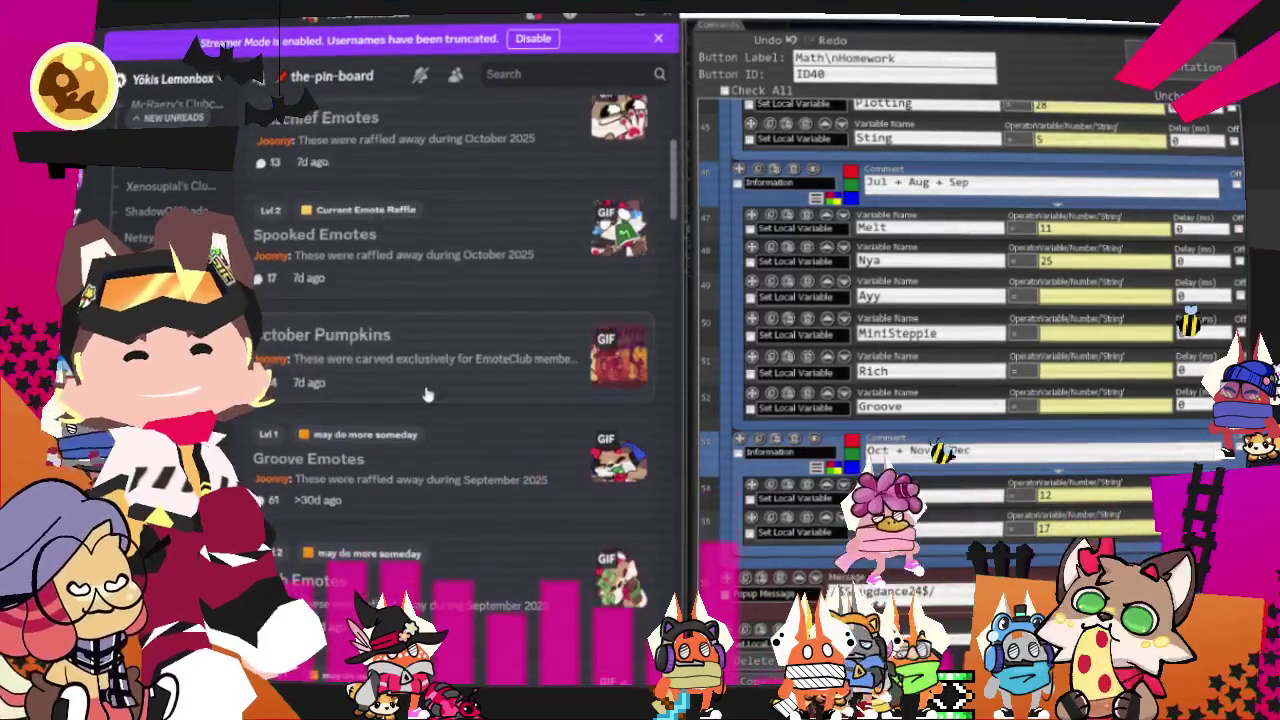
scroll(352, 355, "down", 2)
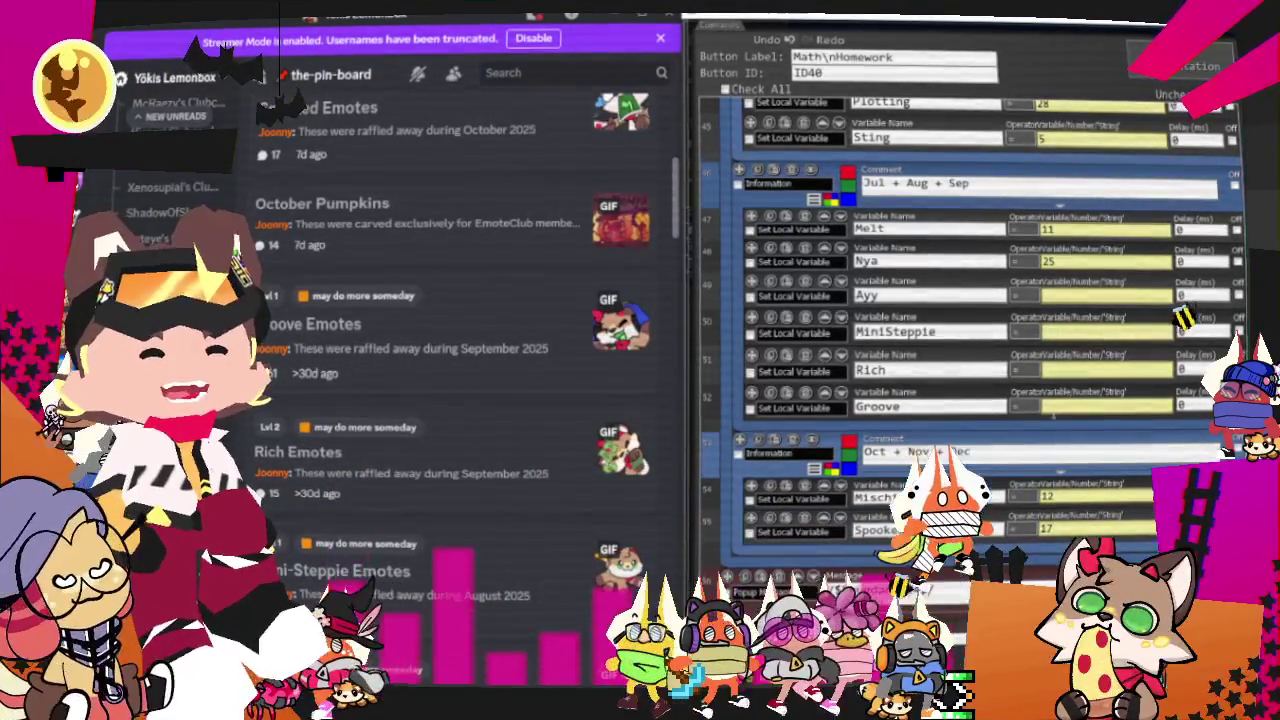
type("611")
key("BackSpace")
scroll(480, 310, "down", 2)
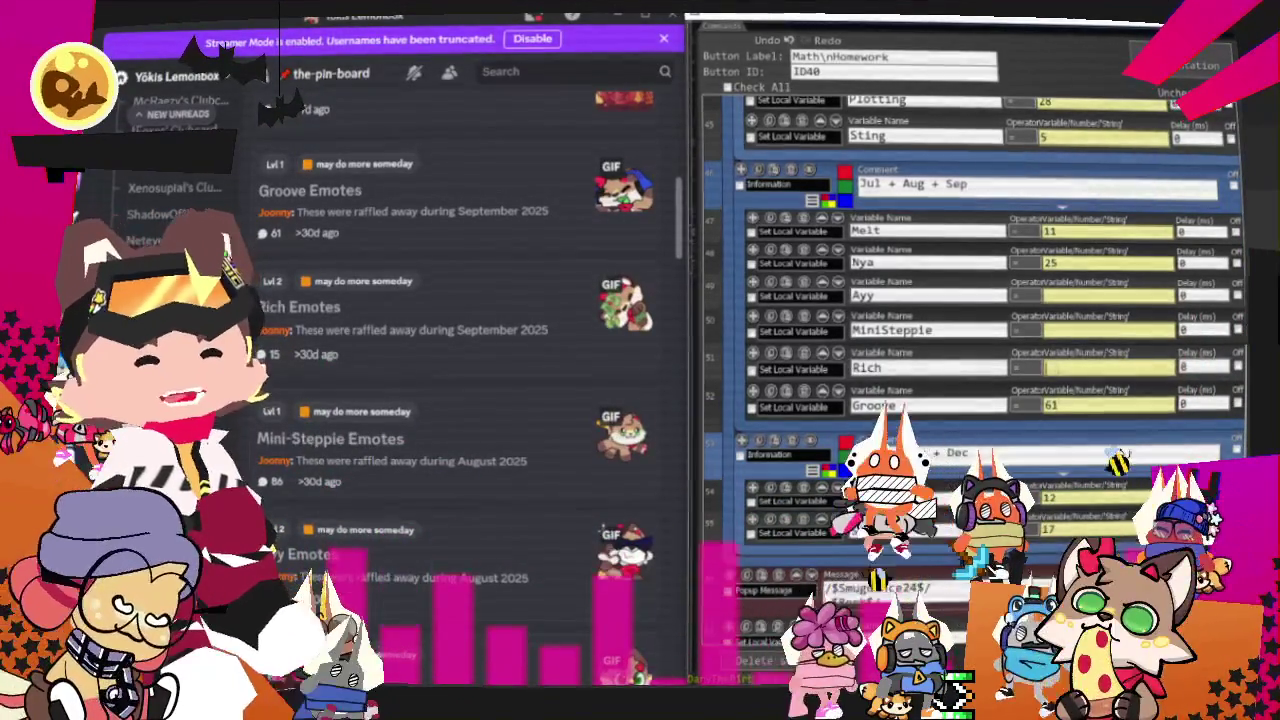
type("15")
Step: Enter 86 for MiniSteppie and complete the Ayy count of 28, then review the values
scroll(368, 338, "down", 1)
scroll(368, 338, "down", 1)
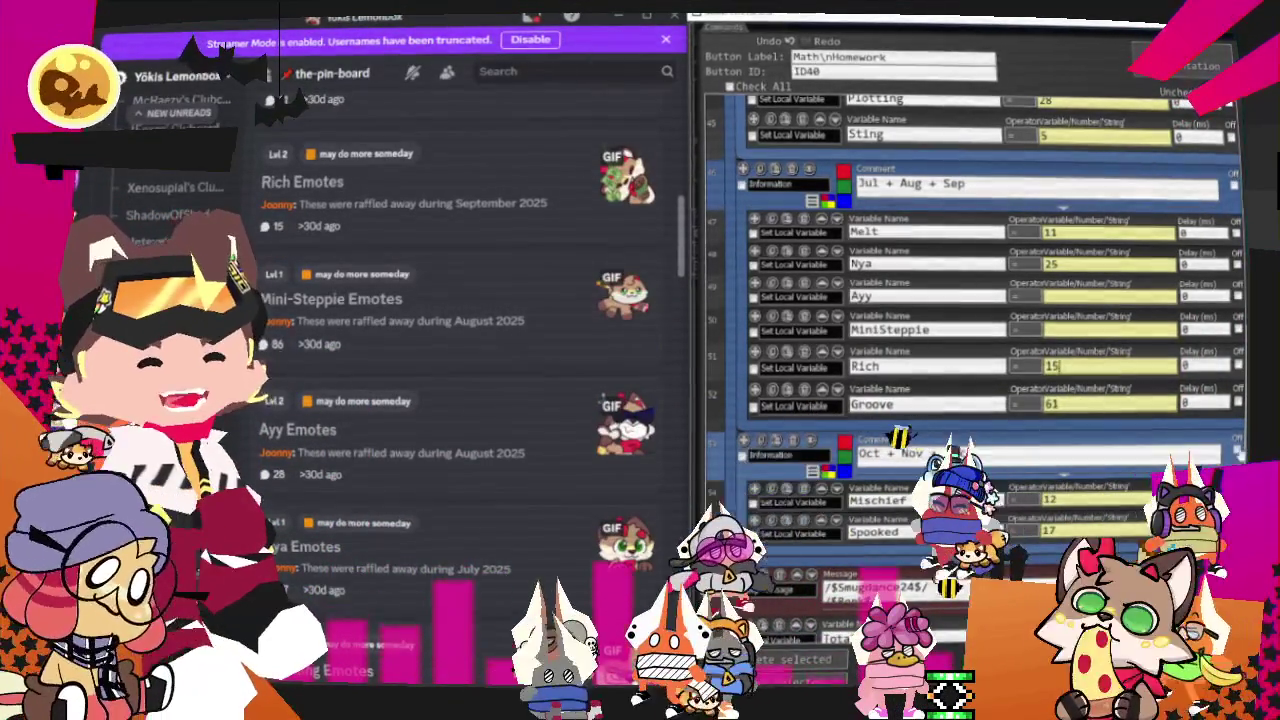
left_click(1060, 330)
type("8")
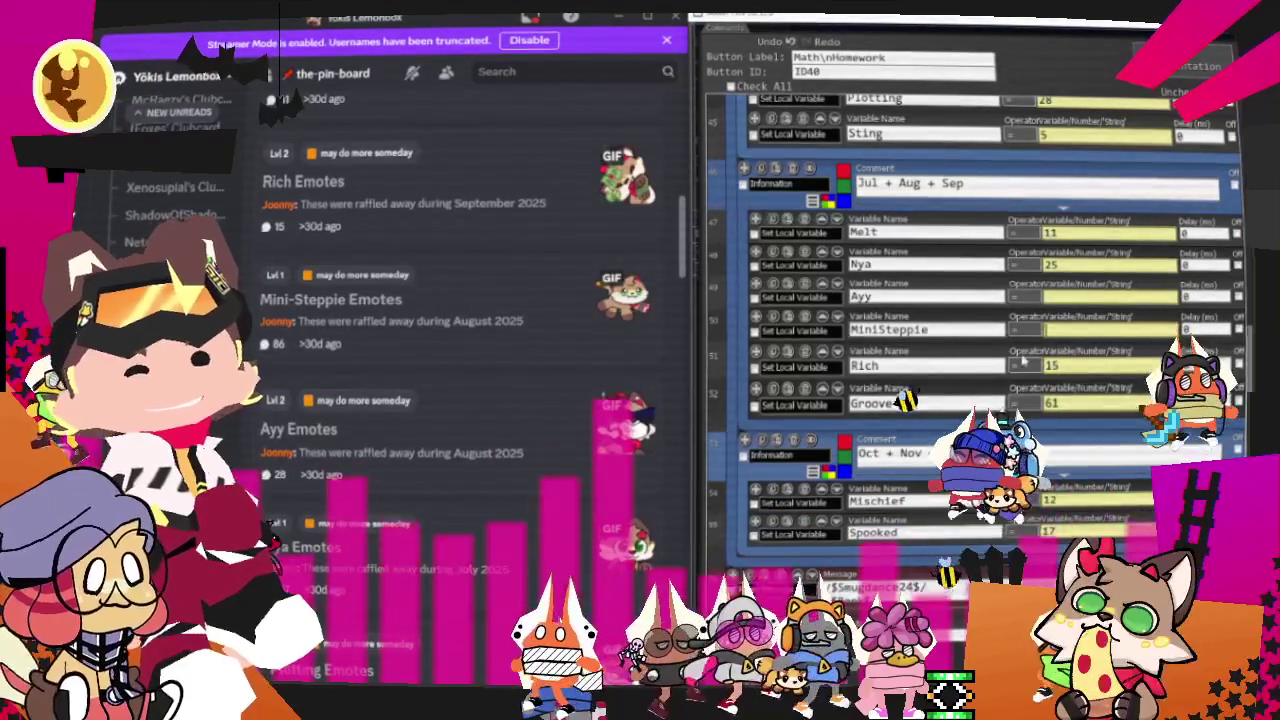
type("6")
scroll(463, 333, "down", 1)
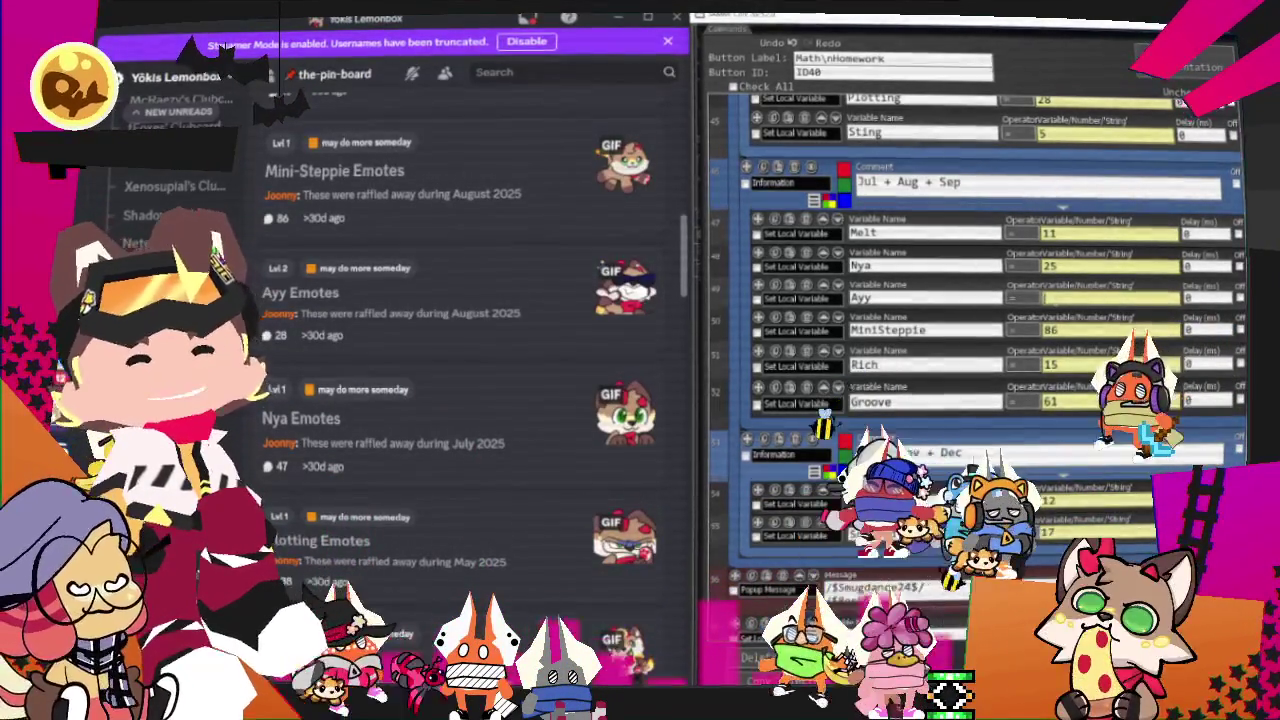
type("28")
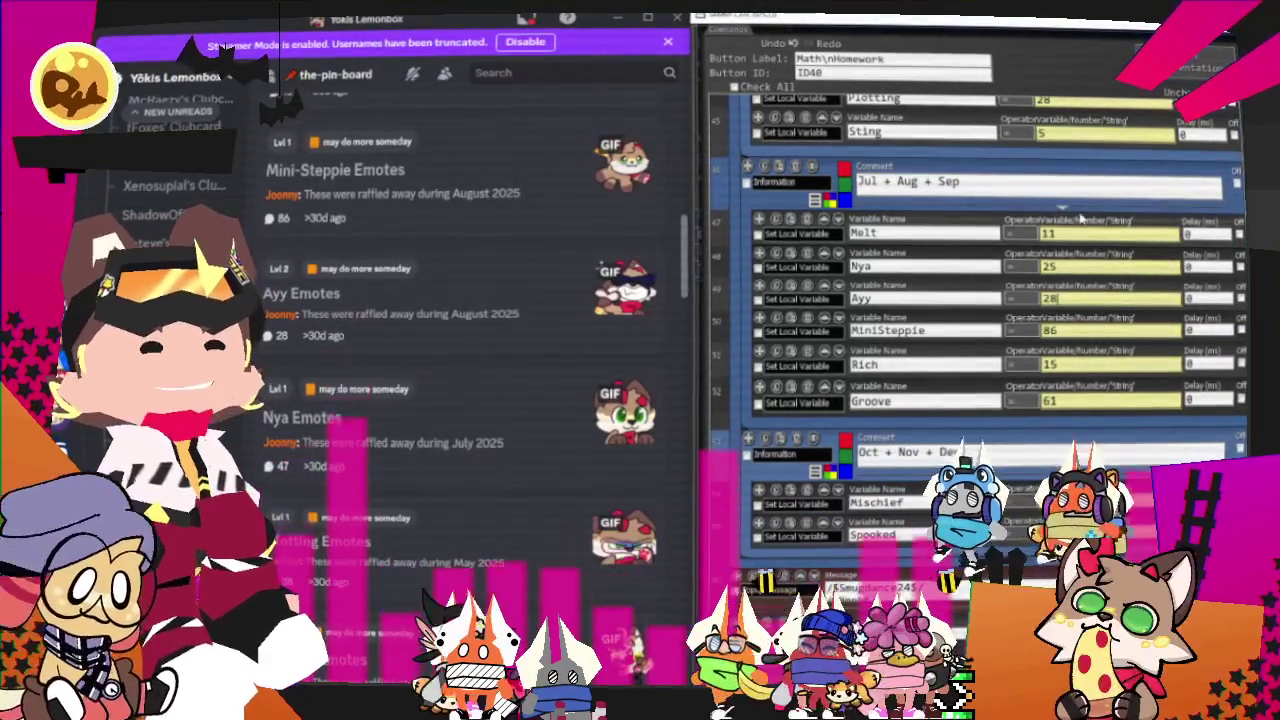
scroll(484, 338, "down", 1)
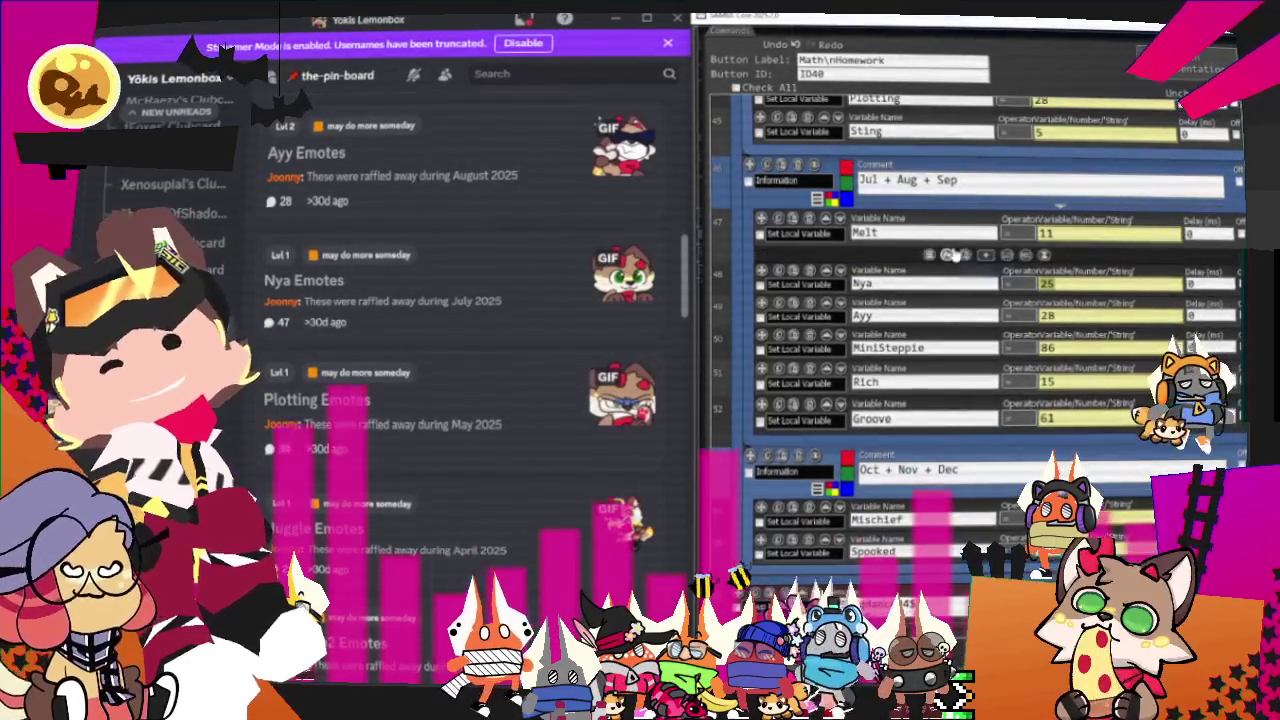
scroll(511, 160, "down", 1)
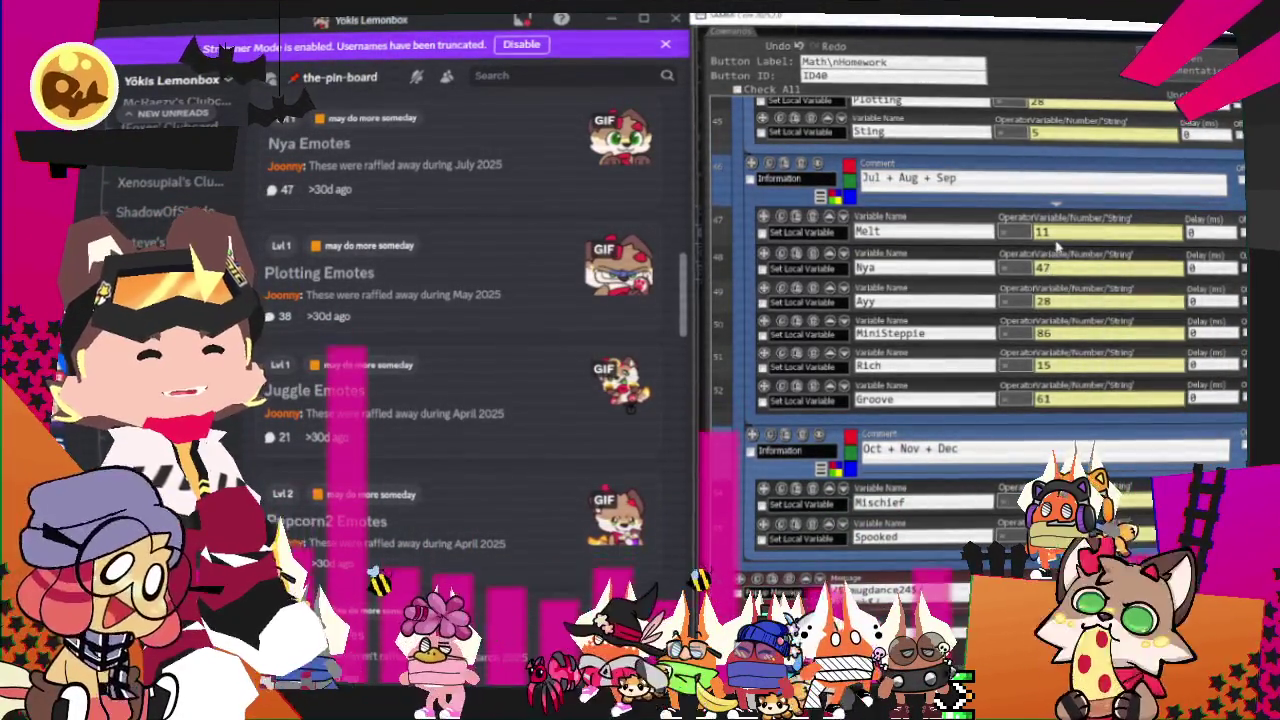
scroll(1070, 138, "up", 1)
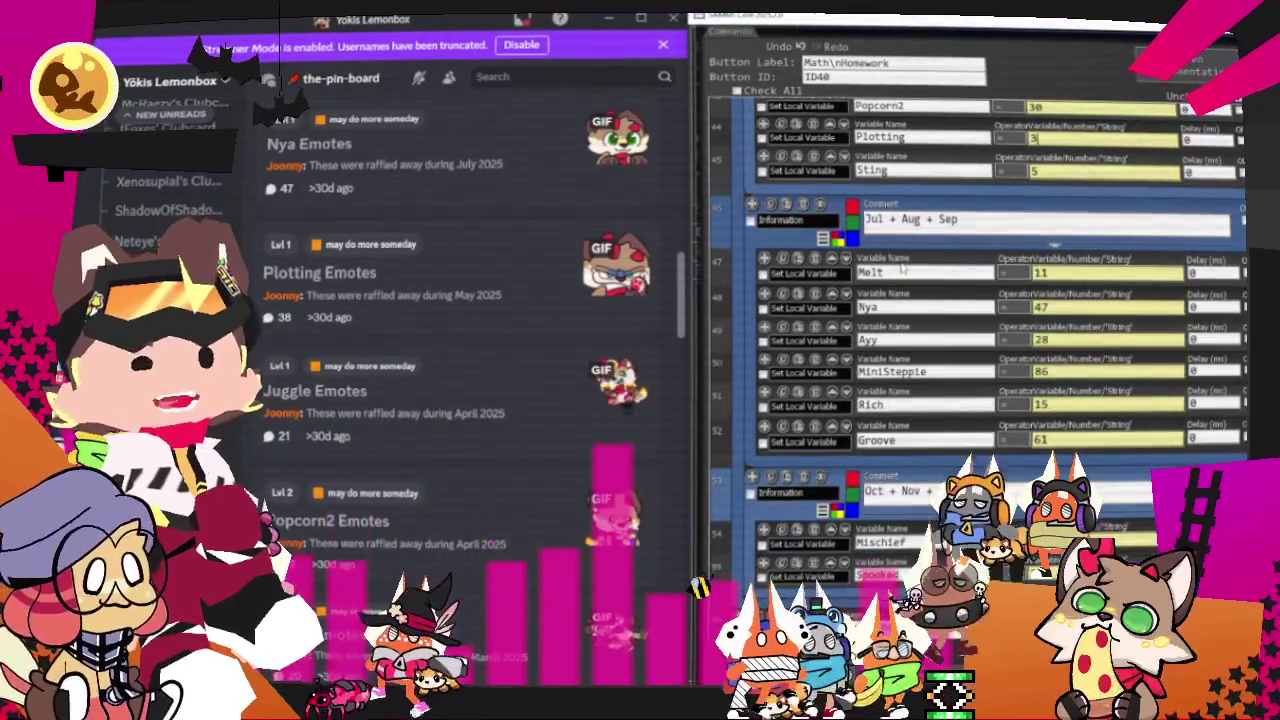
scroll(430, 335, "down", 3)
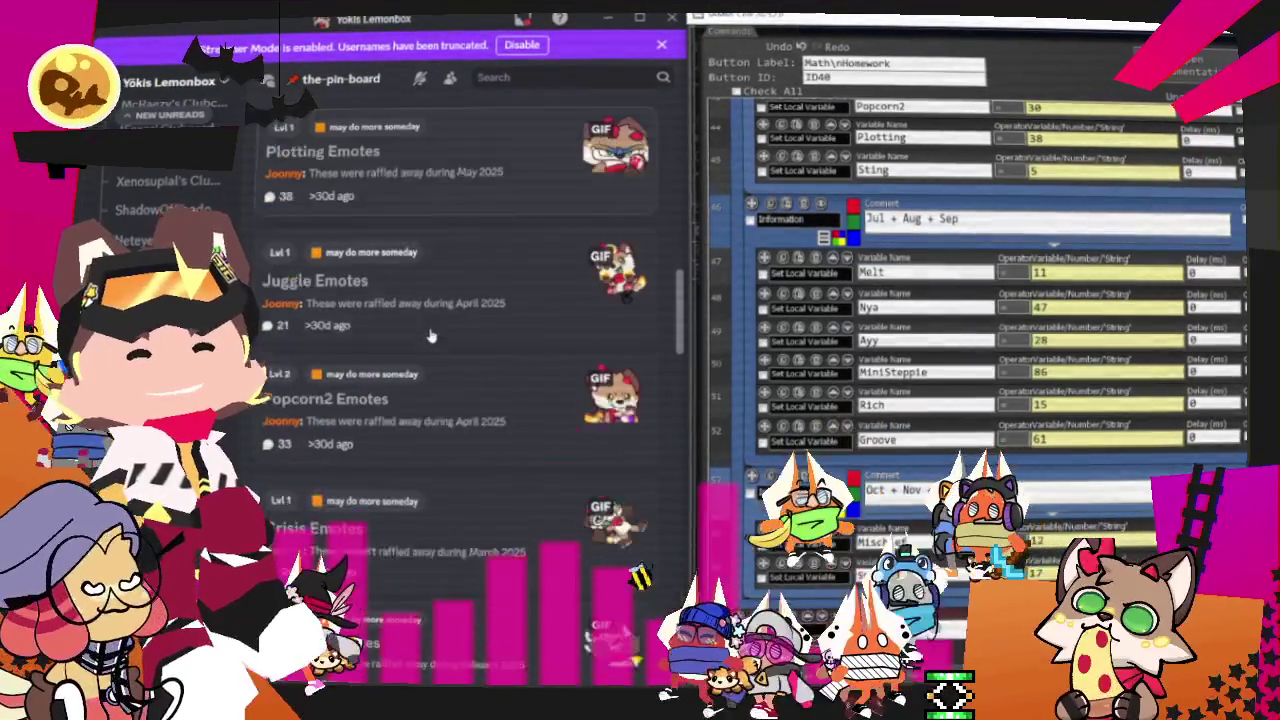
scroll(1064, 197, "up", 3)
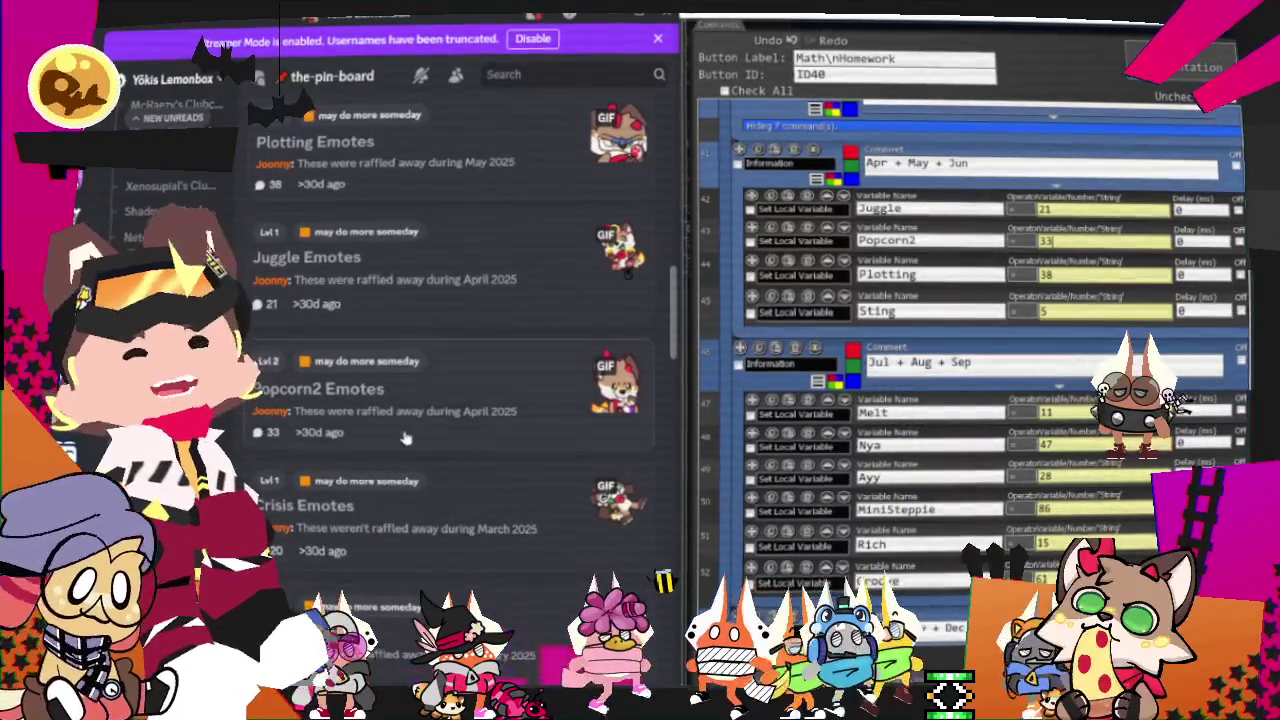
scroll(483, 378, "down", 1)
scroll(483, 378, "down", 1)
scroll(494, 363, "down", 1)
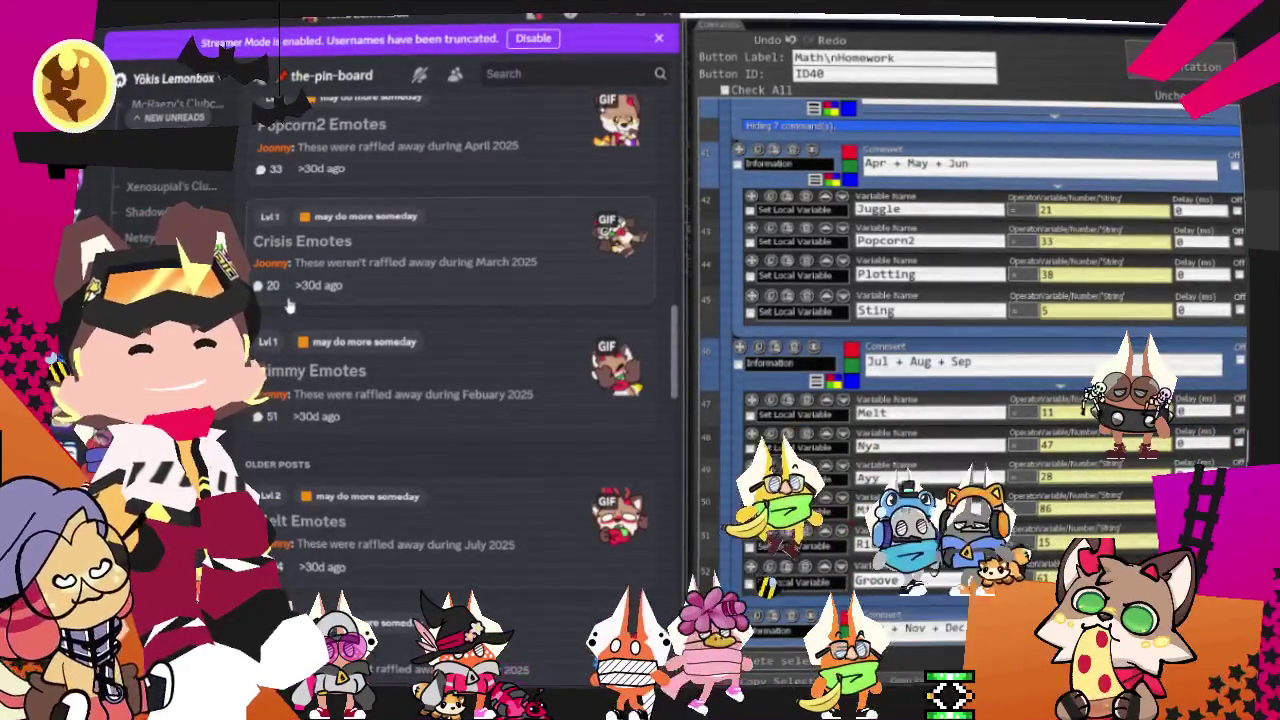
scroll(791, 212, "up", 1)
scroll(791, 212, "up", 1)
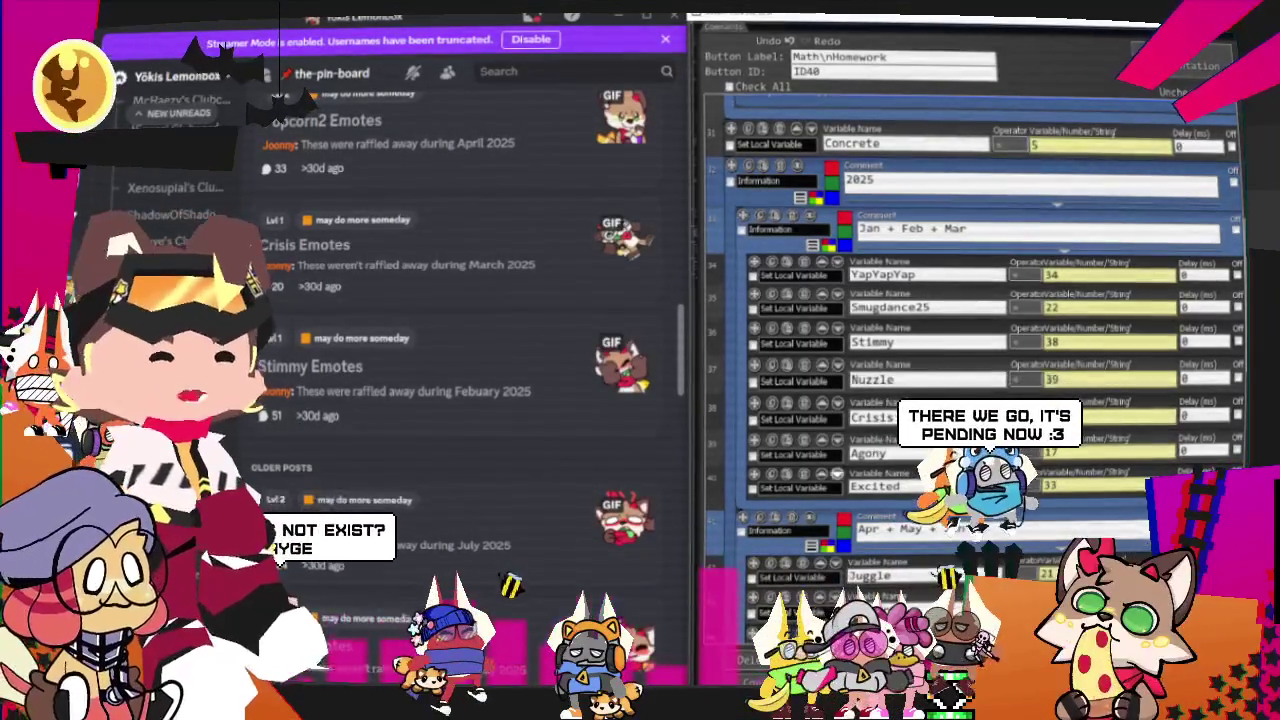
scroll(379, 293, "down", 2)
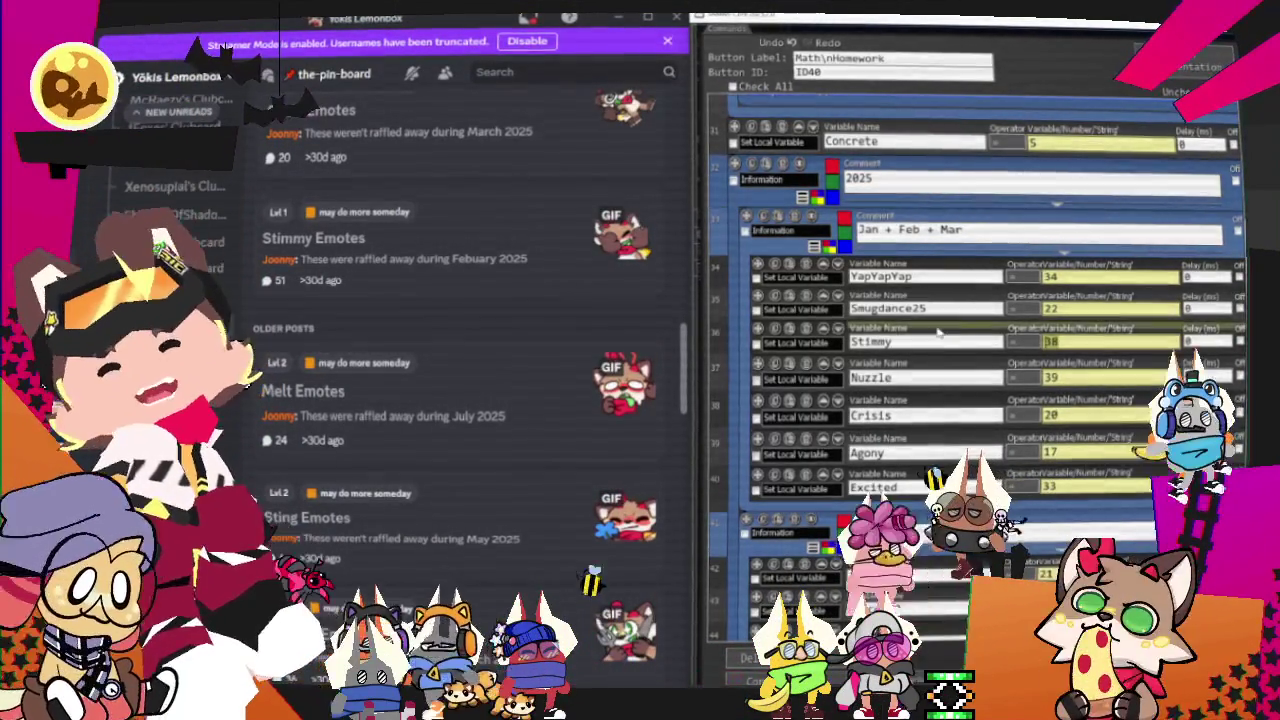
scroll(500, 370, "up", 2)
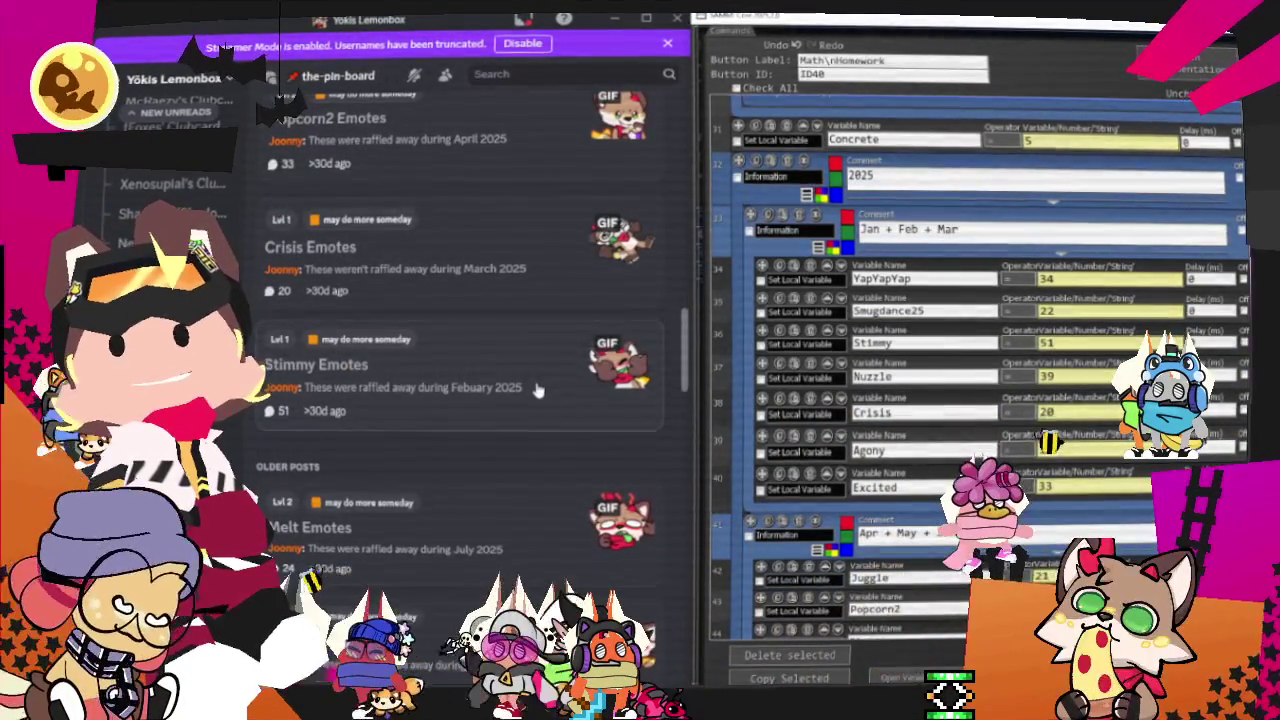
scroll(537, 390, "down", 2)
scroll(537, 390, "down", 1)
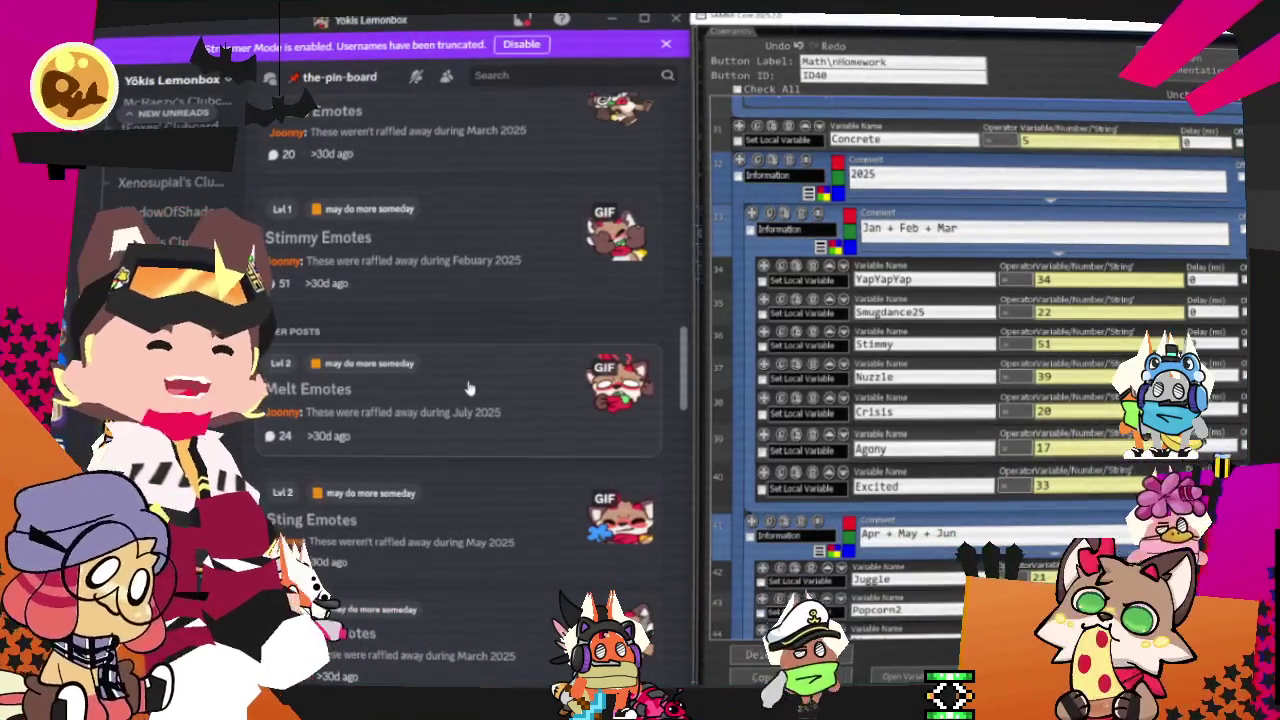
scroll(1000, 380, "down", 1)
scroll(1000, 380, "down", 1)
scroll(1000, 380, "down", 2)
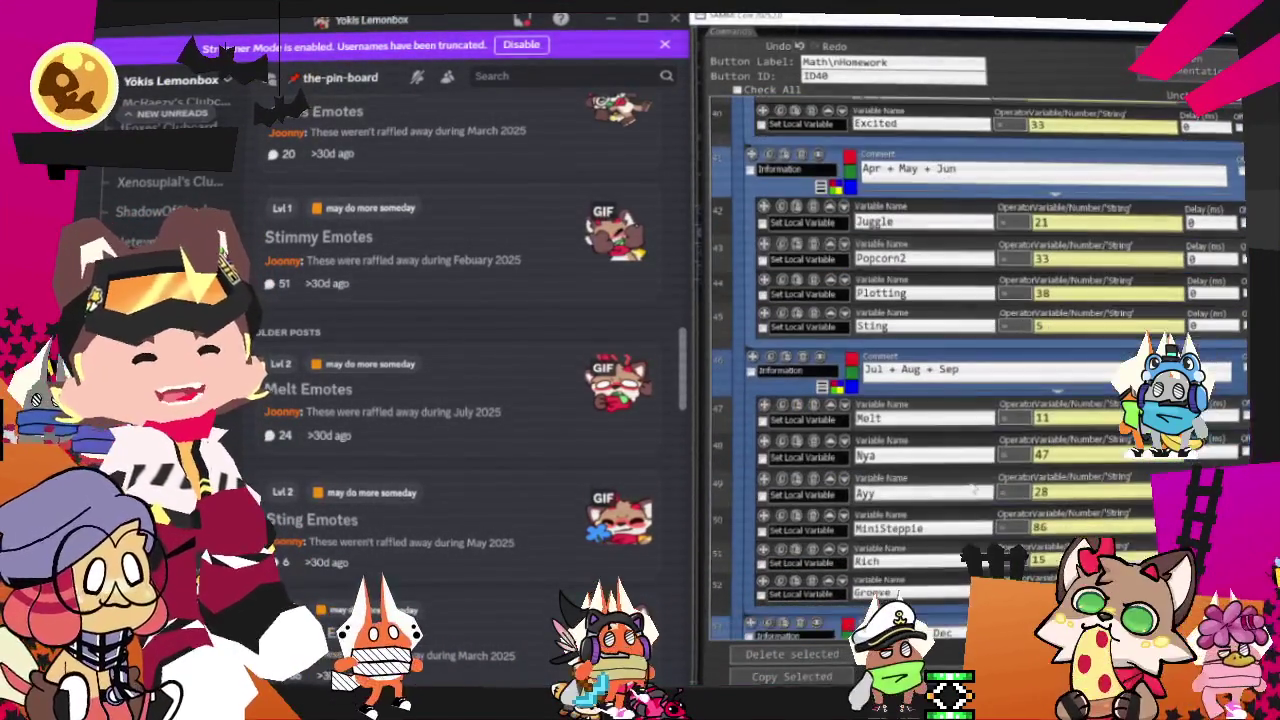
double_click(1041, 417)
type("24")
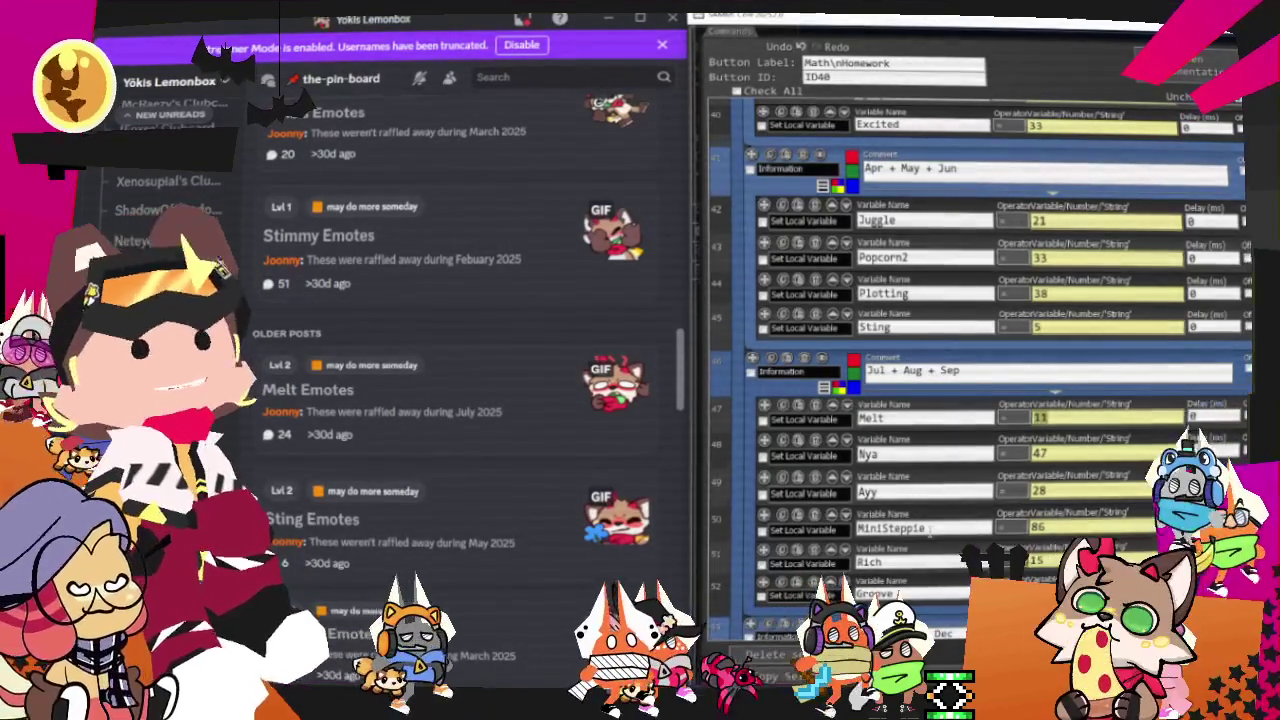
scroll(490, 380, "down", 2)
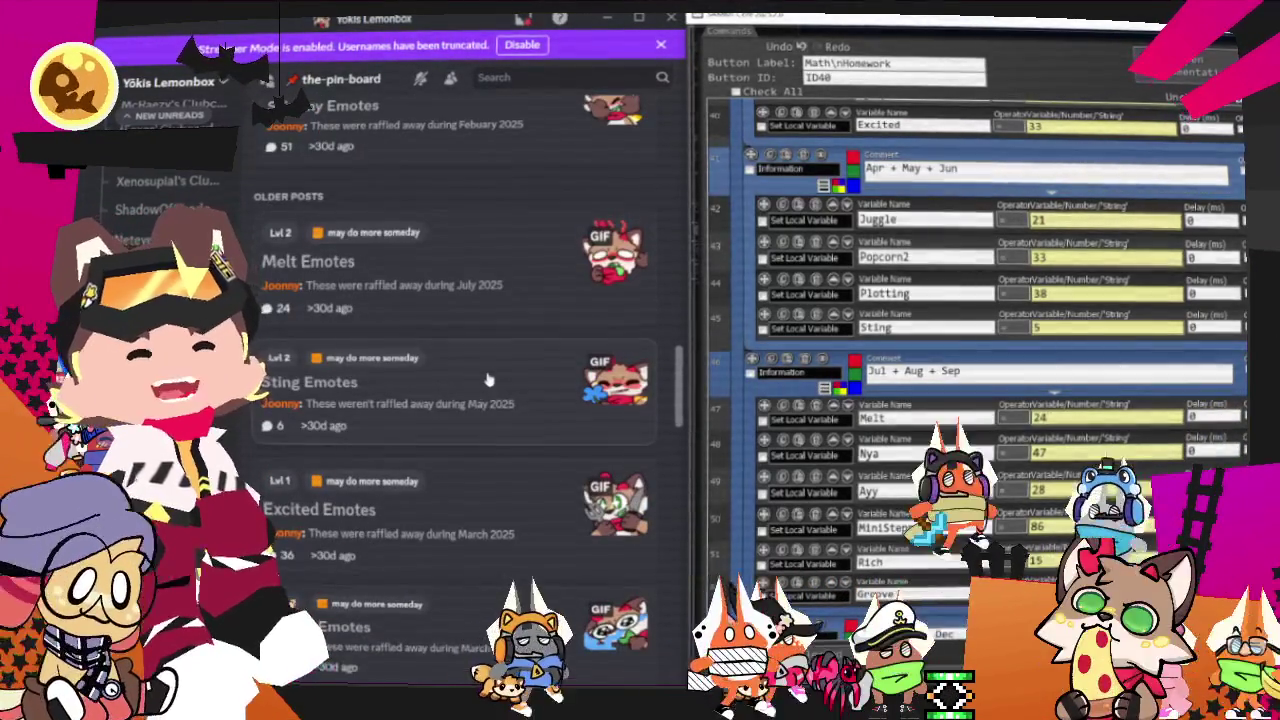
double_click(1013, 326)
type("6")
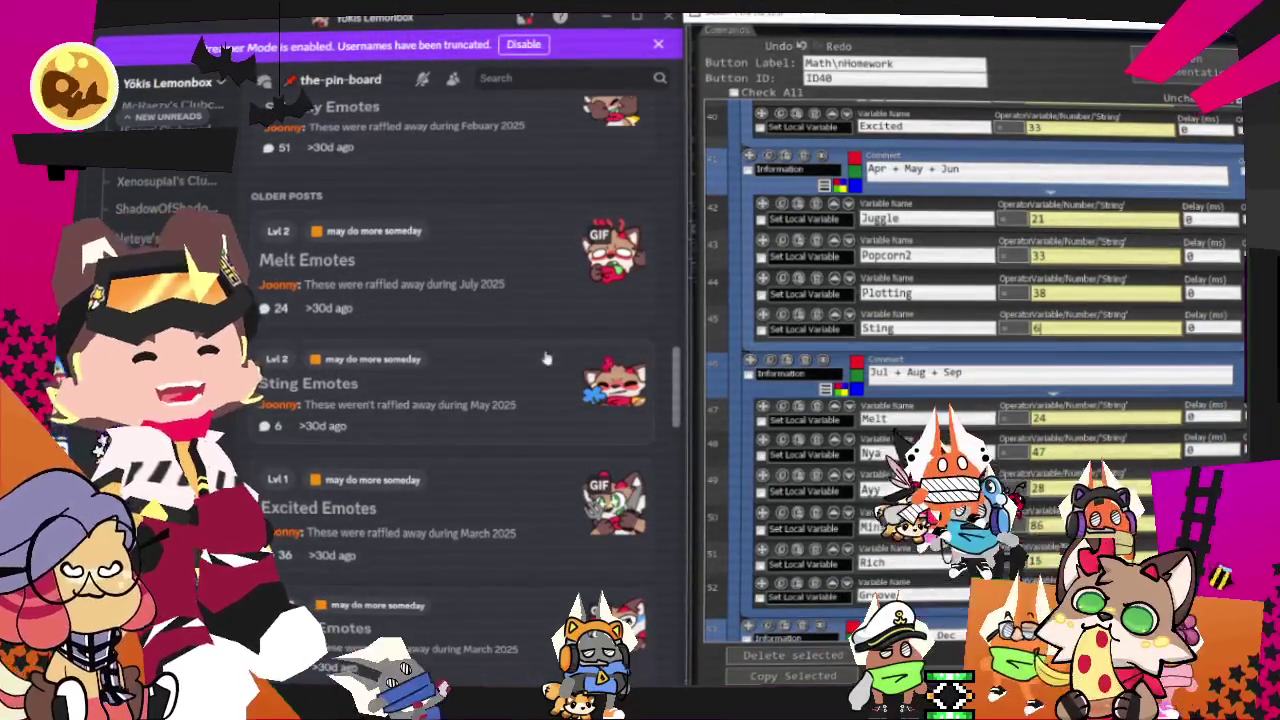
scroll(460, 400, "down", 4)
scroll(457, 409, "up", 2)
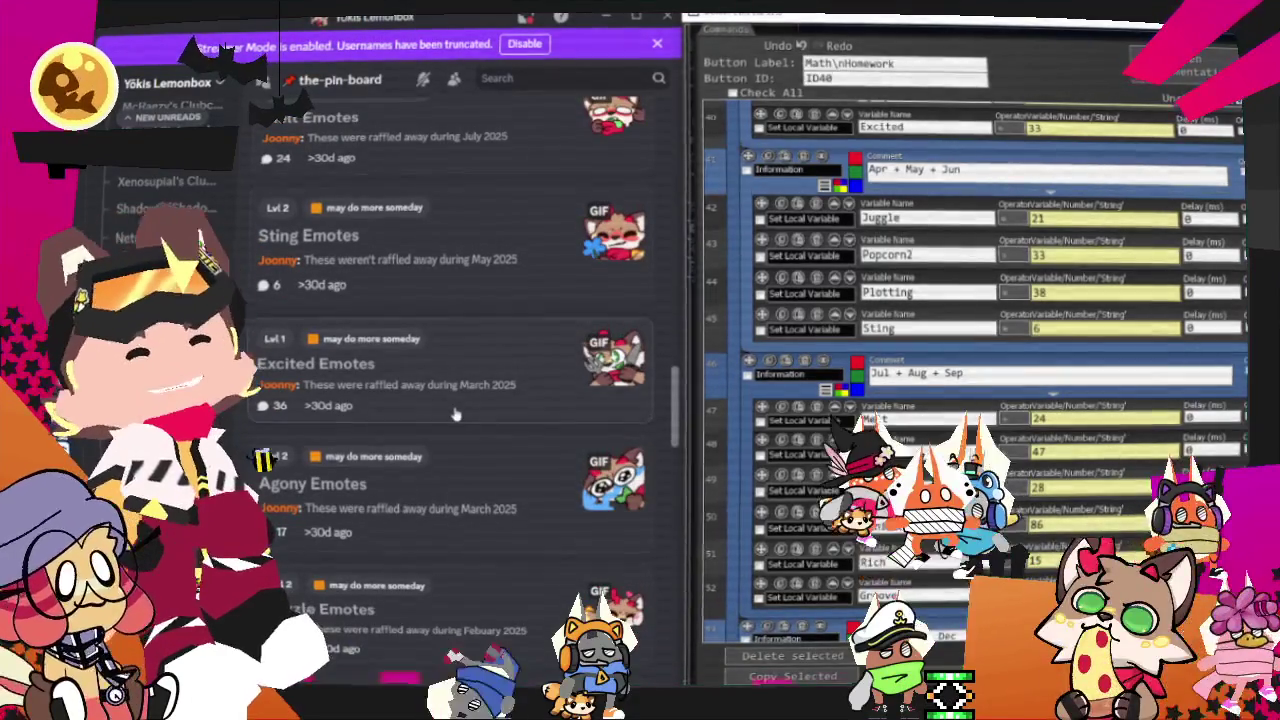
scroll(1010, 357, "up", 1)
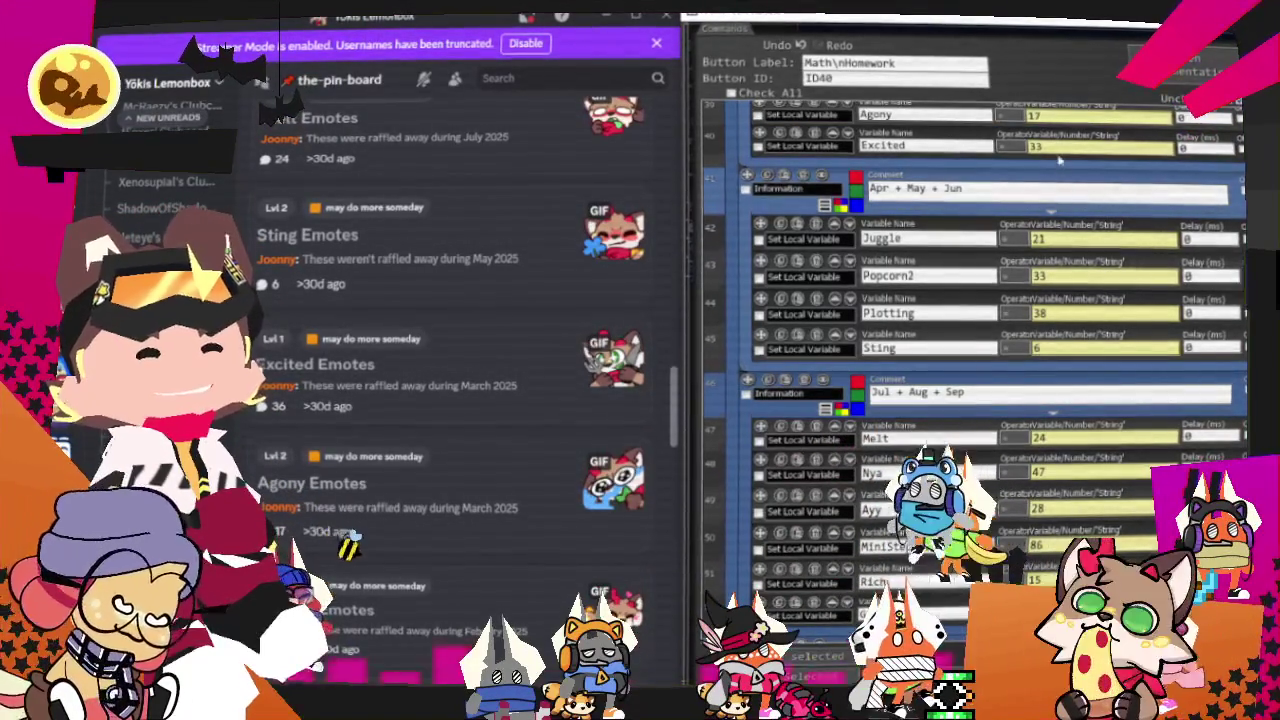
type("36")
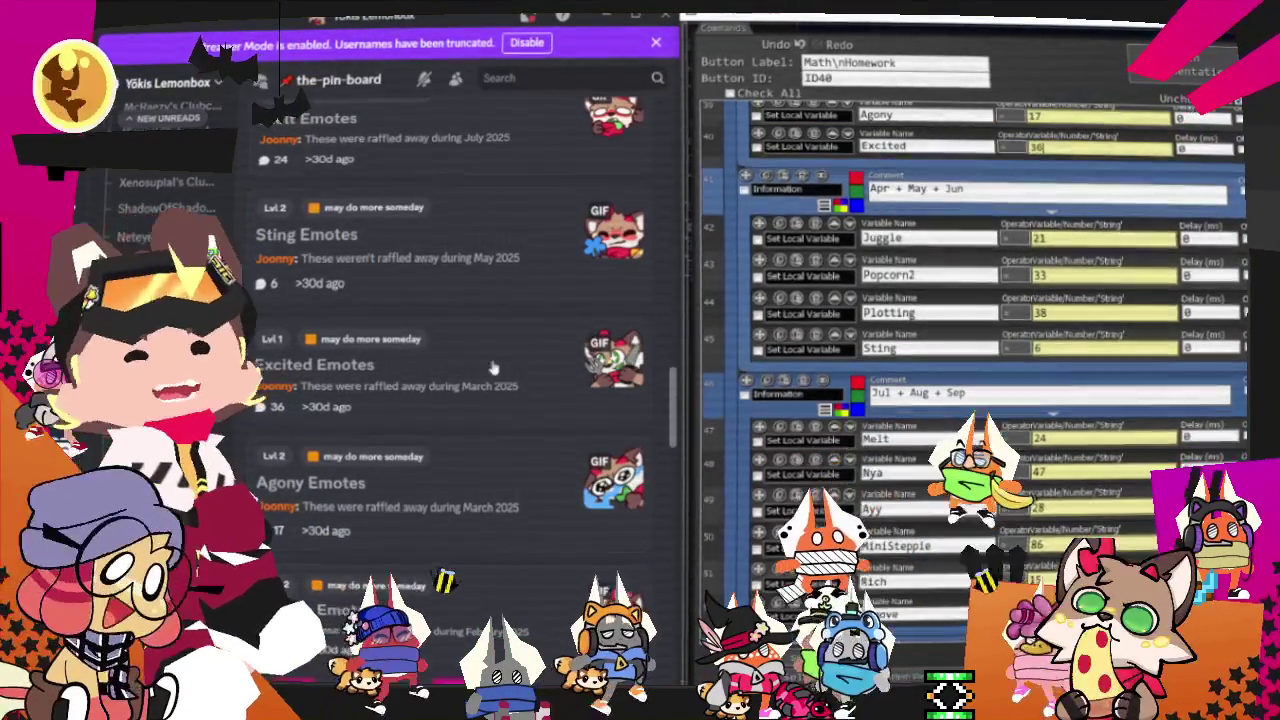
scroll(406, 394, "down", 2)
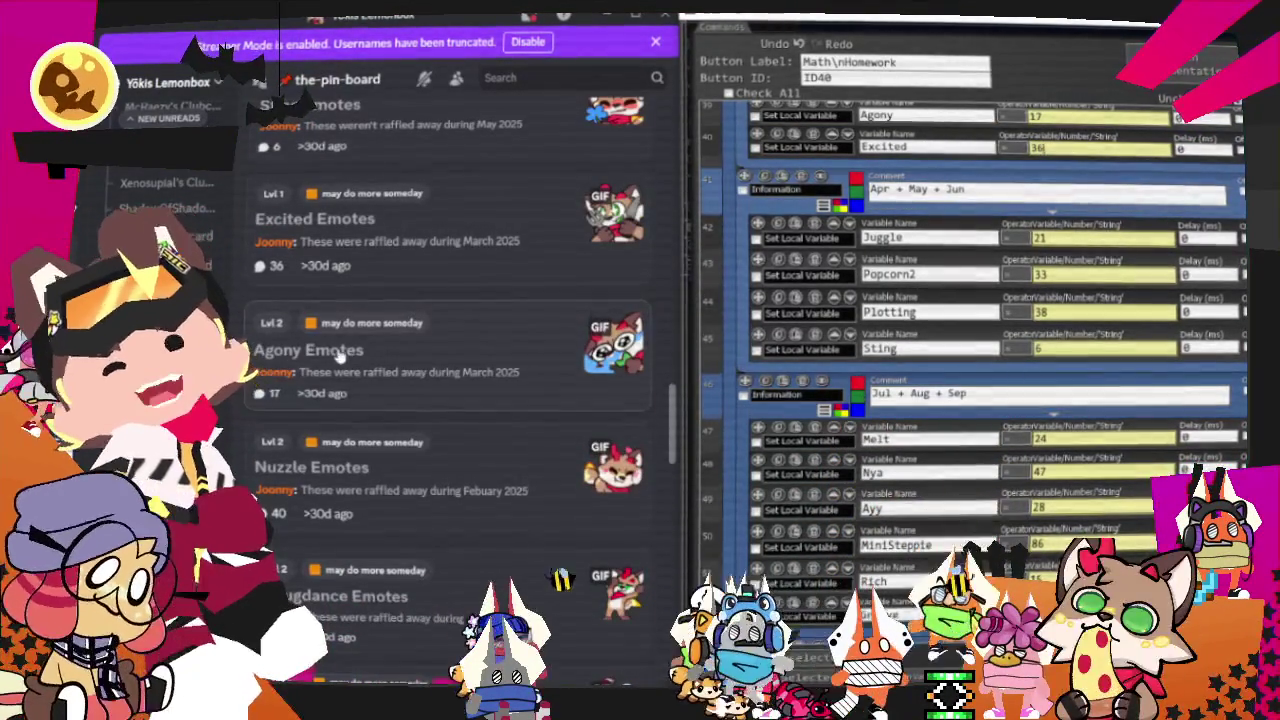
scroll(1000, 300, "up", 4)
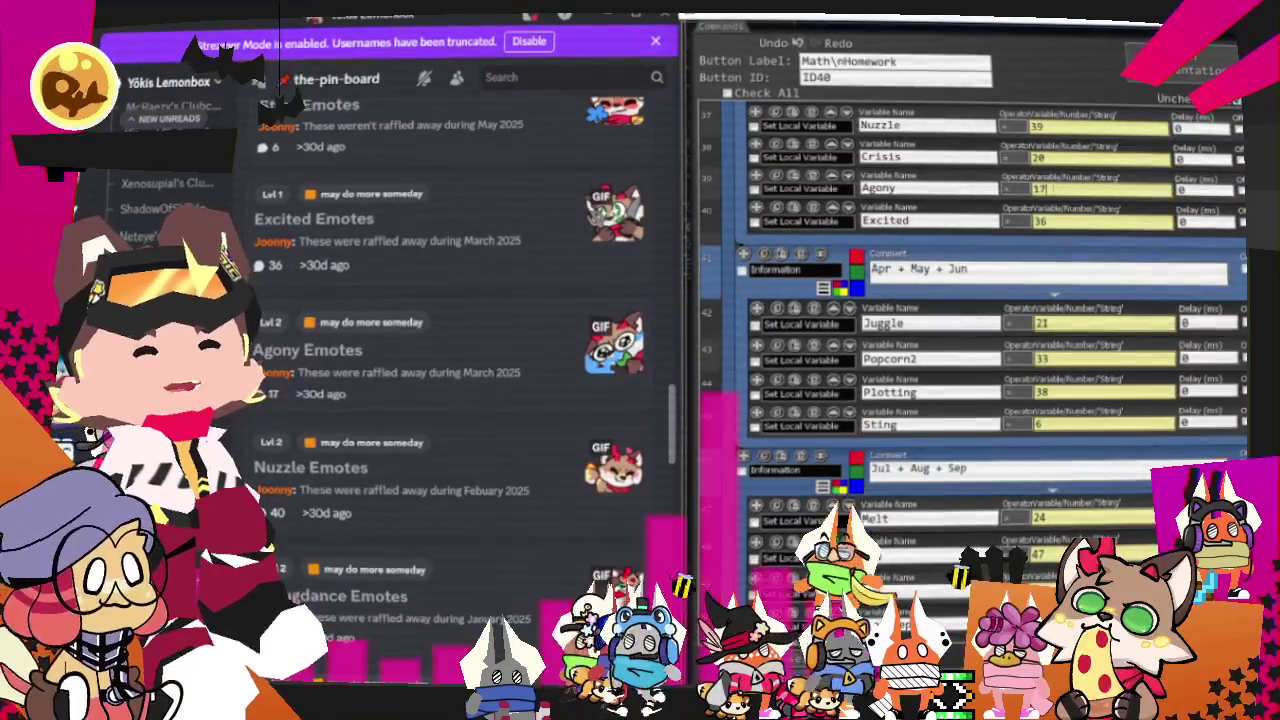
scroll(510, 400, "down", 4)
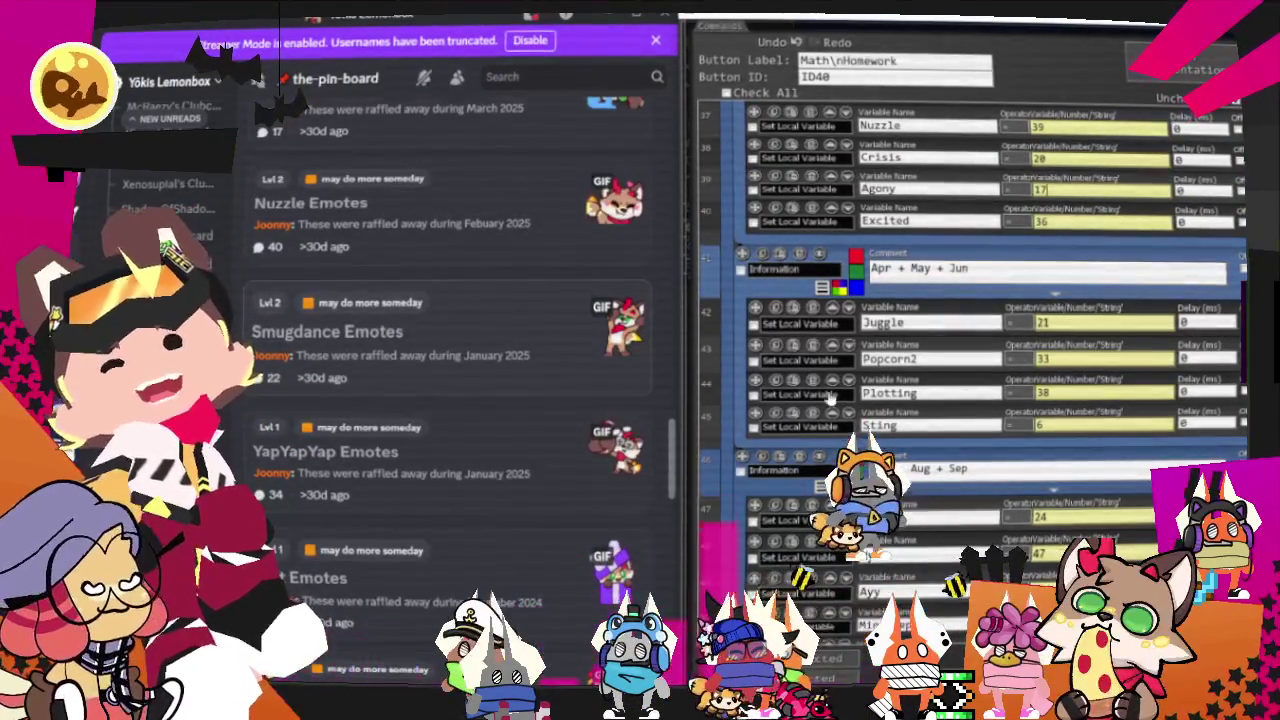
scroll(1047, 380, "up", 5)
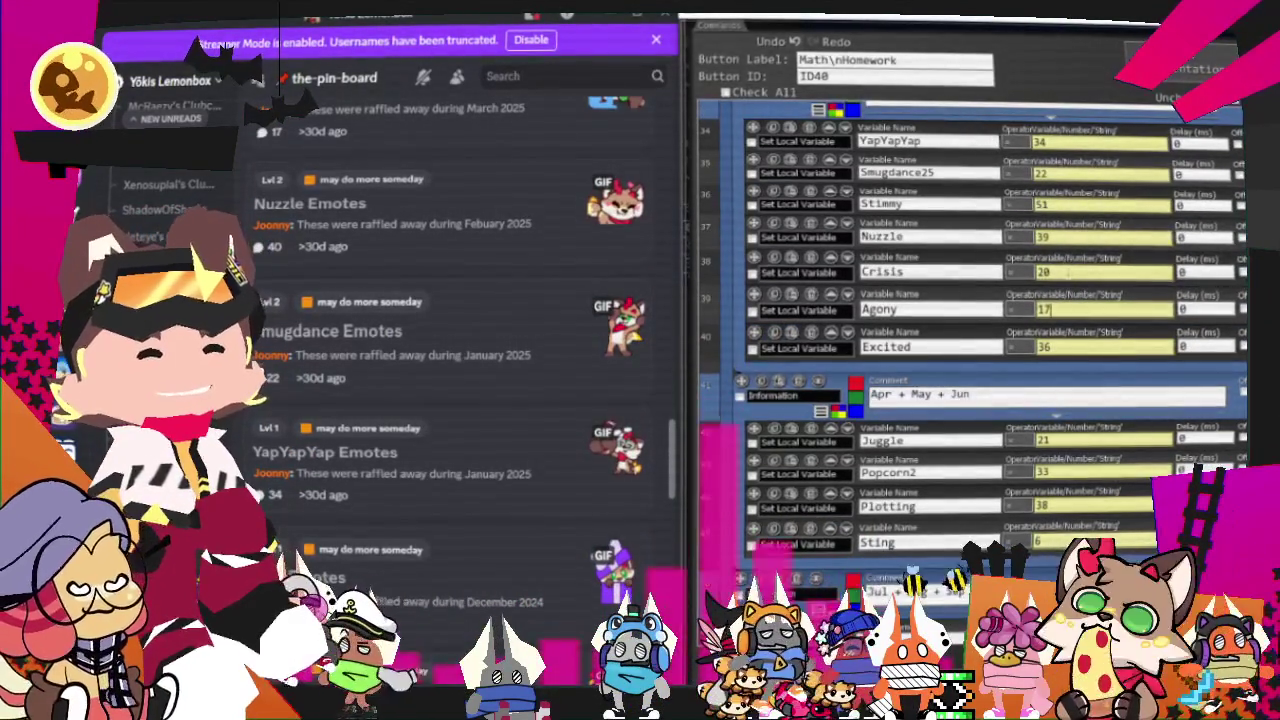
scroll(986, 258, "up", 3)
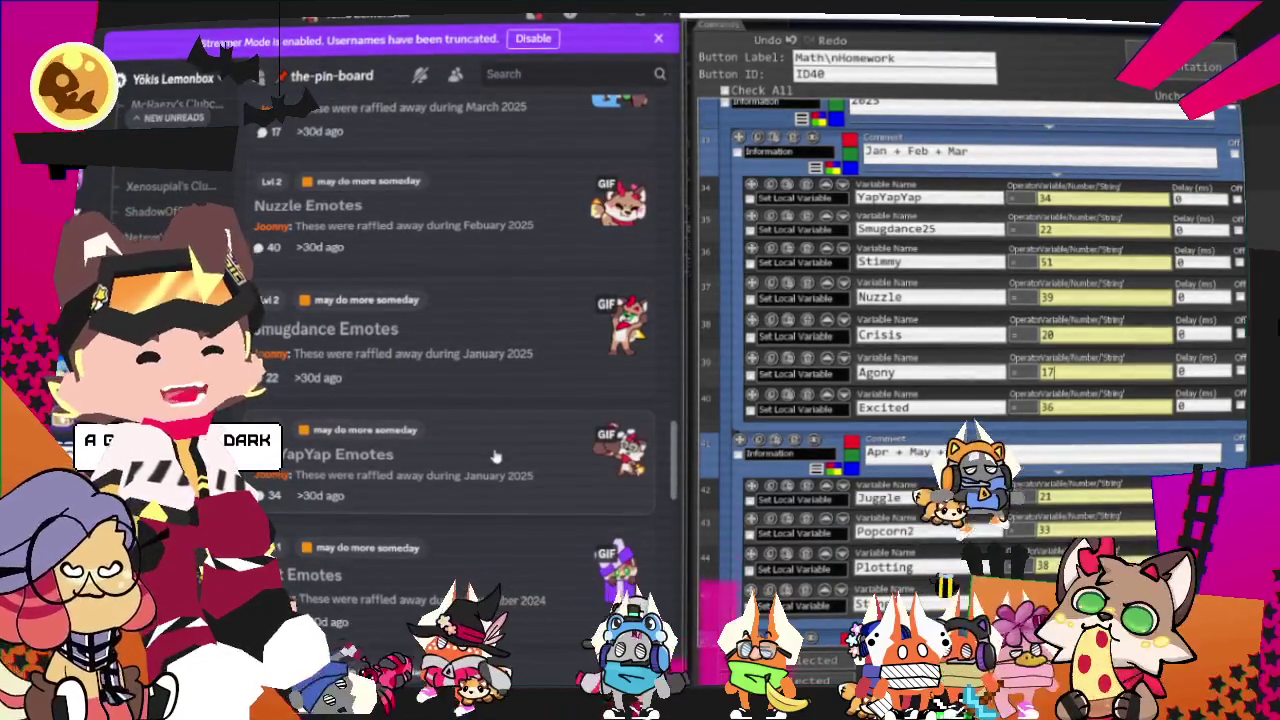
scroll(426, 558, "down", 3)
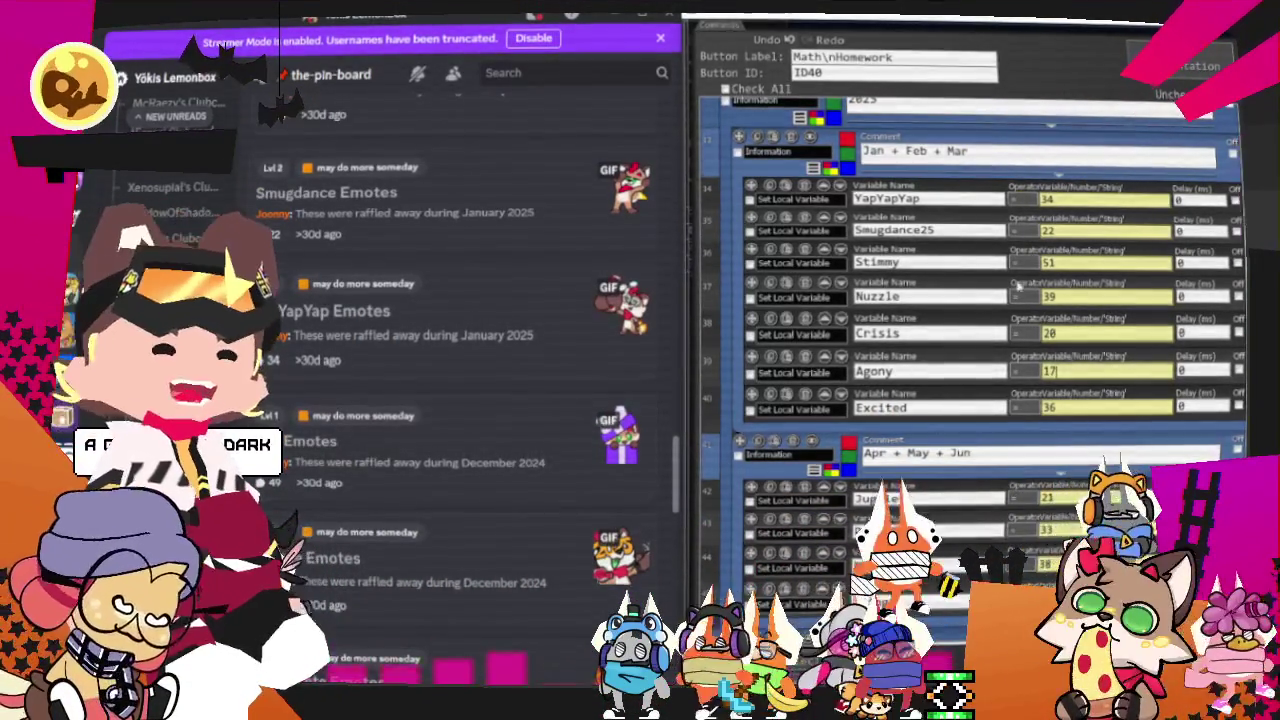
scroll(413, 441, "down", 3)
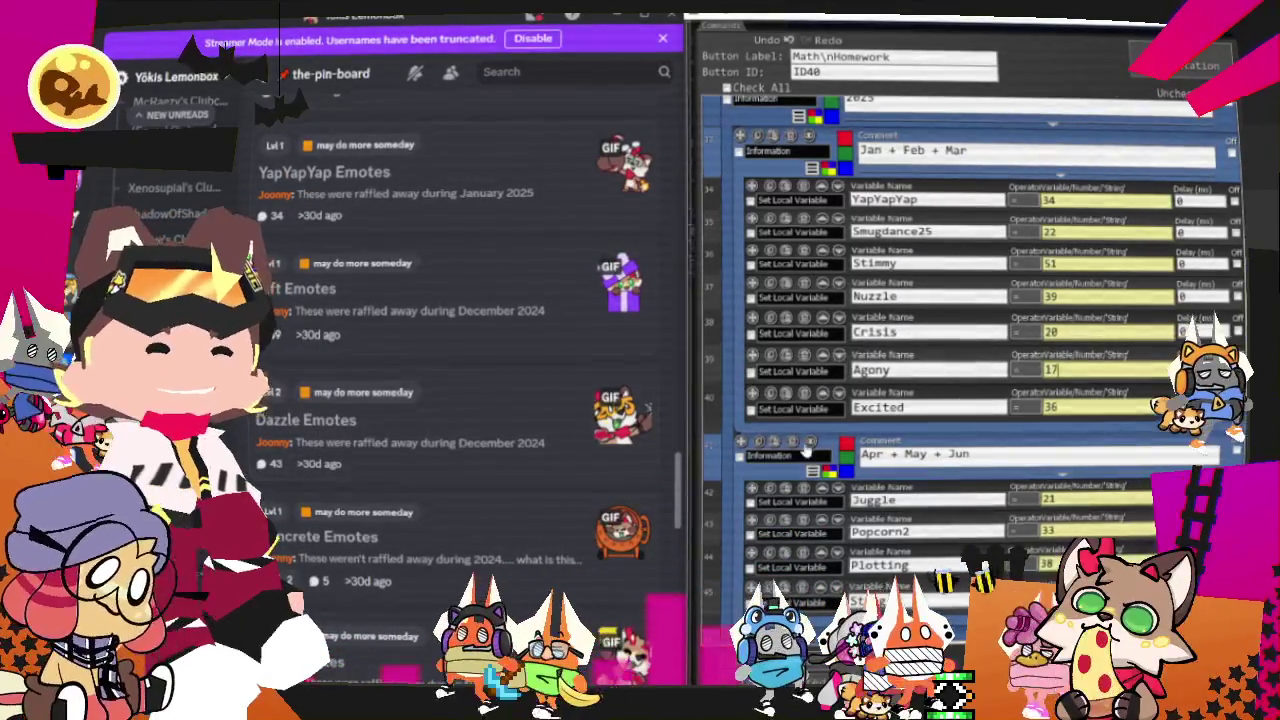
scroll(966, 362, "down", 3)
scroll(966, 360, "down", 5)
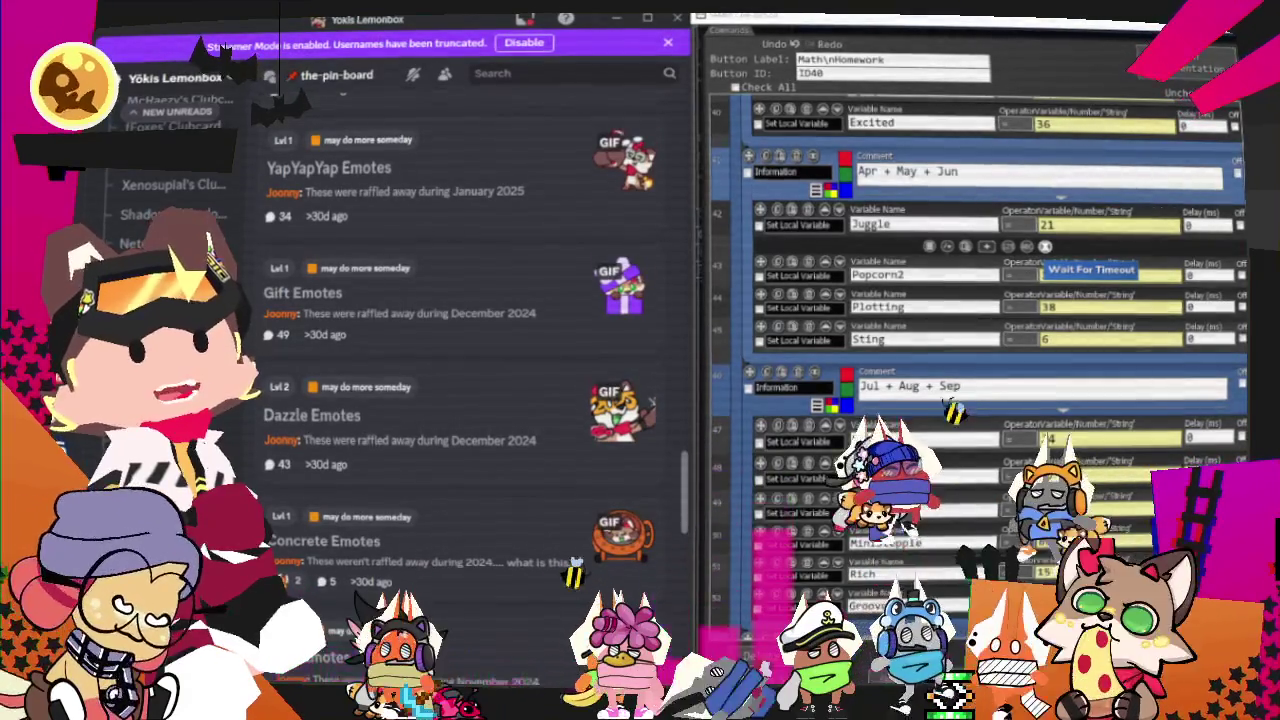
Step: Append +Ayy through +Groove+Mischief+Spooked to the TotalC sum formula
scroll(470, 380, "up", 10)
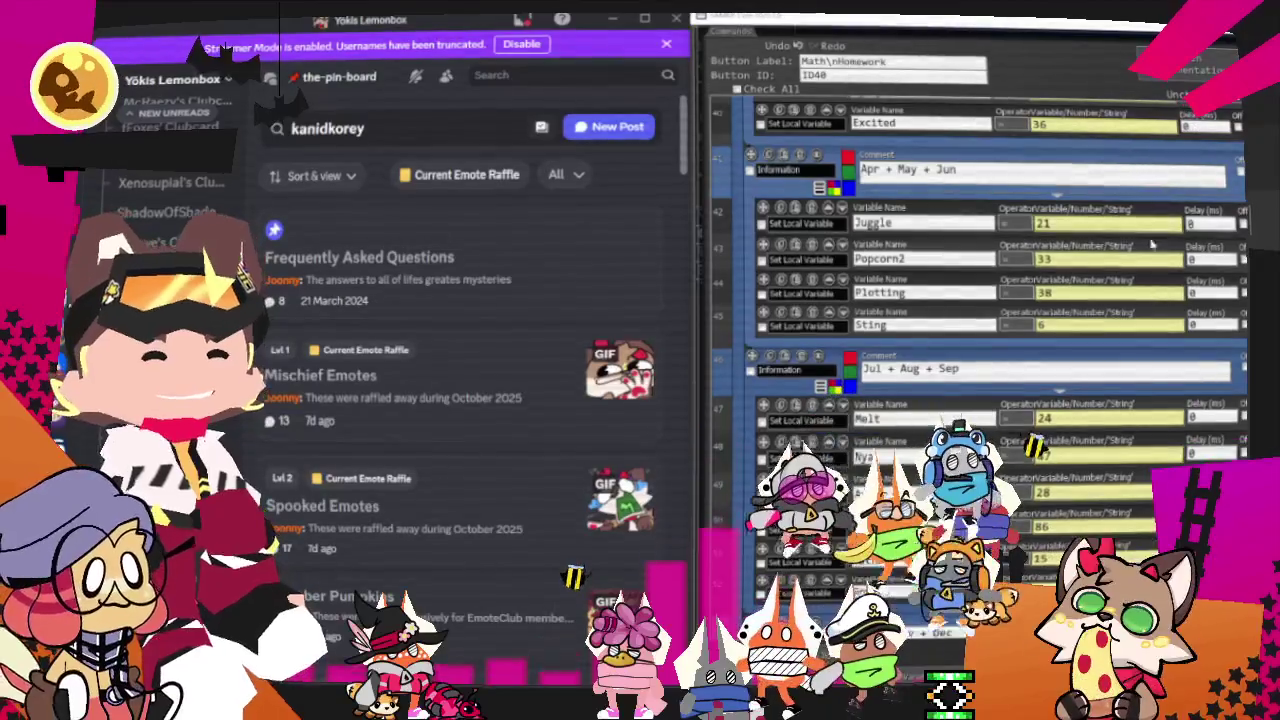
scroll(990, 350, "down", 2)
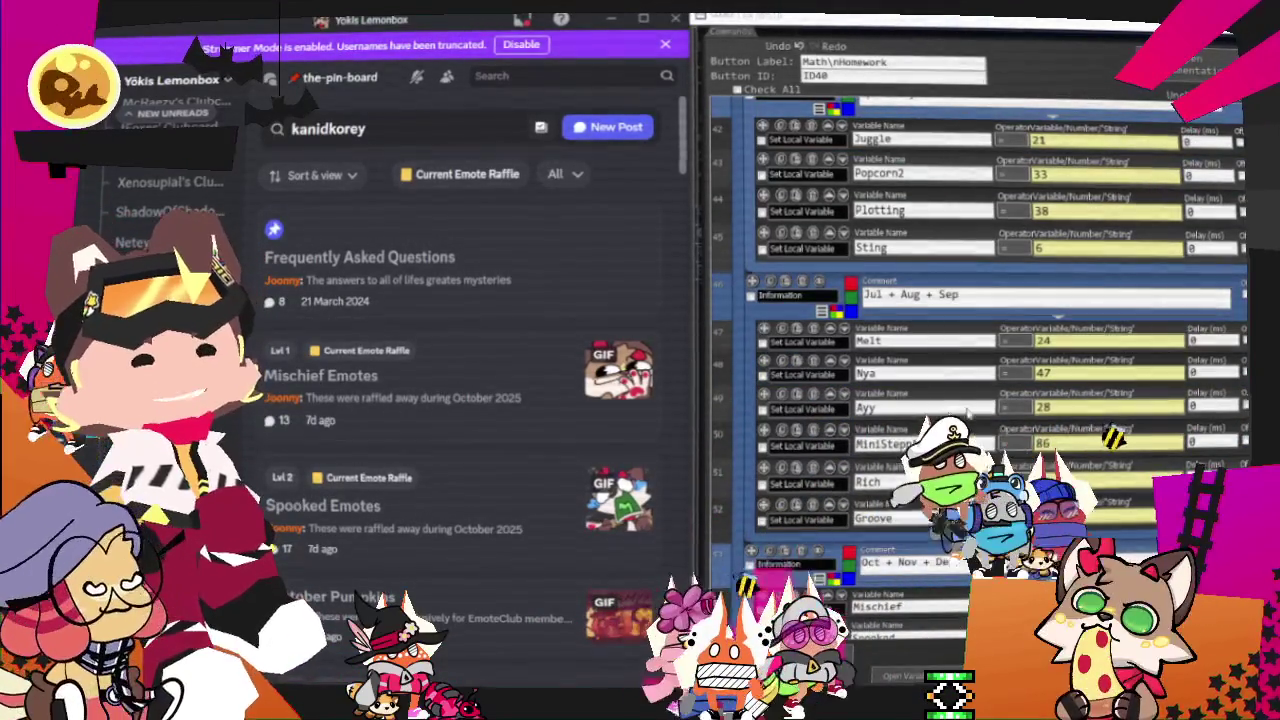
scroll(967, 414, "down", 3)
scroll(1000, 415, "down", 2)
scroll(1060, 418, "down", 3)
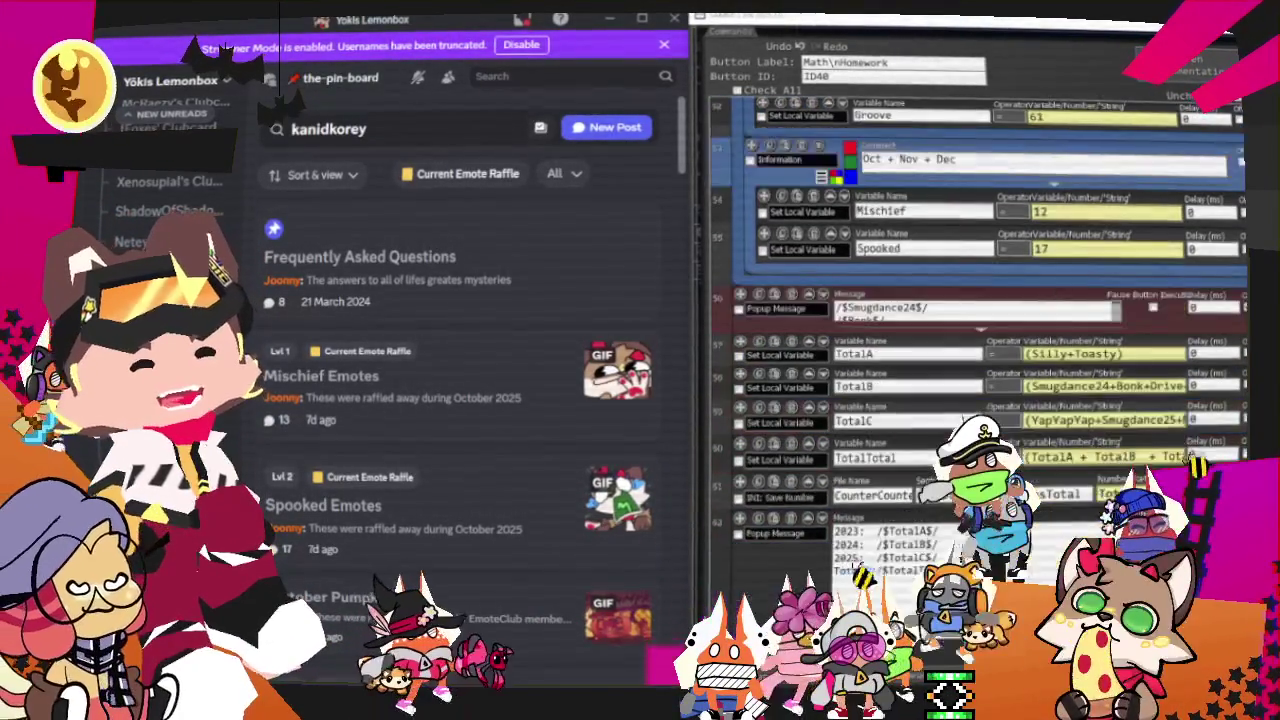
scroll(1130, 421, "down", 1)
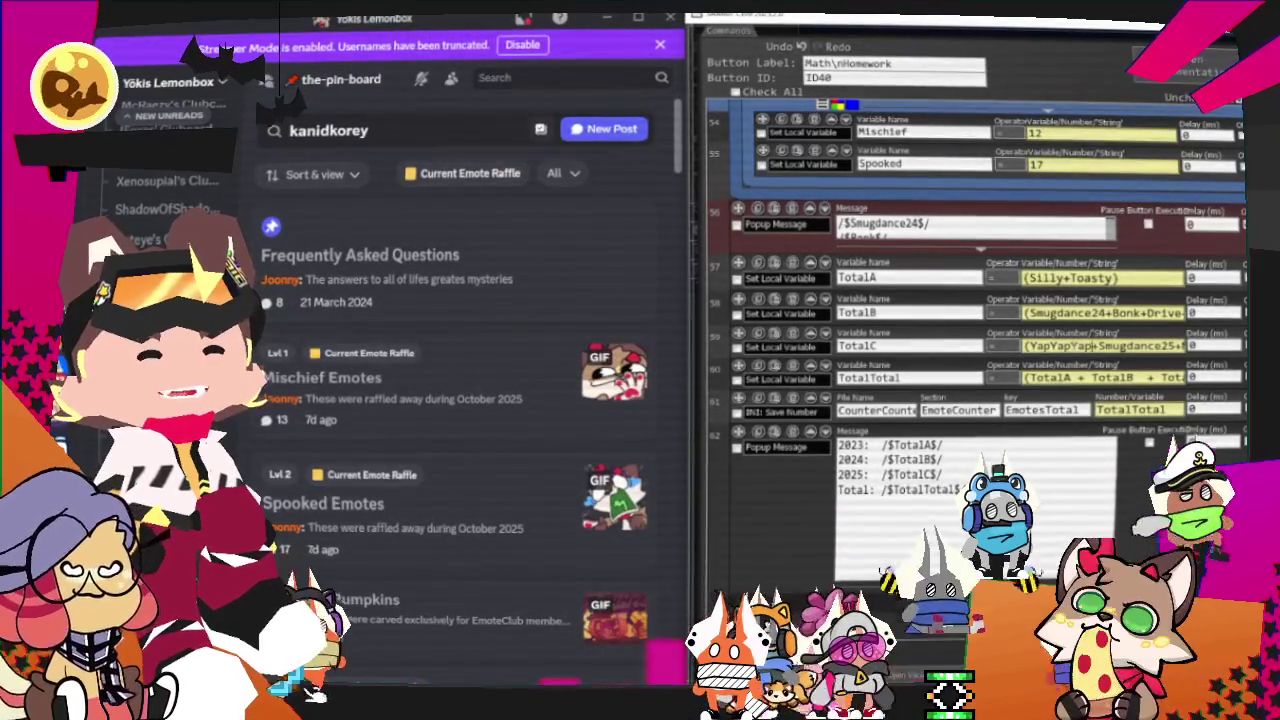
left_click(1064, 346)
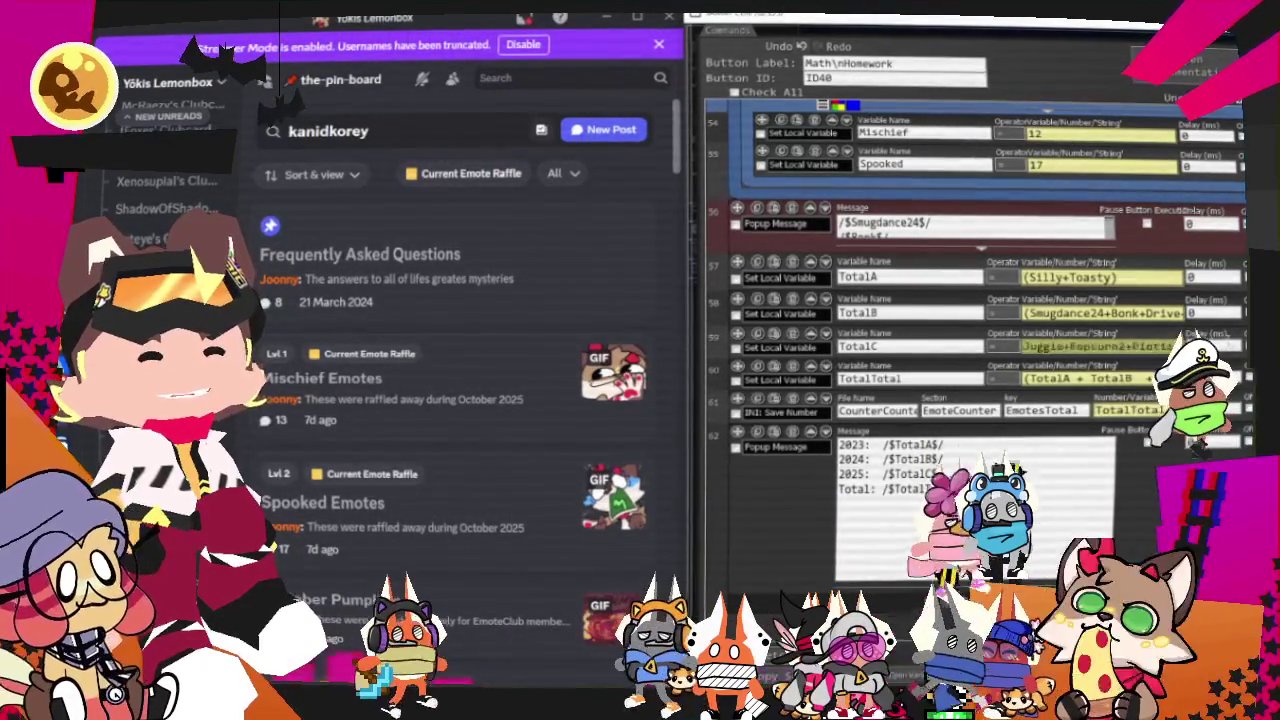
scroll(975, 350, "up", 2)
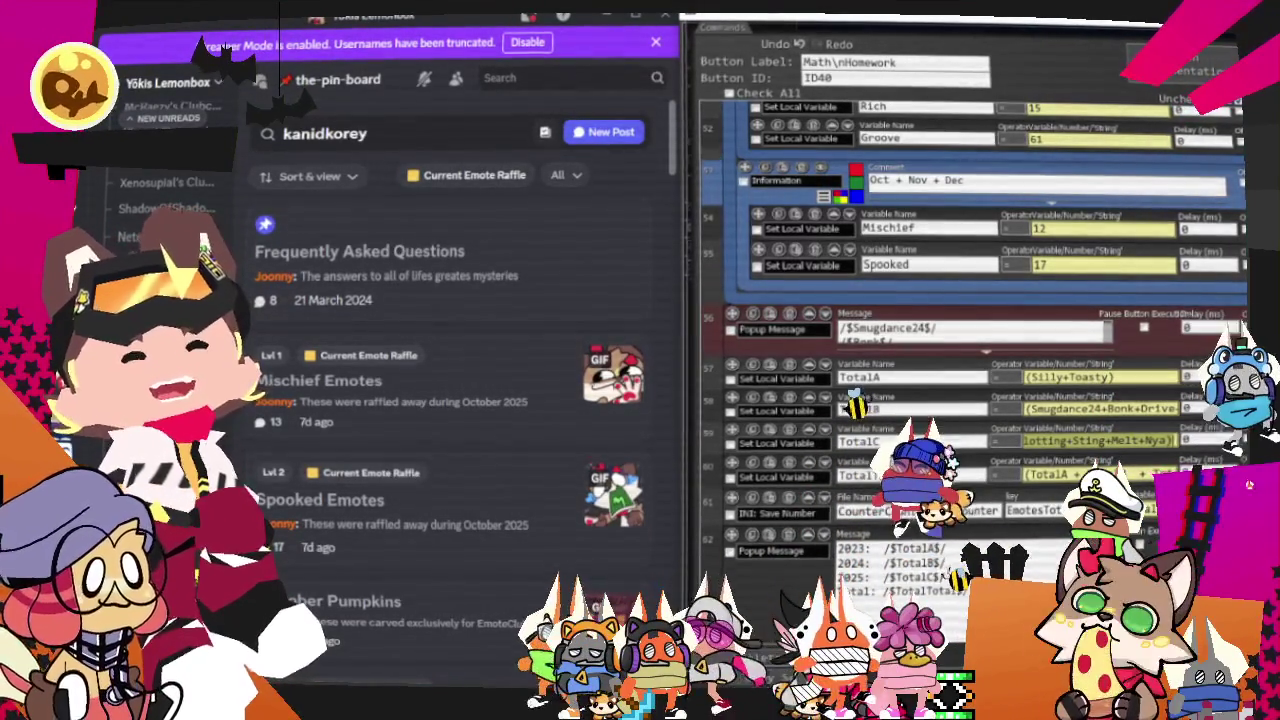
right_click(720, 560)
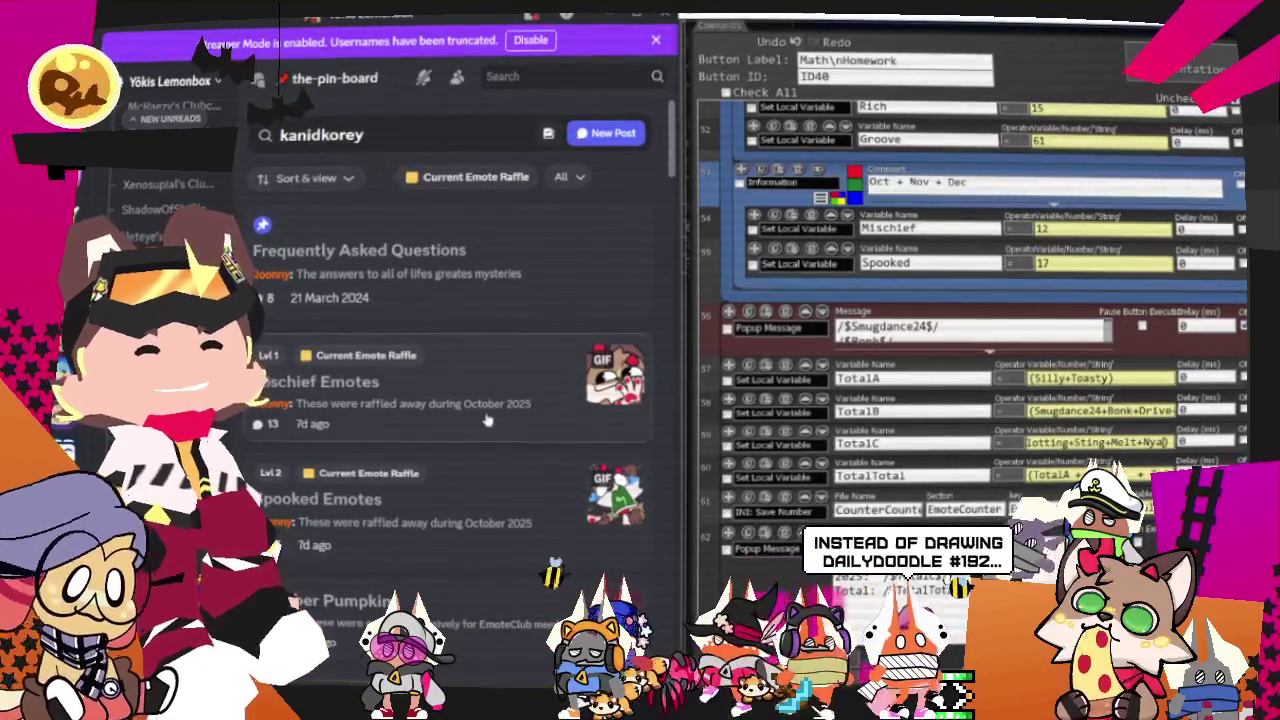
scroll(980, 300, "up", 3)
scroll(980, 300, "up", 3)
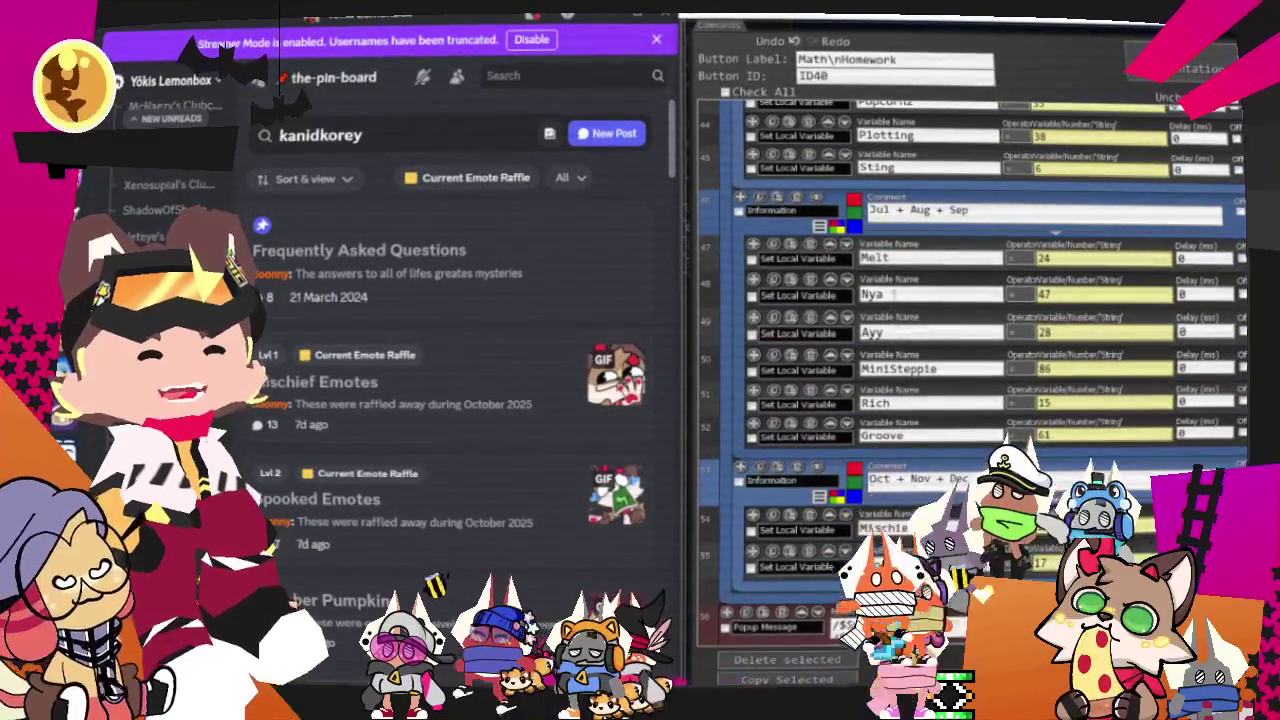
scroll(880, 280, "down", 3)
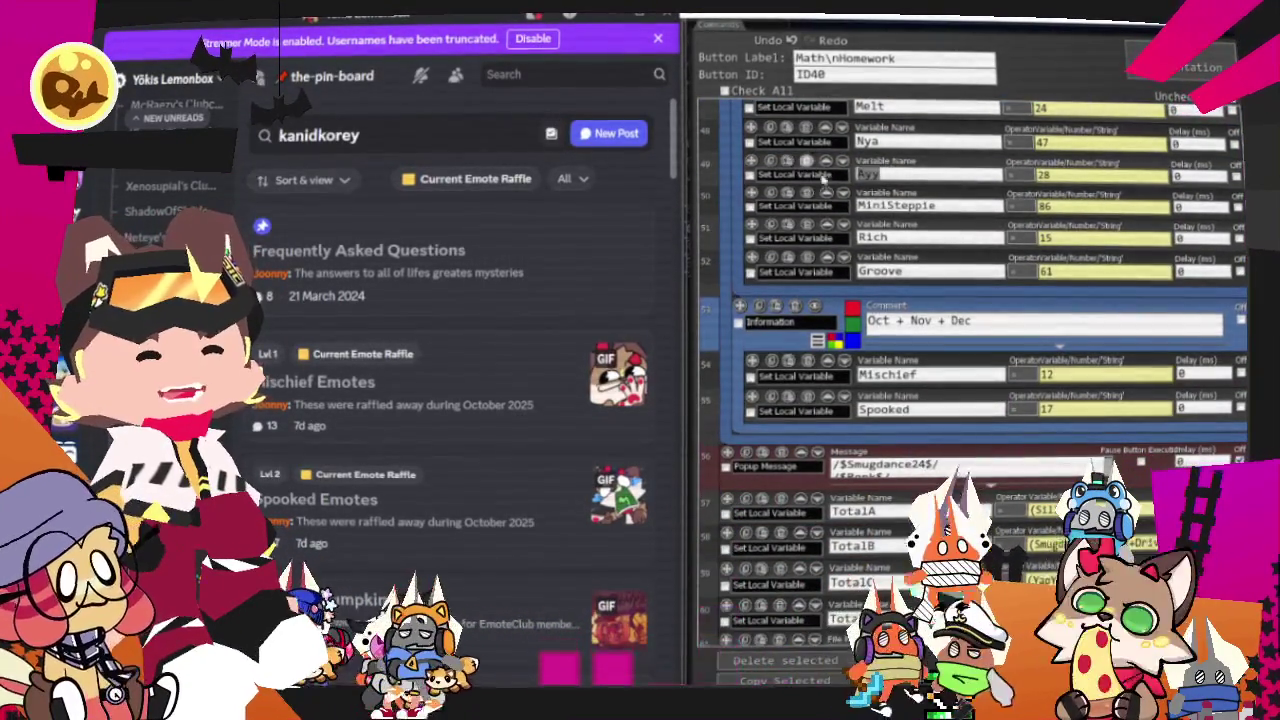
scroll(980, 300, "down", 3)
scroll(970, 380, "down", 2)
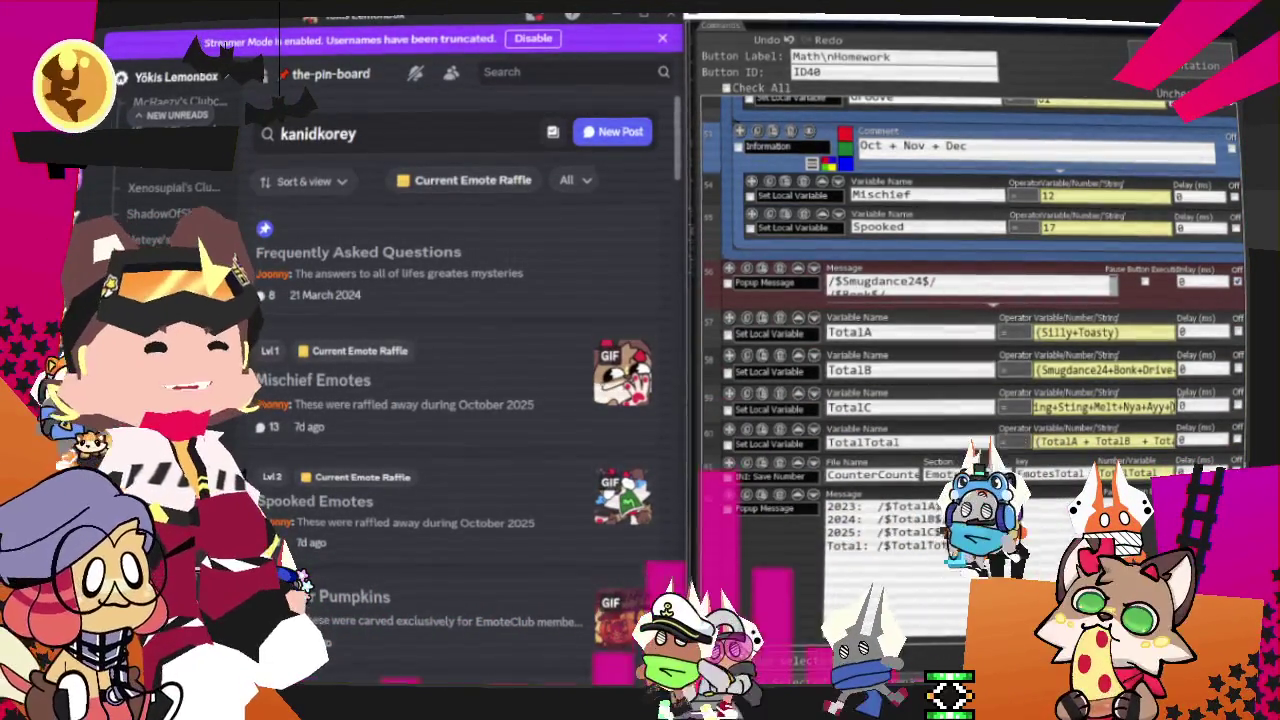
scroll(1004, 326, "up", 3)
scroll(990, 267, "down", 1)
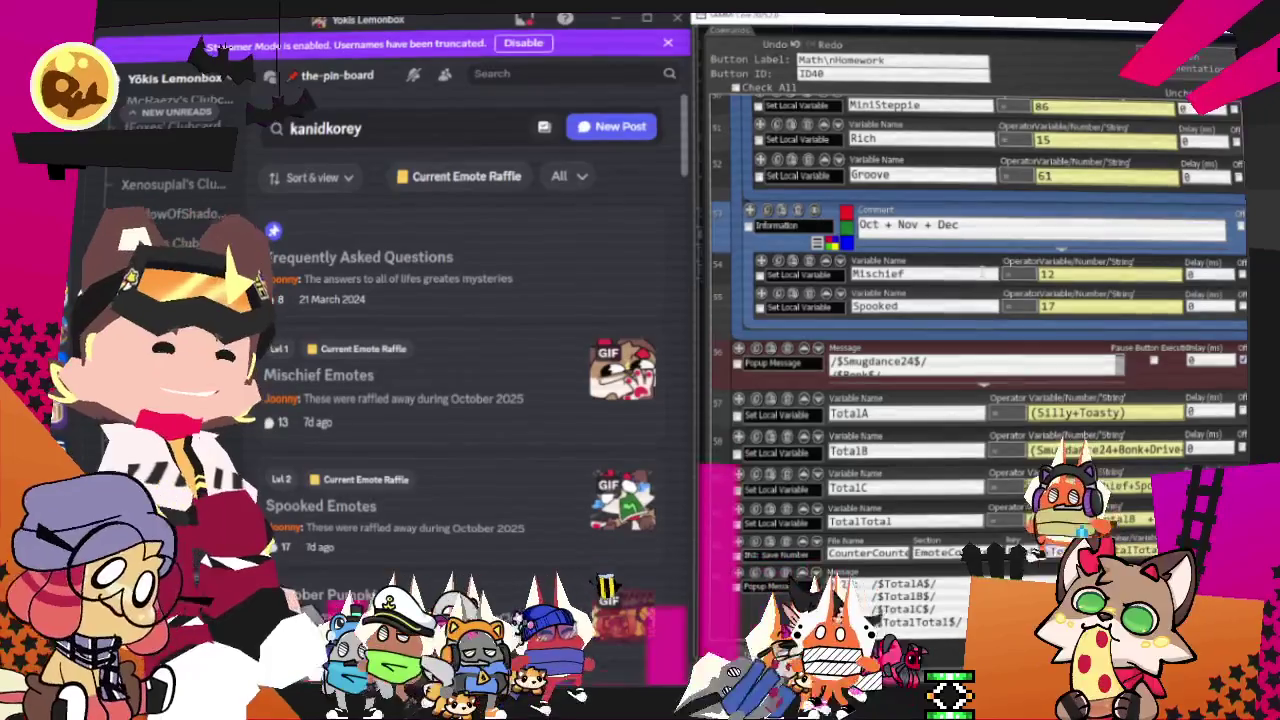
scroll(715, 579, "down", 2)
scroll(722, 580, "down", 1)
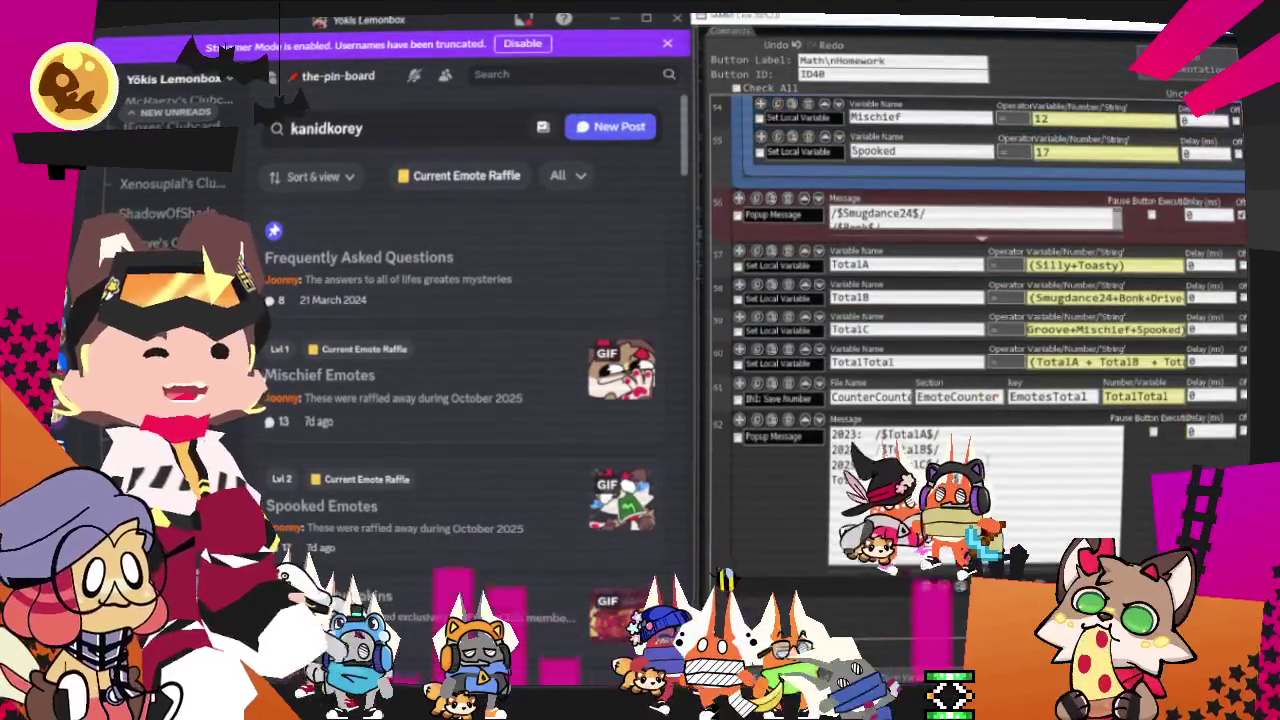
scroll(990, 469, "up", 2)
scroll(995, 471, "up", 2)
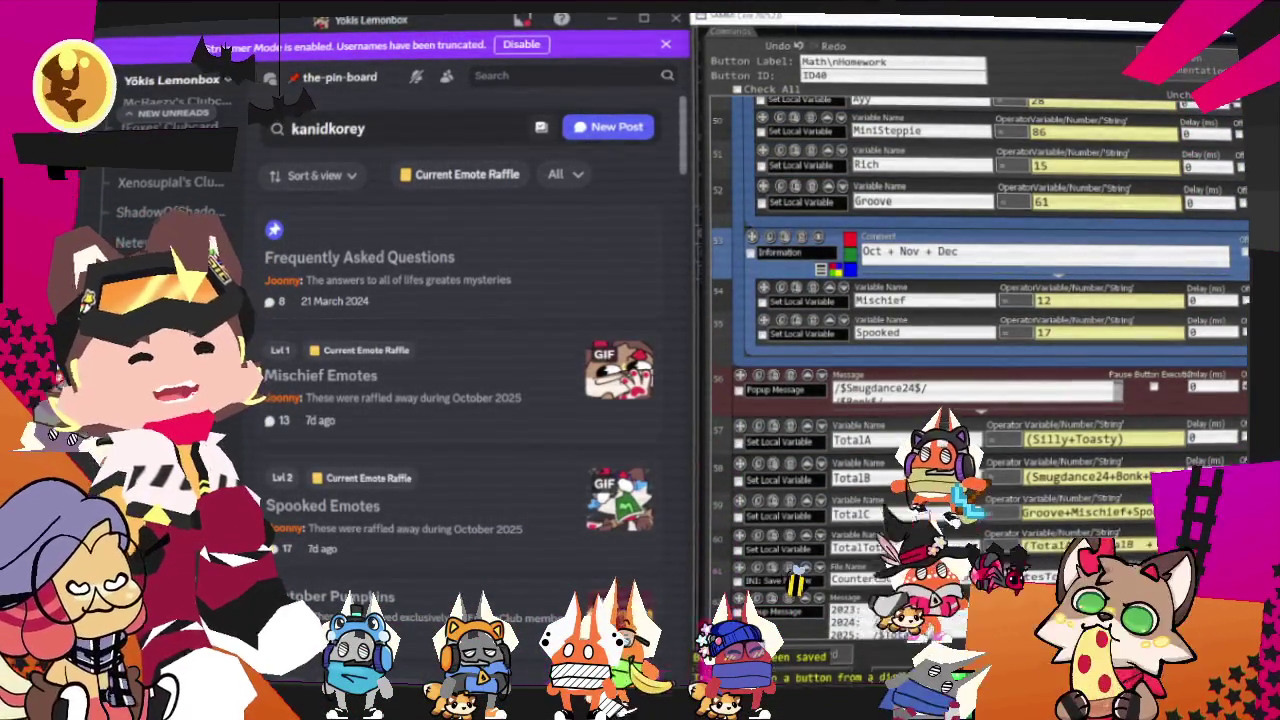
scroll(980, 380, "down", 1)
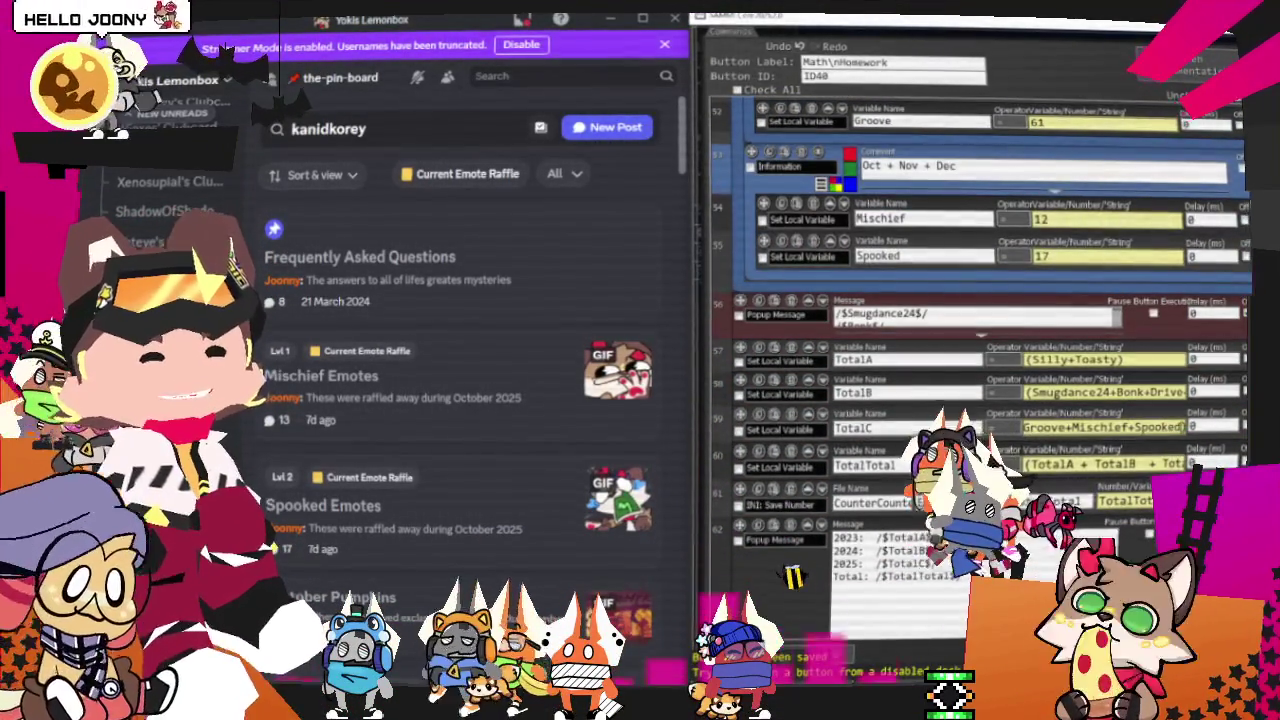
Step: Copy the Math Homework button onto an empty MAIN deck cell and open its commands
key("Escape")
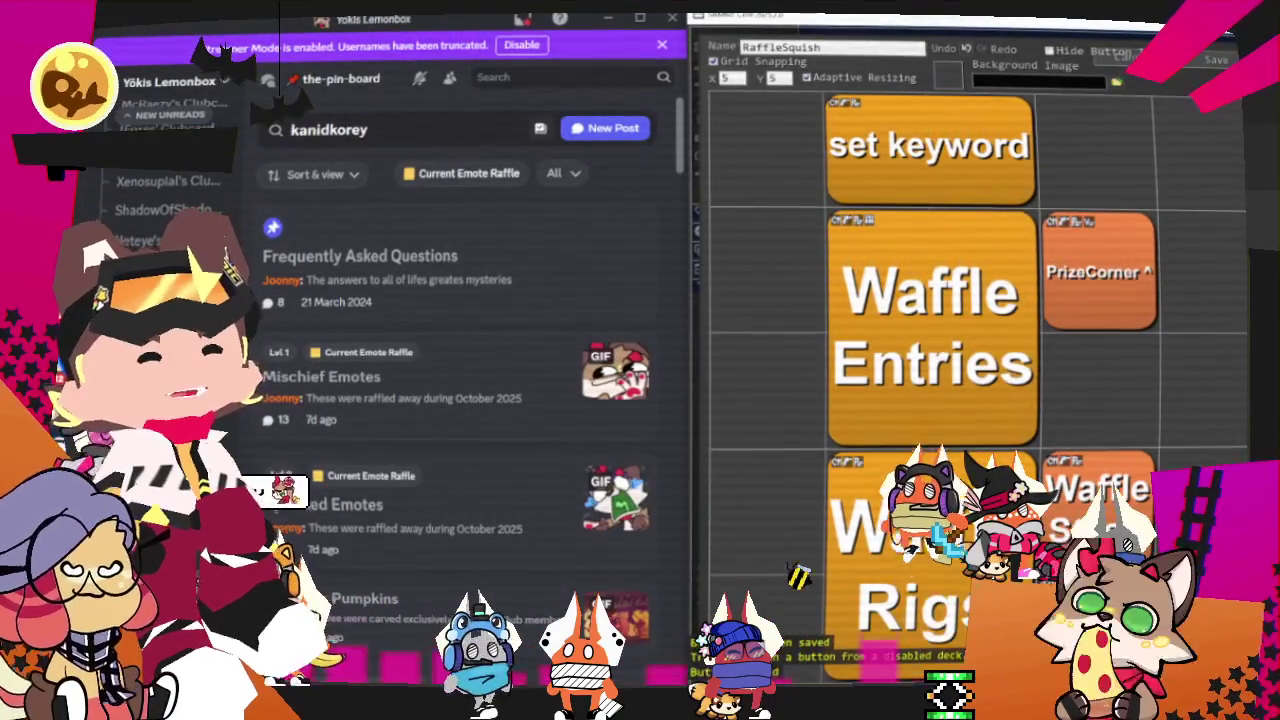
left_click(1216, 64)
double_click(872, 131)
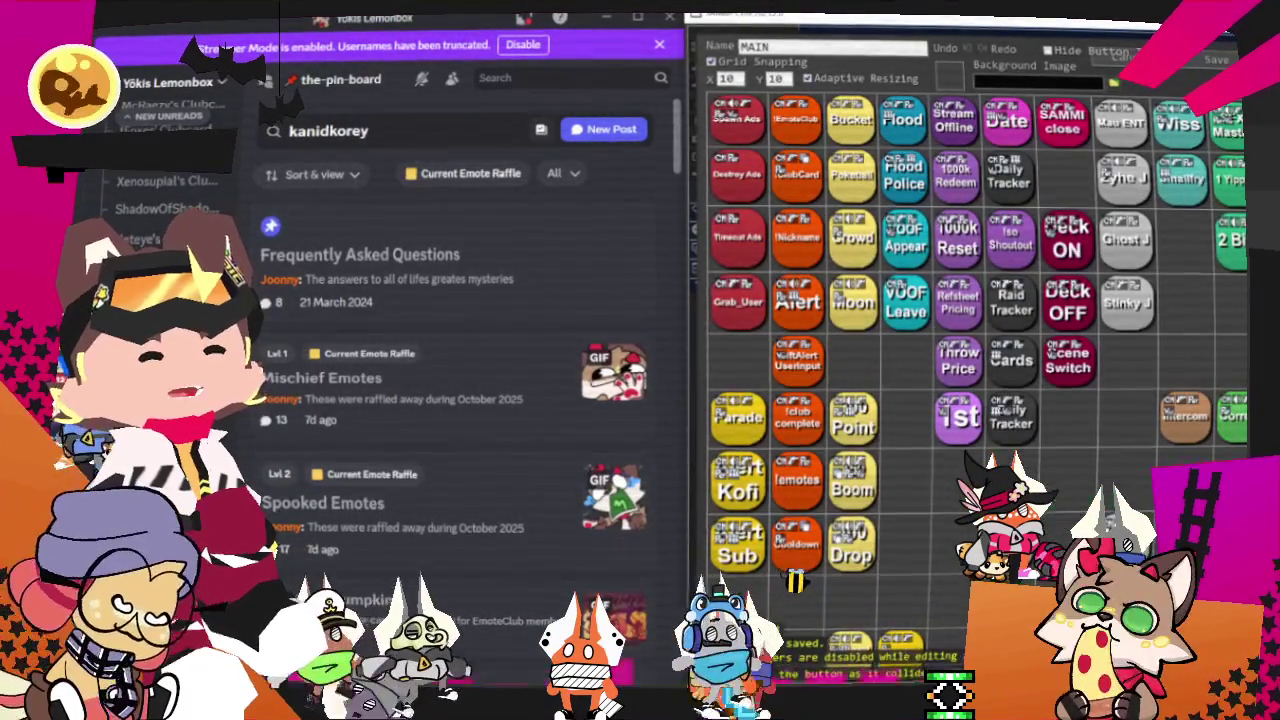
key("ctrl+c")
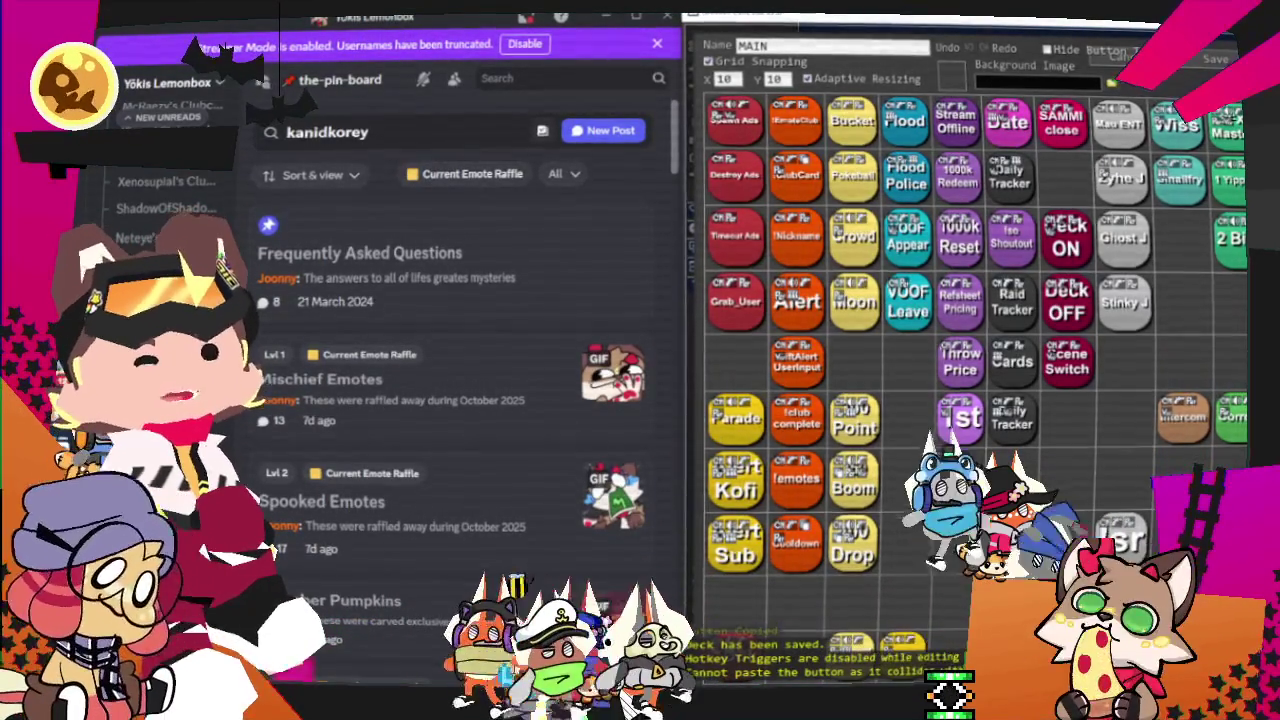
right_click(1063, 484)
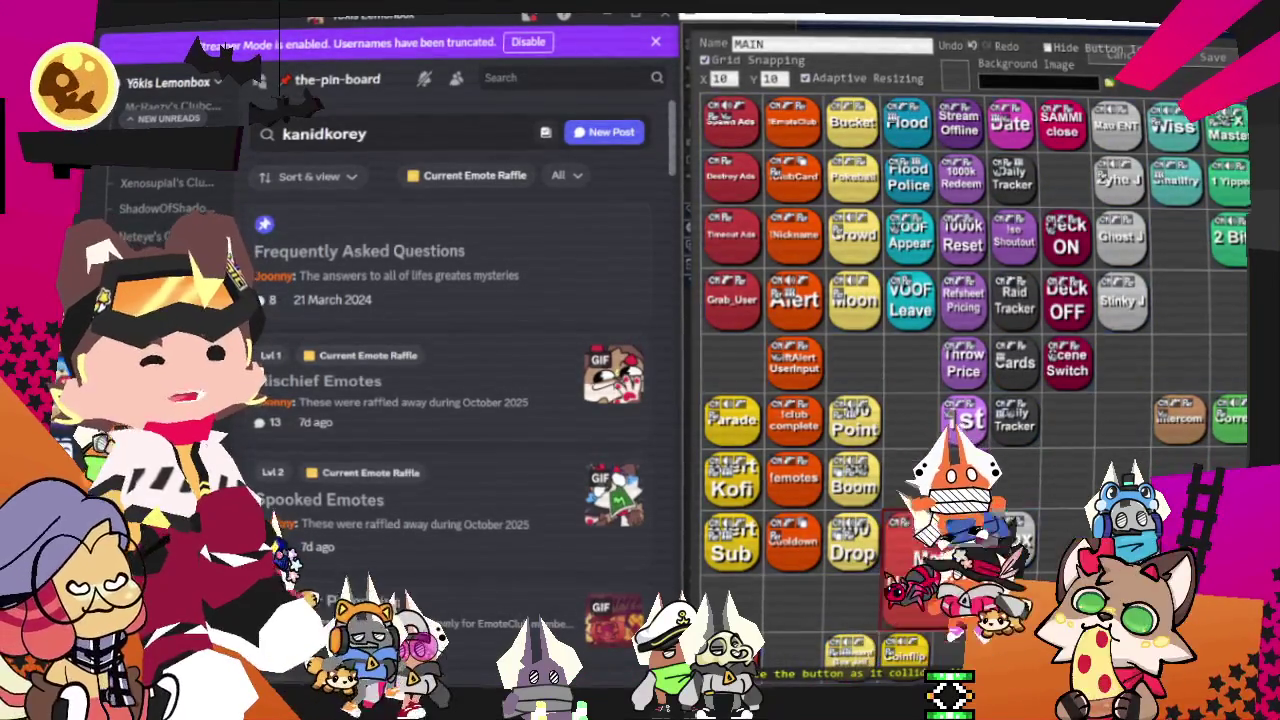
double_click(905, 540)
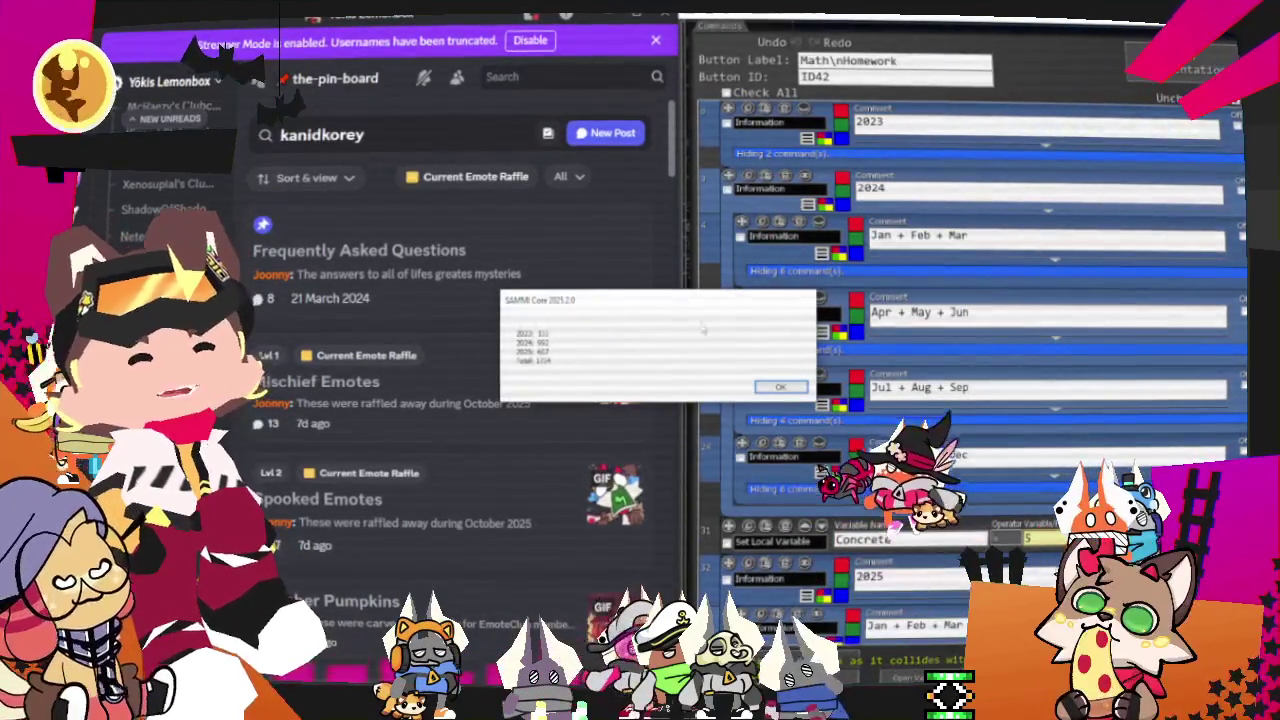
Step: Move the yearly totals popup aside, scroll the counter button's commands, and close its editor
left_click_drag(575, 290, 892, 167)
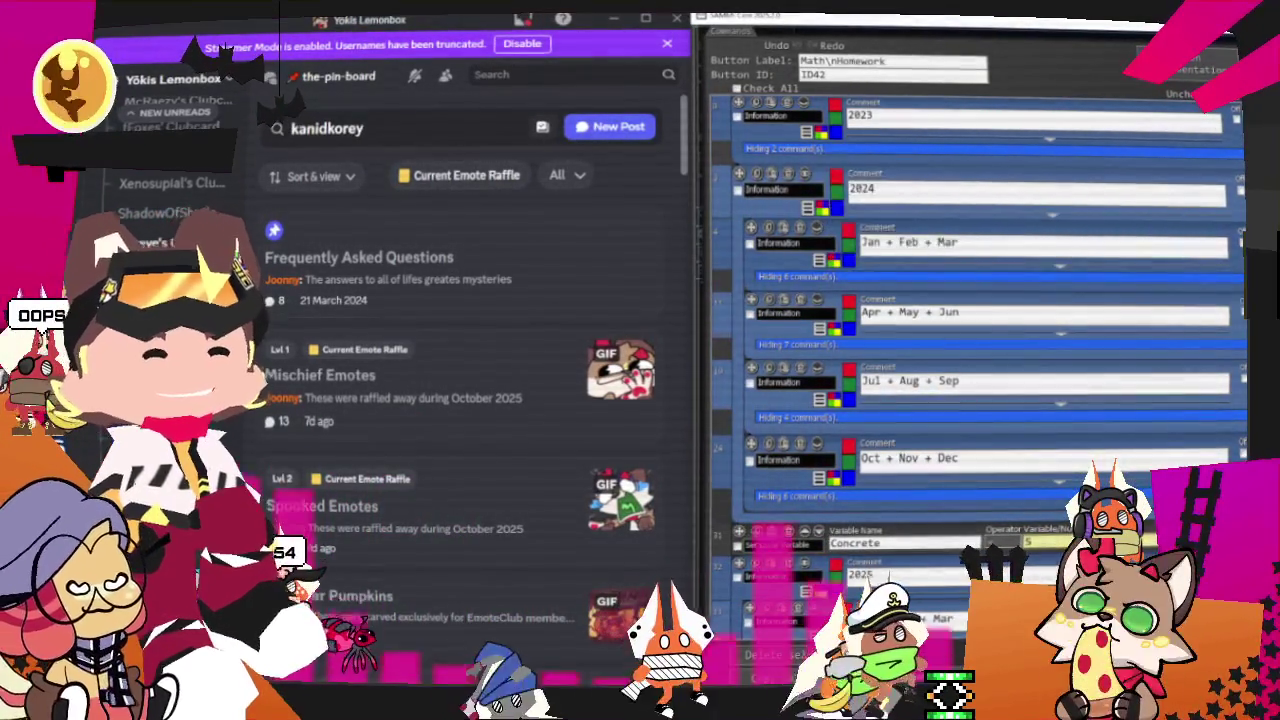
scroll(978, 400, "down", 5)
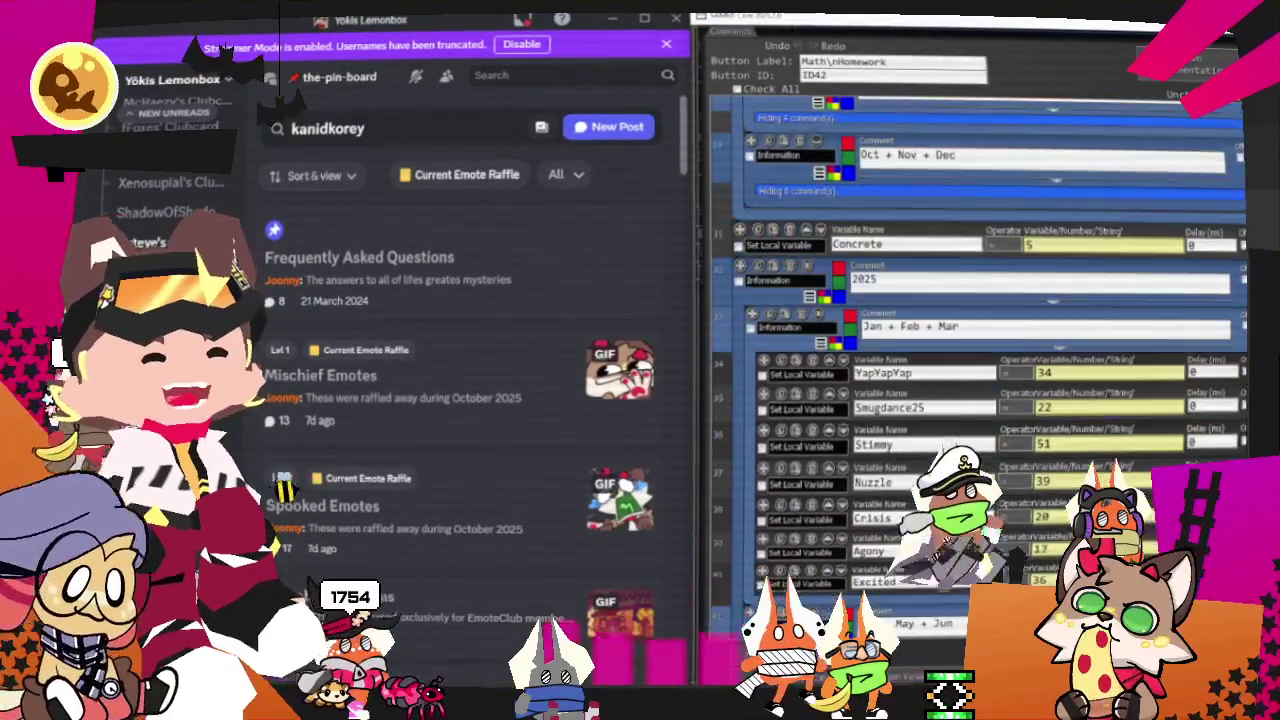
scroll(978, 400, "down", 5)
scroll(978, 400, "down", 5)
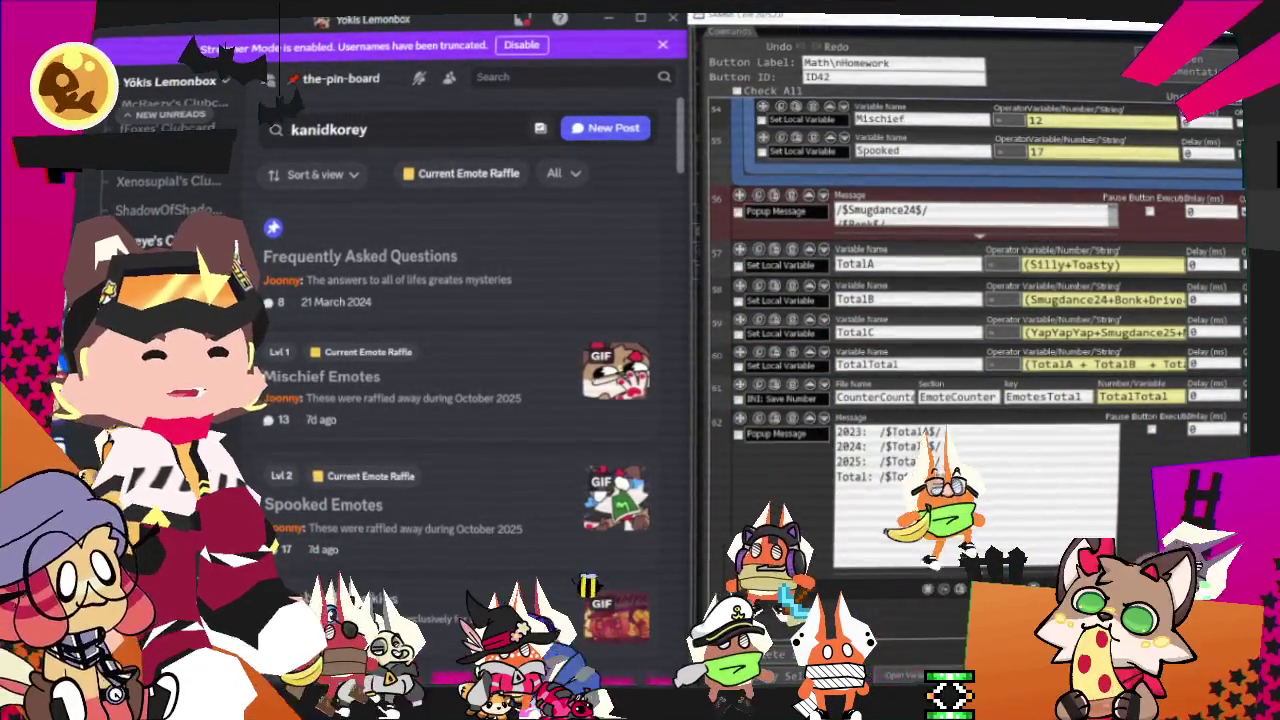
key("Escape")
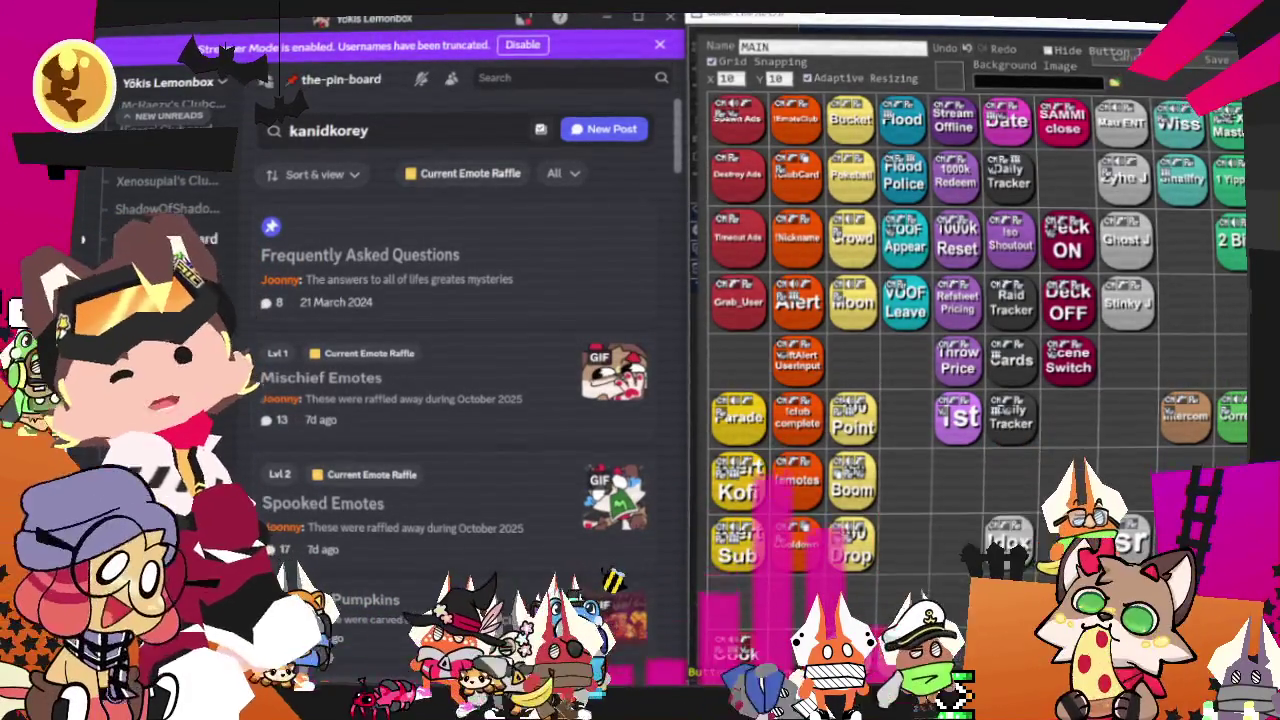
Step: Leave the MAIN deck for the deck overview, then minimize Discord and the SAMMI window
key("Escape")
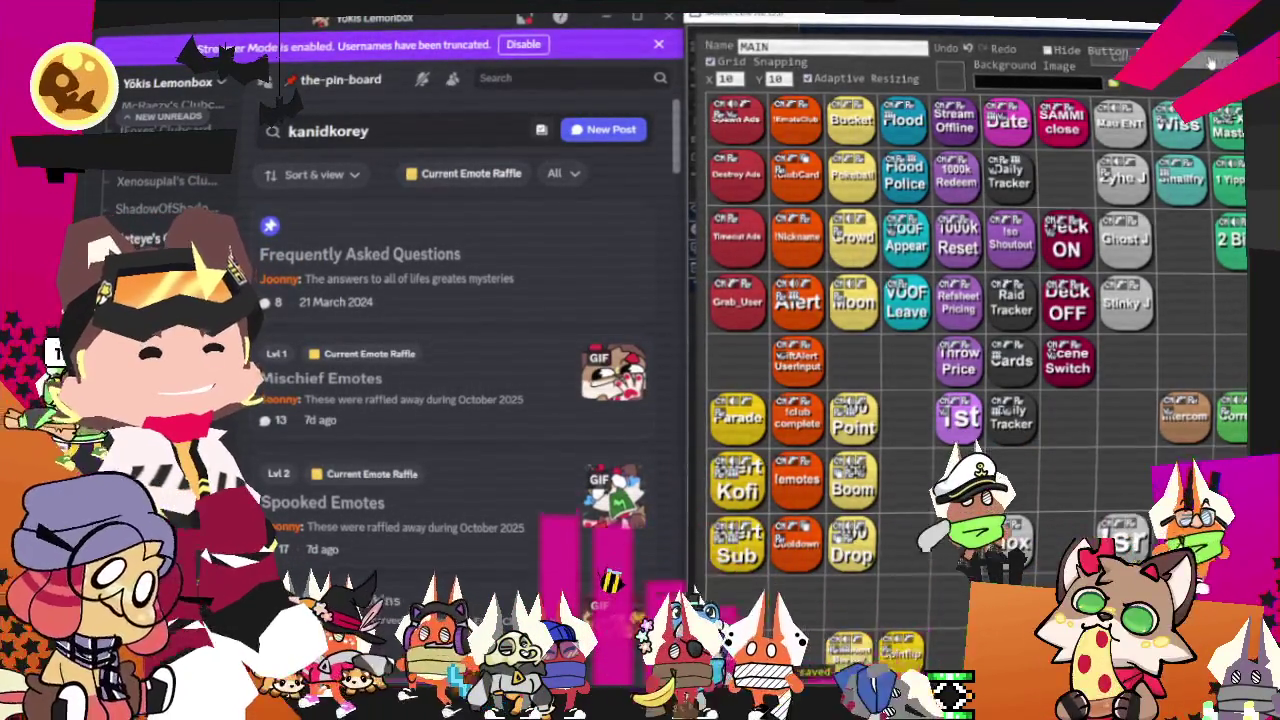
left_click(1210, 64)
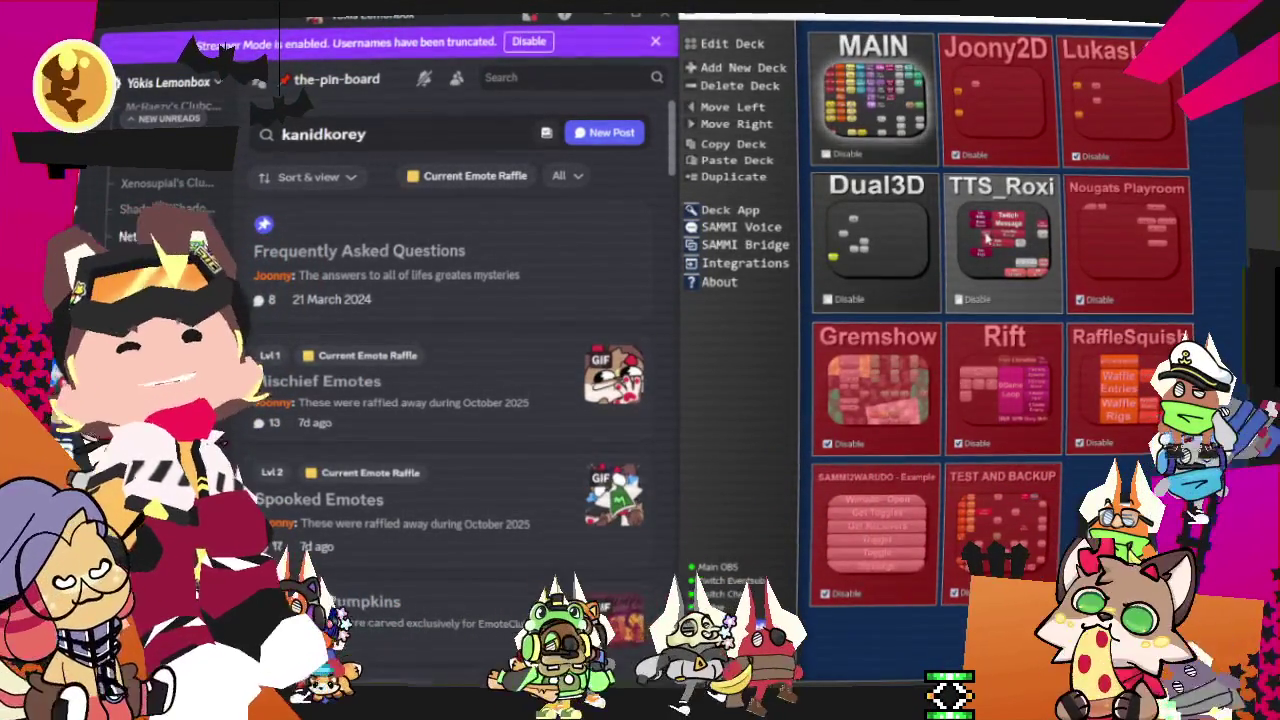
key("super+Down")
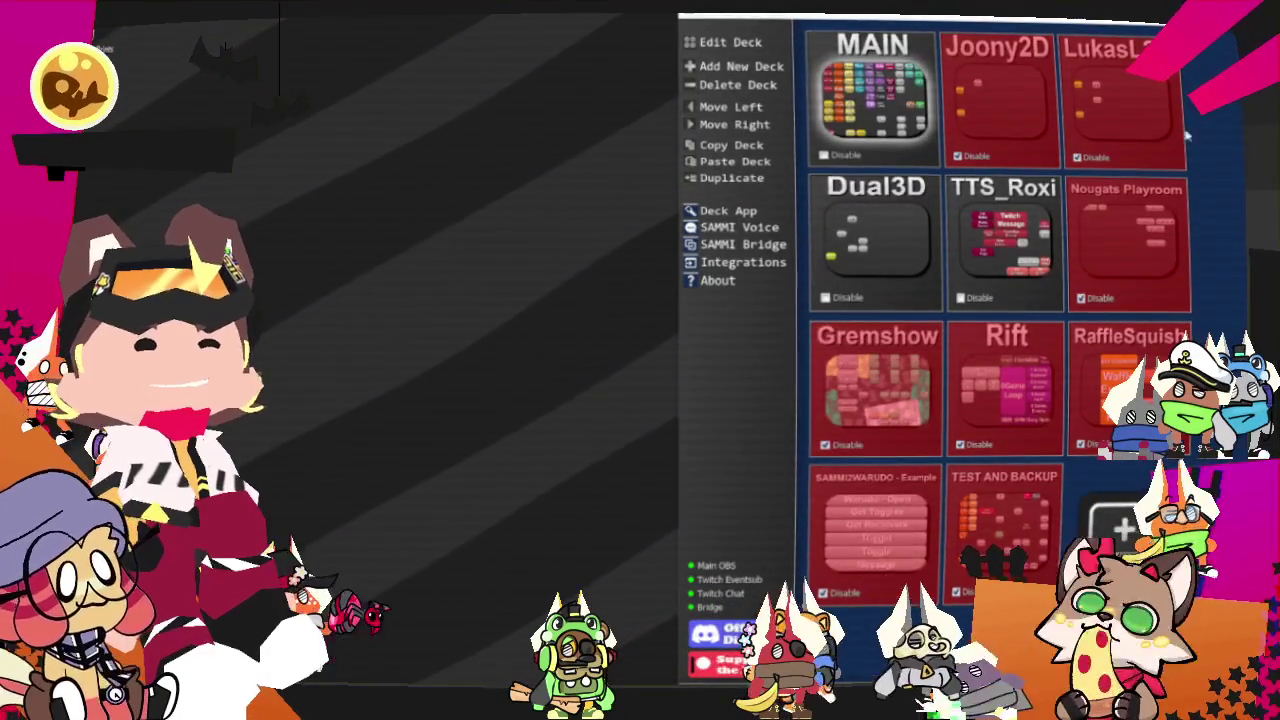
key("super+Down")
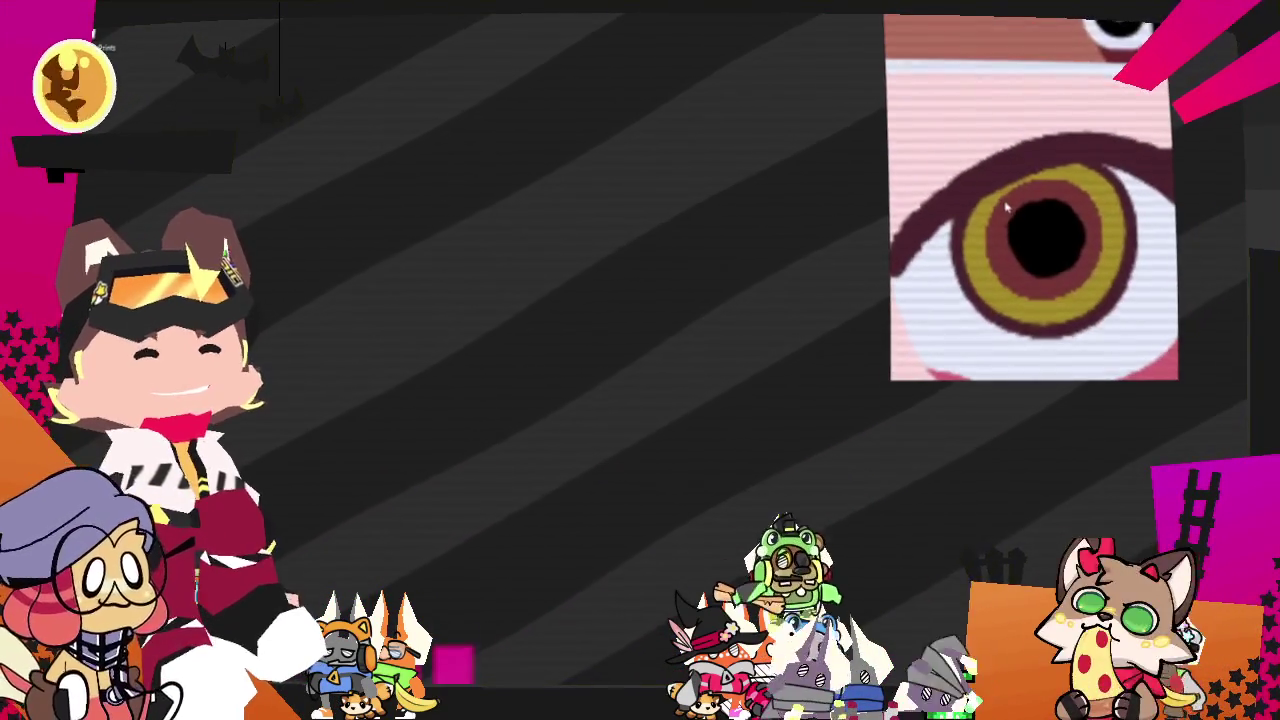
Step: Start a new PureRef scene and drag in the white wolf reference images
right_click(992, 150)
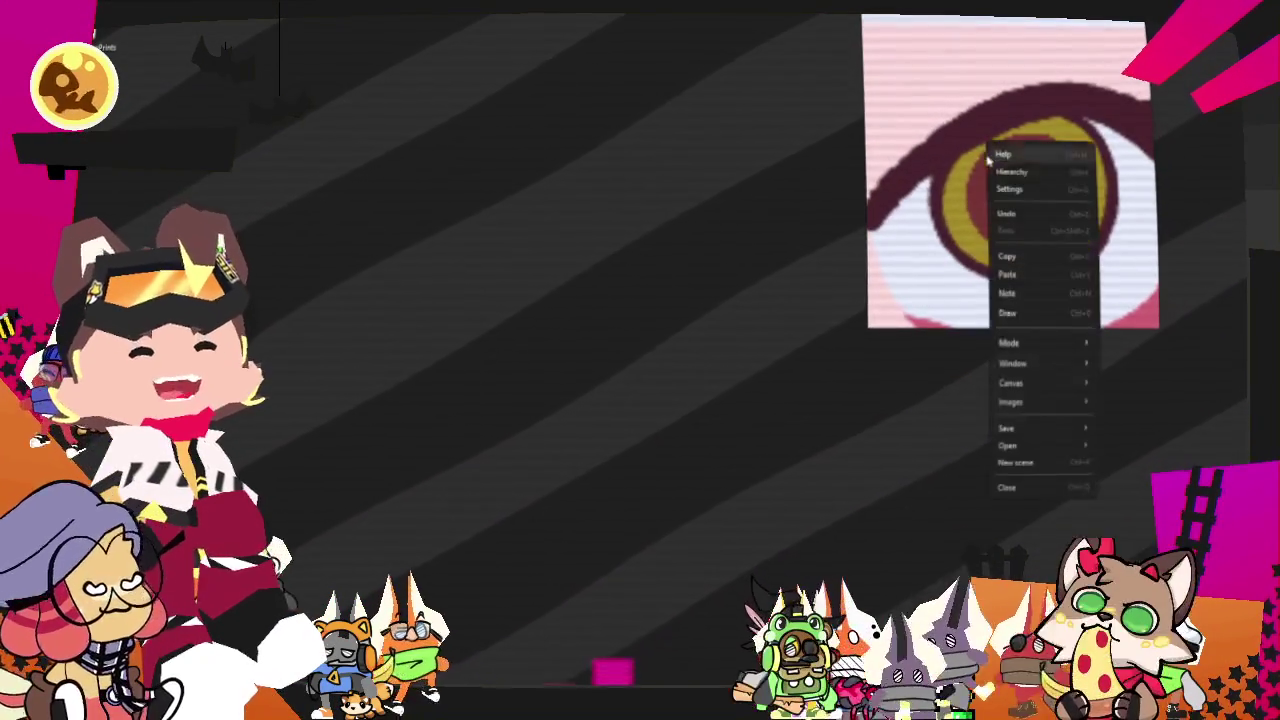
left_click(1043, 464)
left_click_drag(894, 208, 1040, 160)
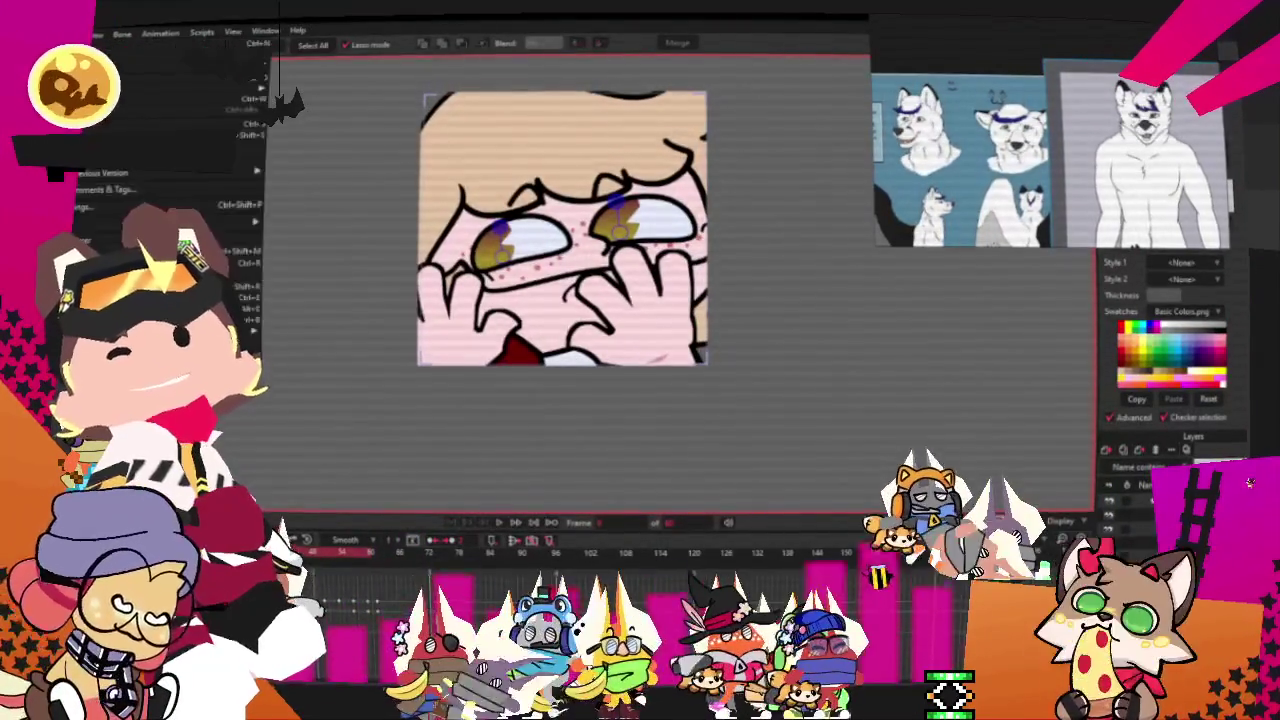
key("alt+f")
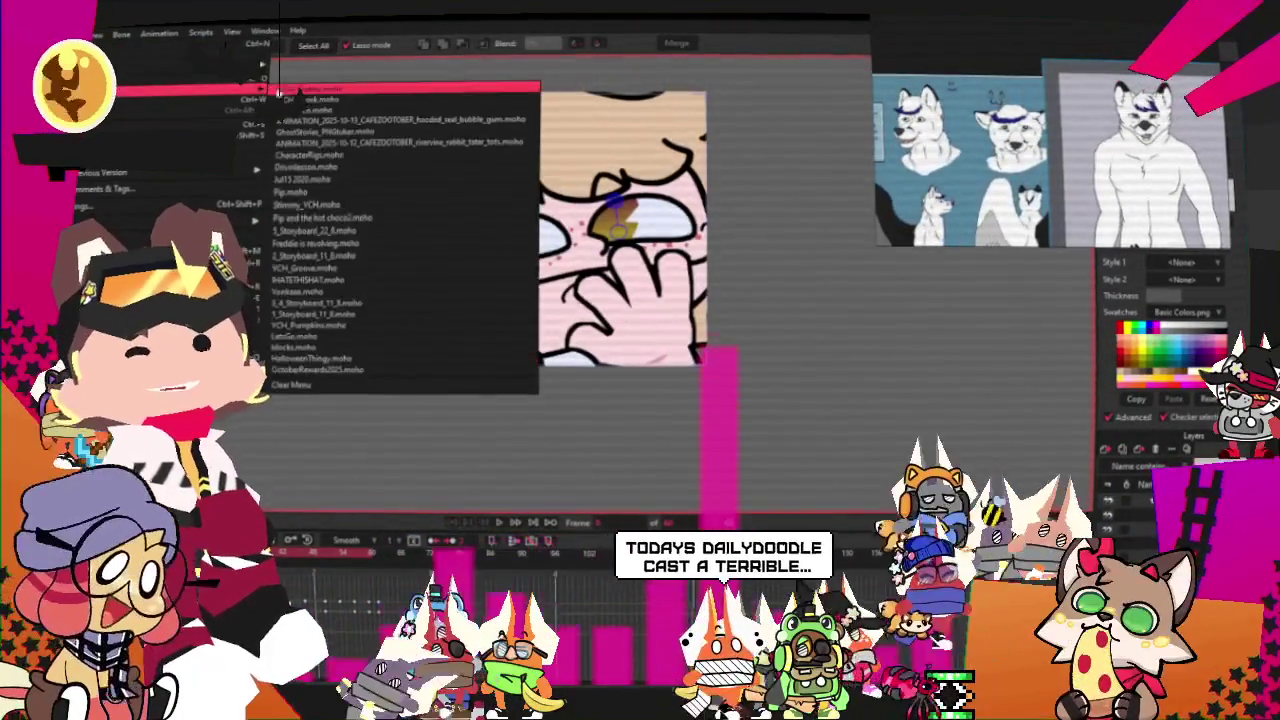
Step: Open the recent project YCH_Spook.moho
key("Return")
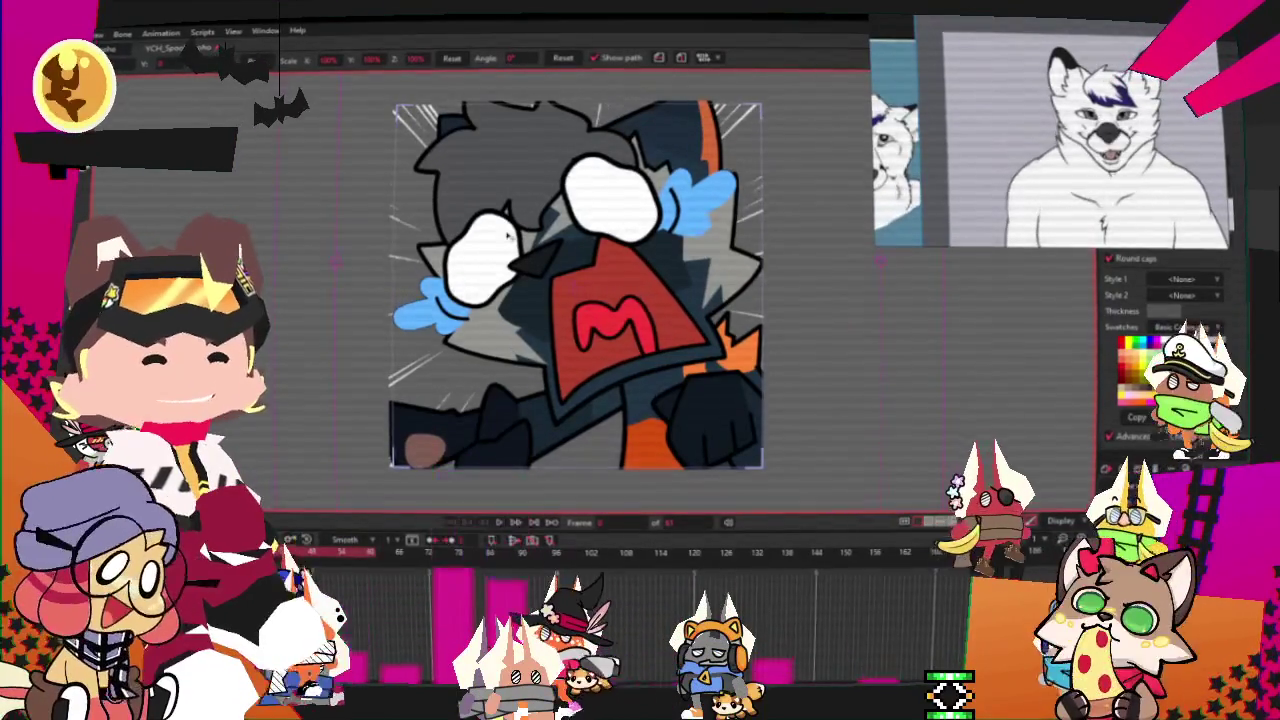
Step: Select the red triangular bib shape and change its fill to pink
scroll(507, 236, "up", 2)
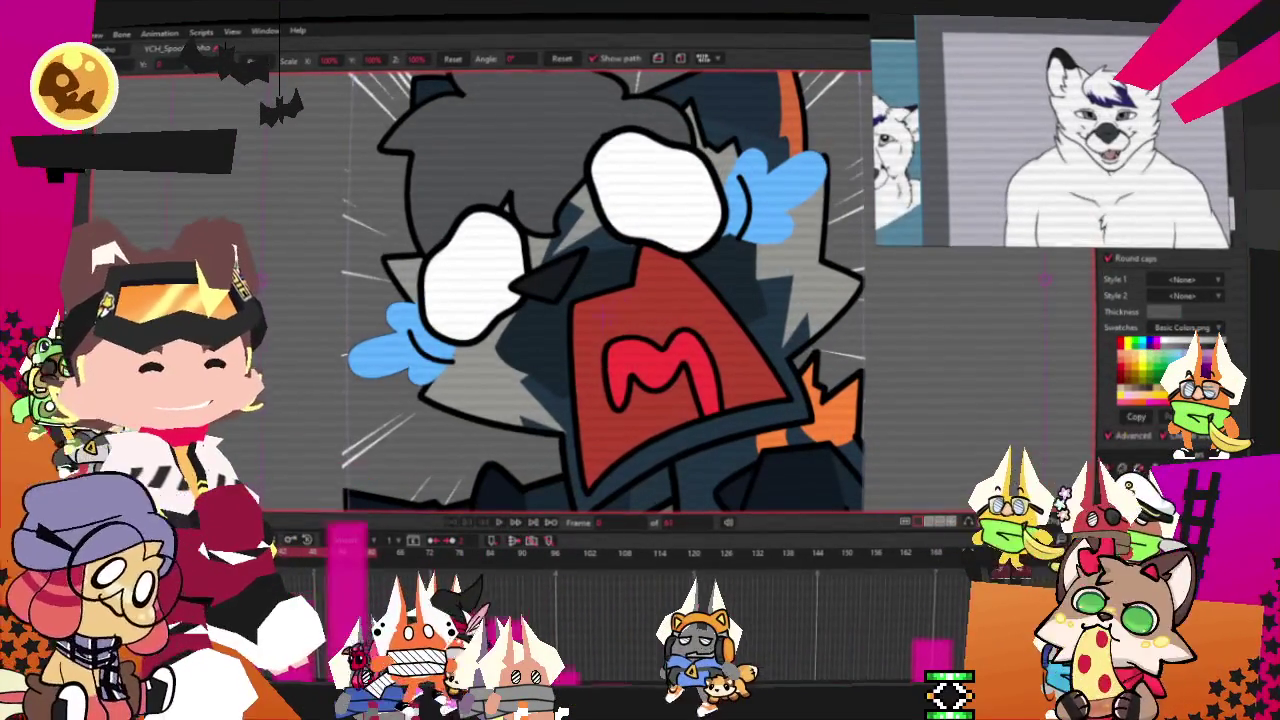
key("b")
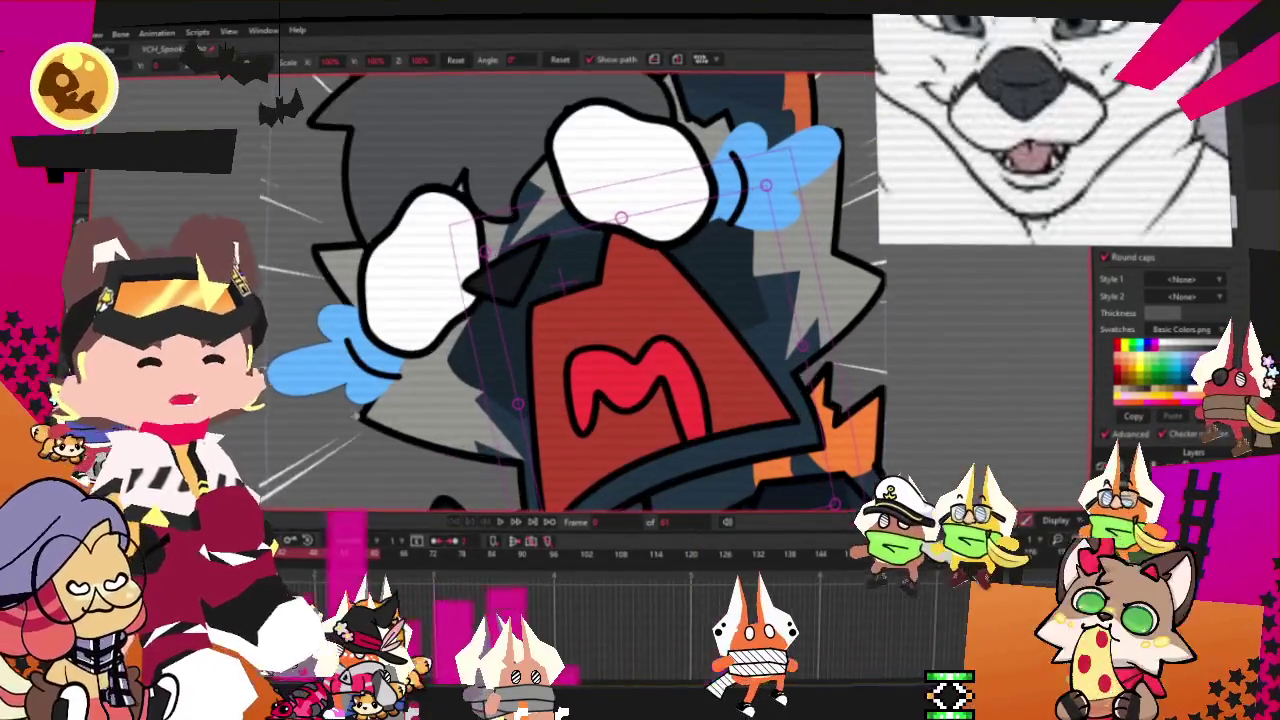
scroll(600, 290, "up", 1)
key("t")
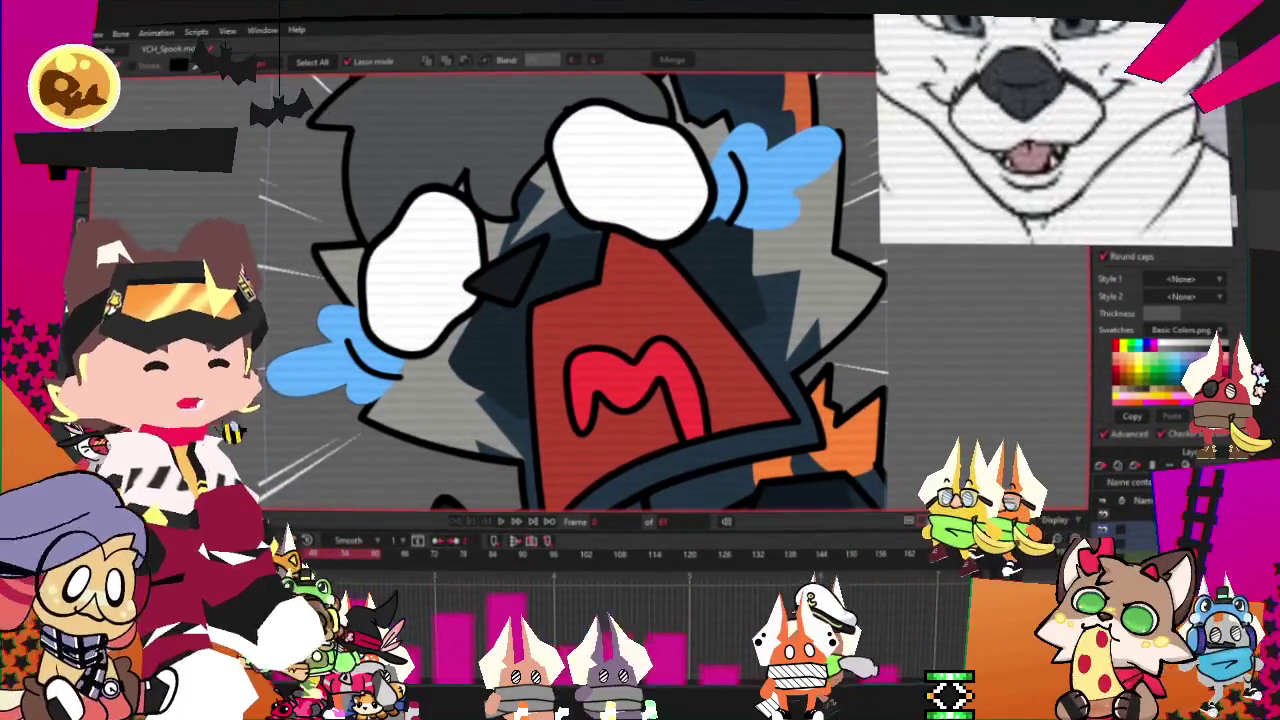
left_click(640, 330)
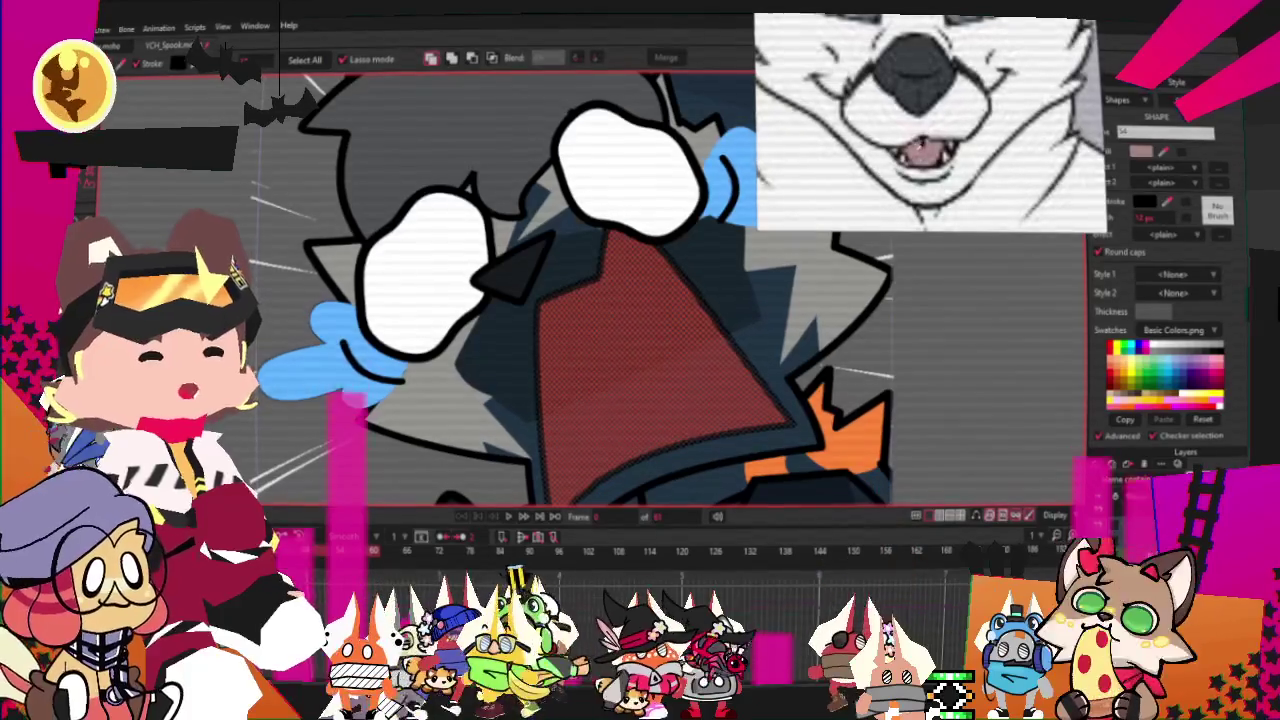
left_click(860, 487)
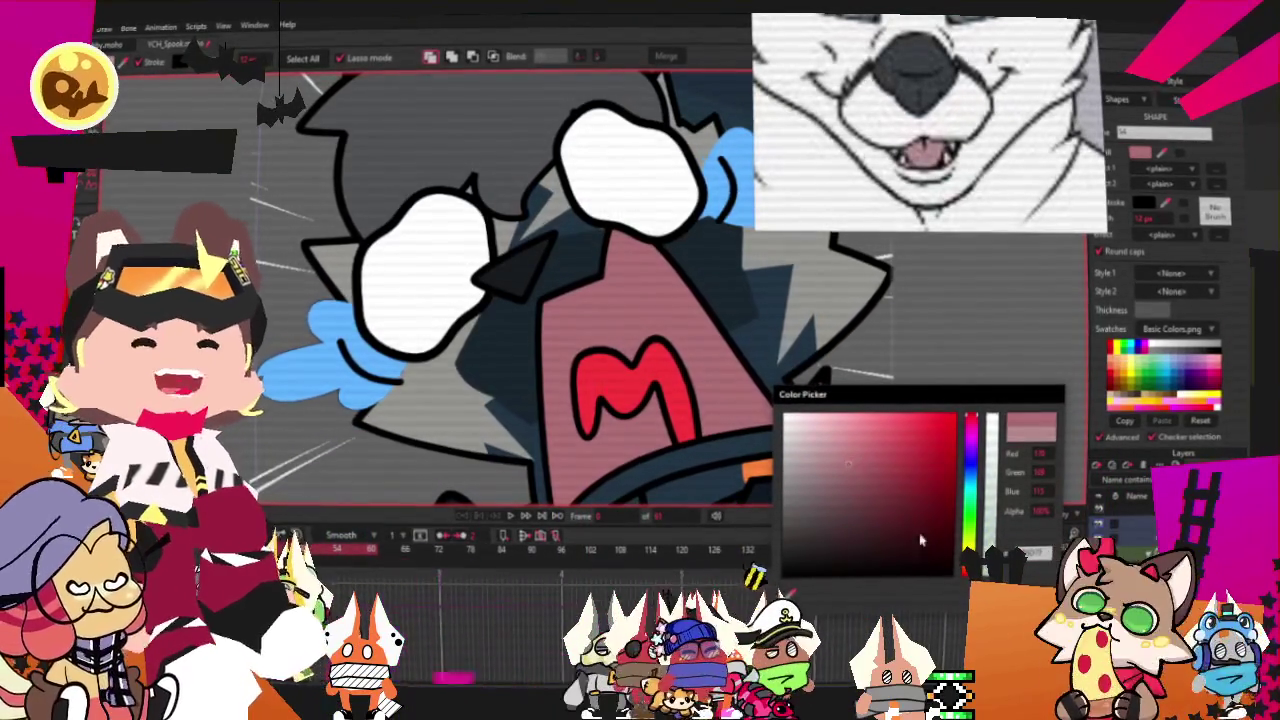
key("Escape")
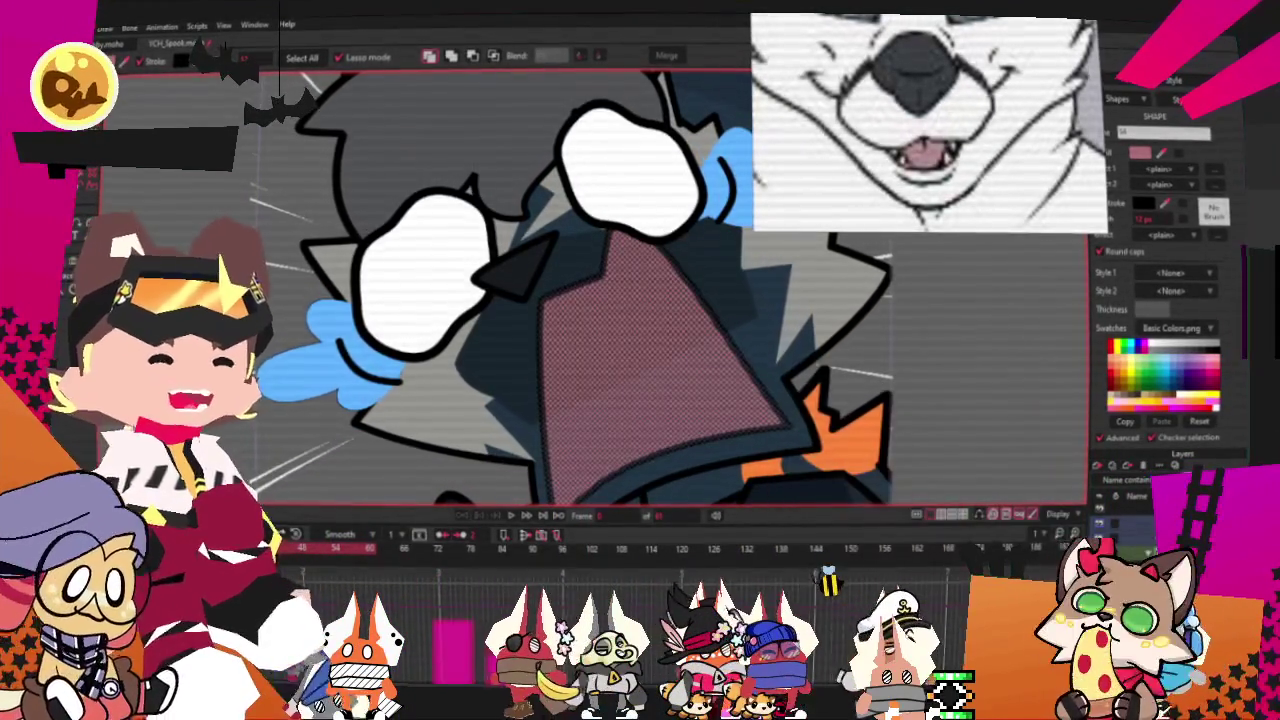
key("ctrl+shift+a")
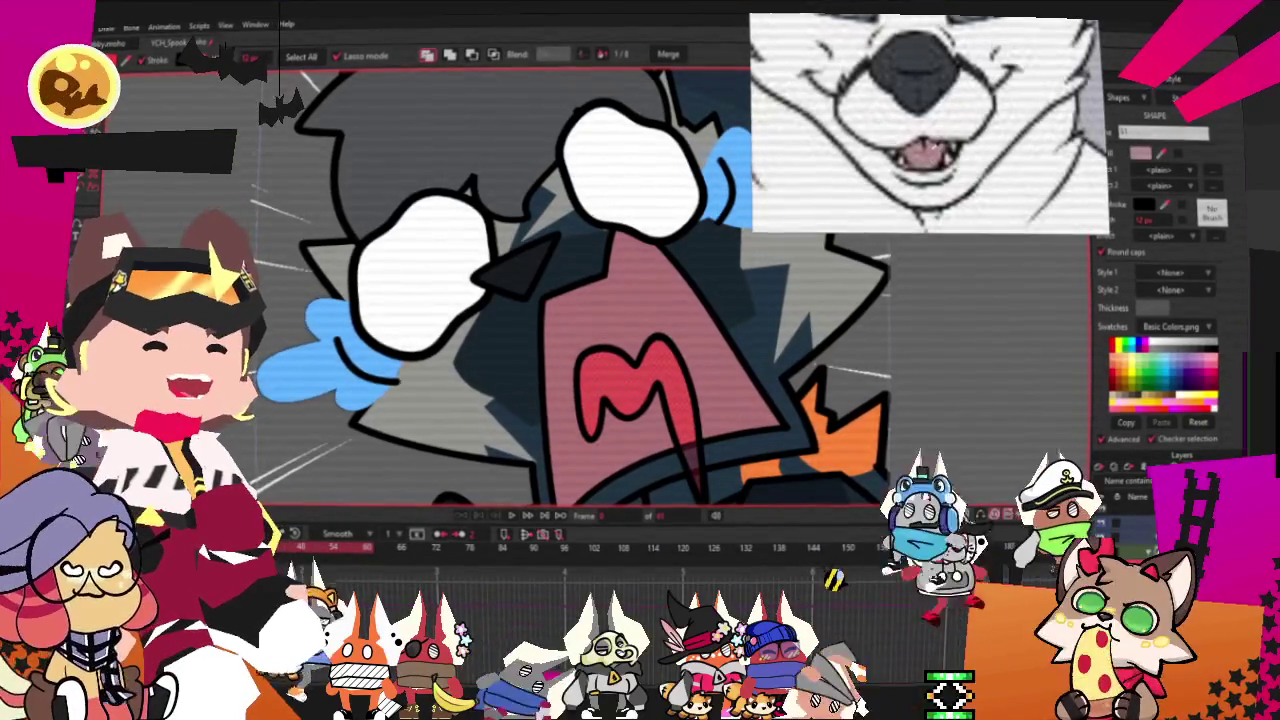
Step: Give the M marking a fine-tuned pale pink fill
left_click(877, 255)
scroll(877, 255, "down", 2)
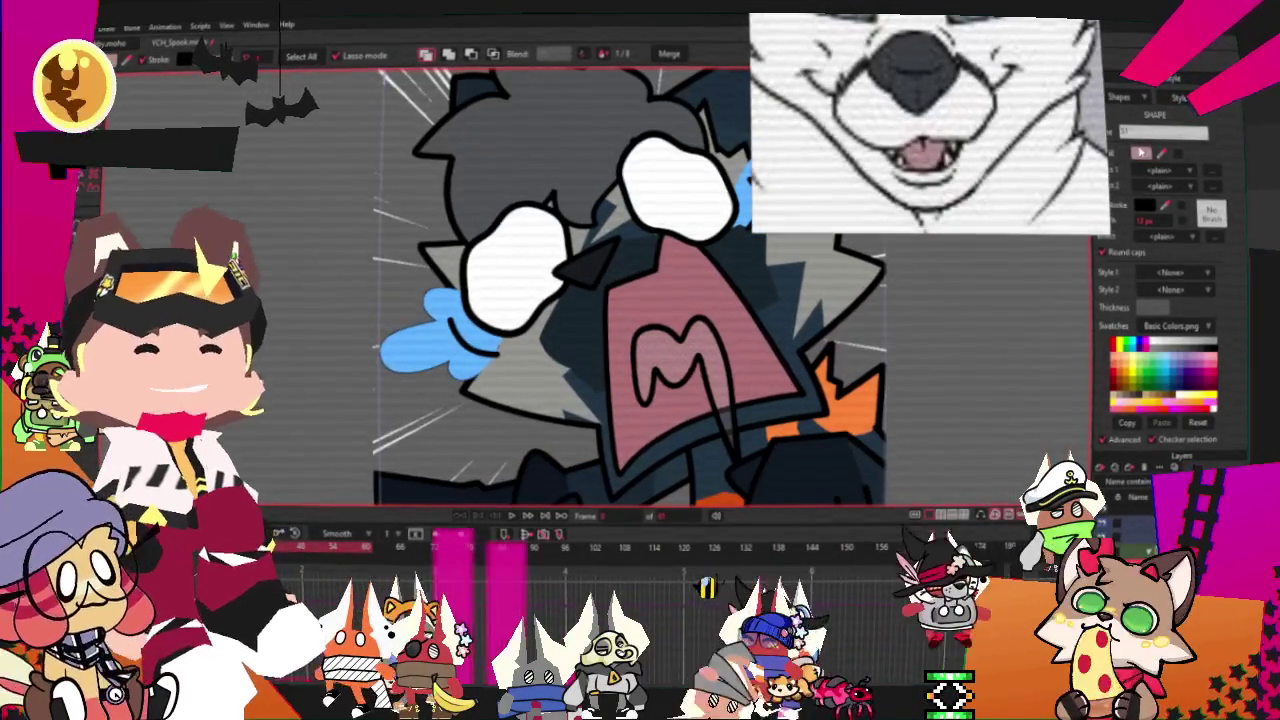
left_click(1141, 152)
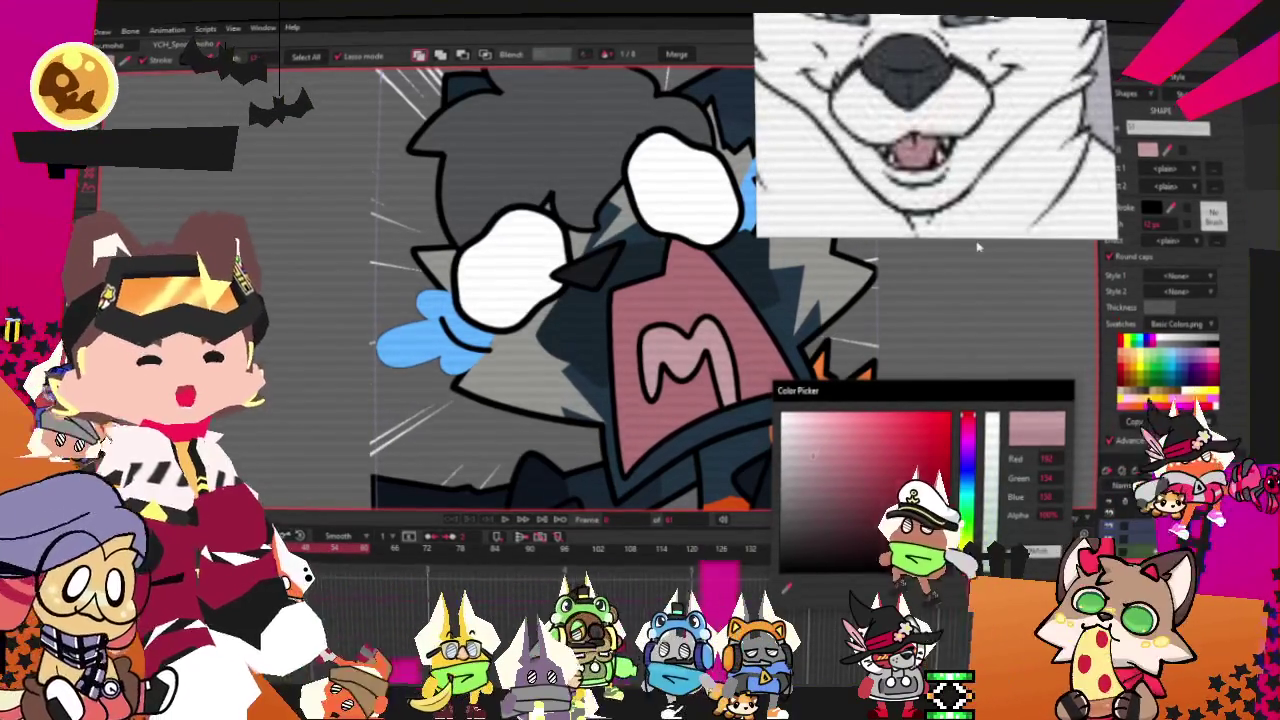
scroll(957, 351, "down", 3)
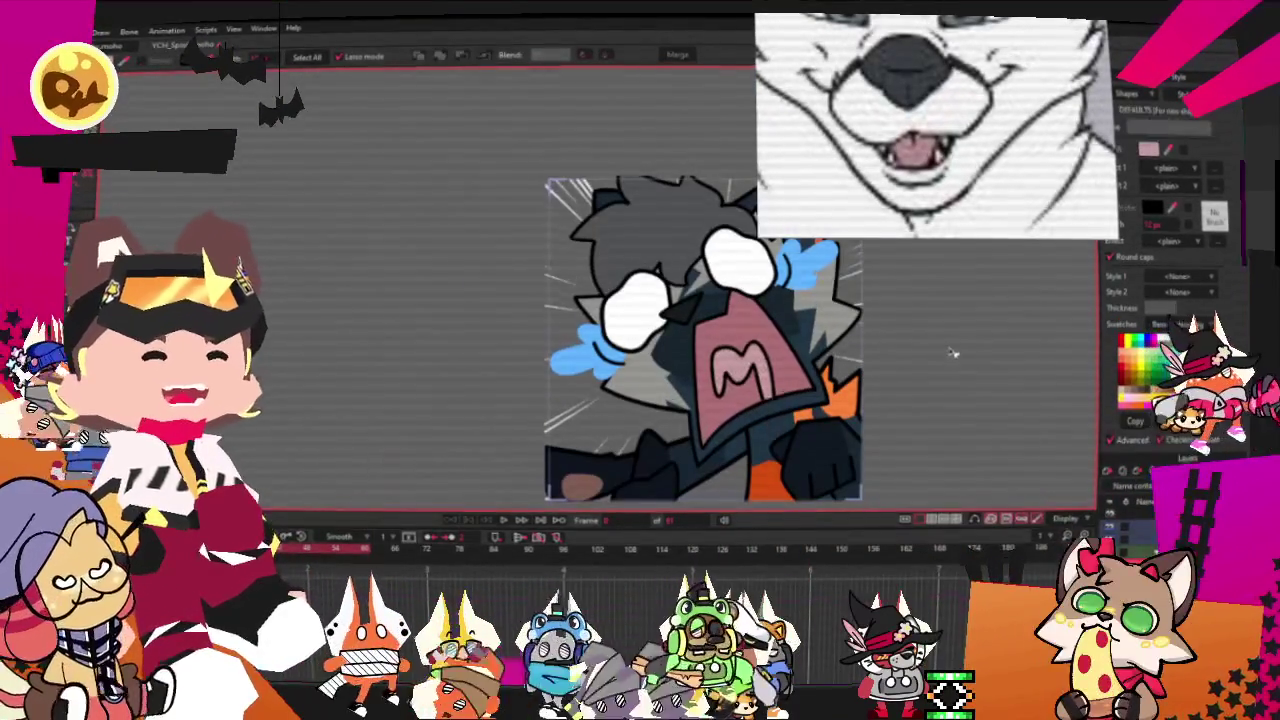
Step: Zoom in and out around the wolf's face to inspect its grey fill areas
scroll(957, 351, "up", 3)
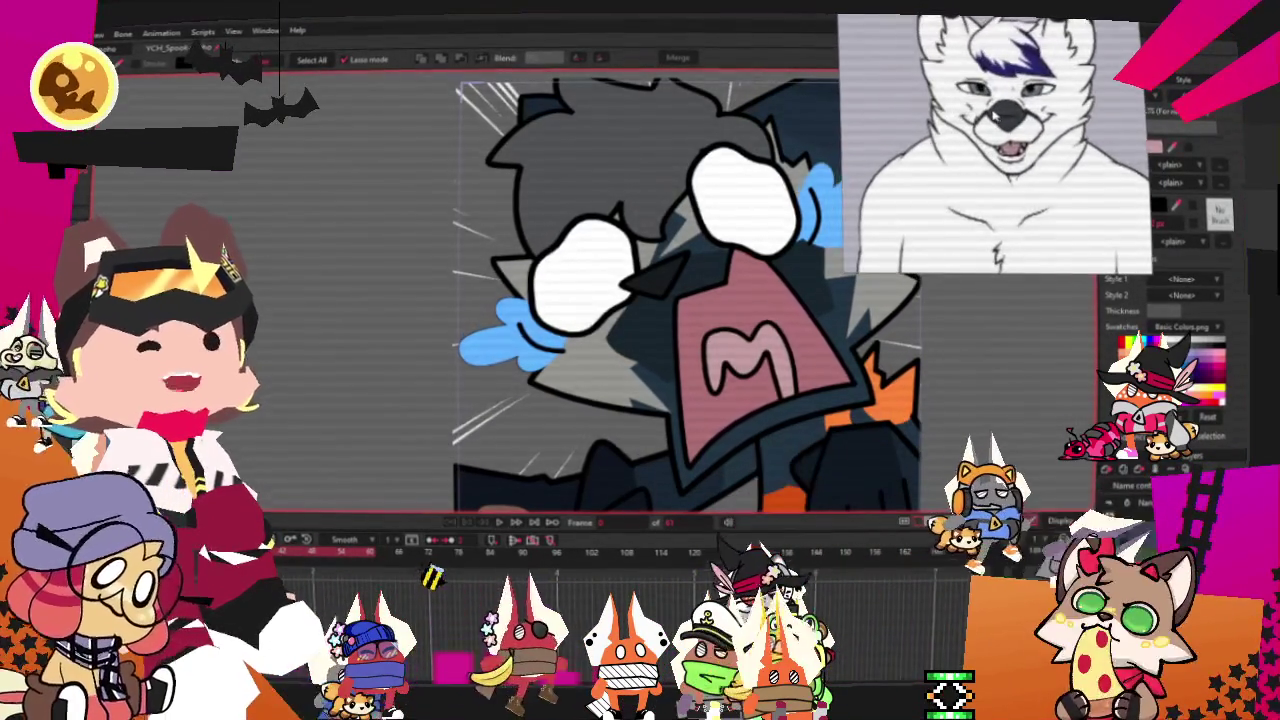
scroll(697, 205, "down", 3)
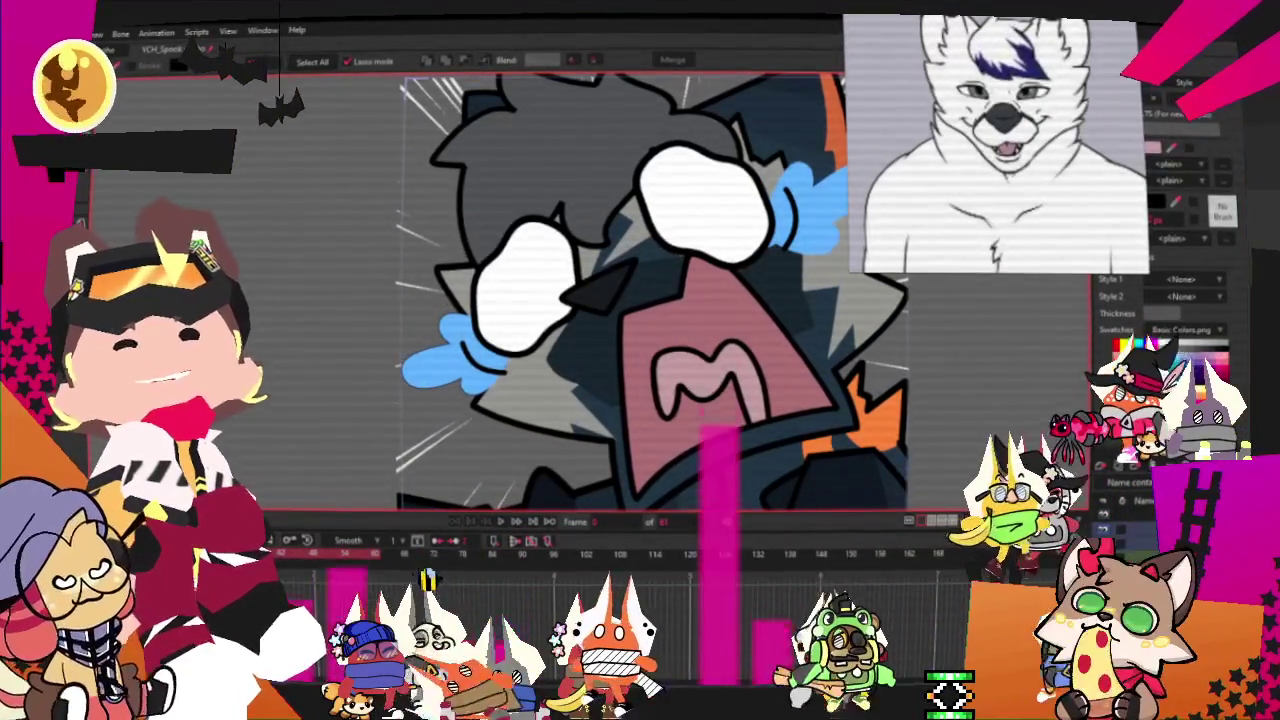
key("u")
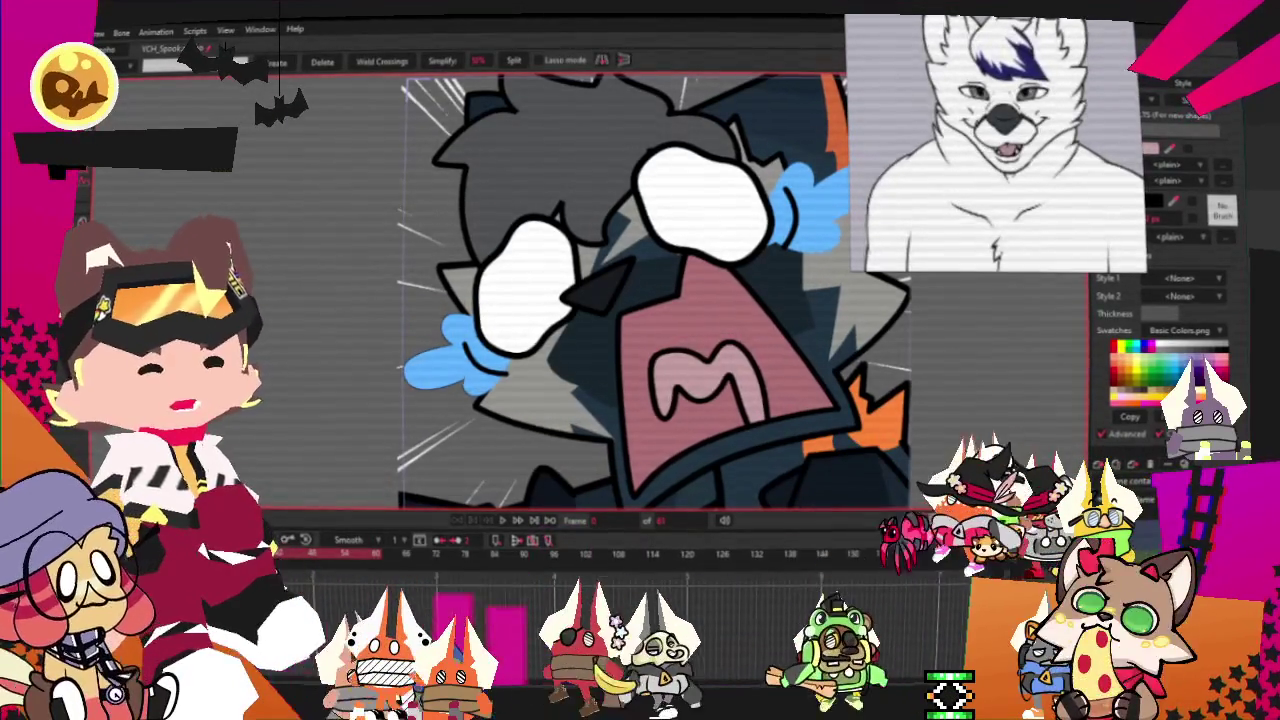
scroll(811, 322, "up", 3)
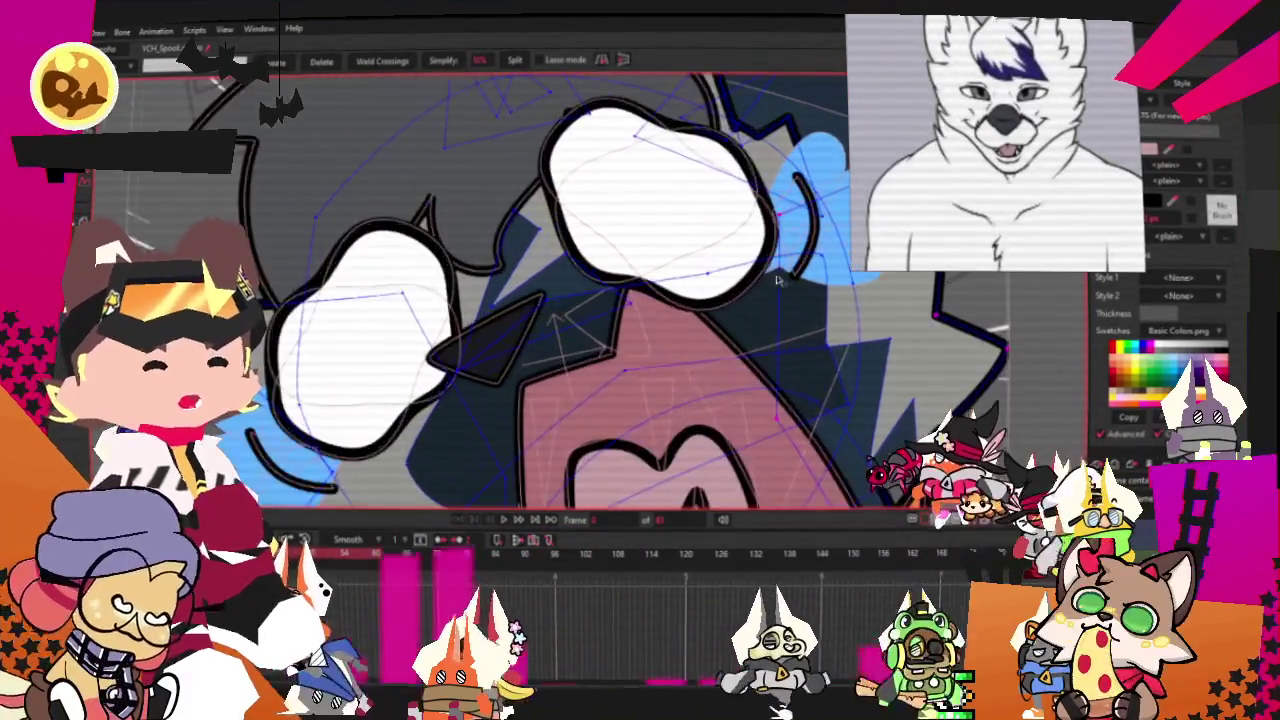
scroll(812, 323, "down", 3)
scroll(814, 326, "up", 4)
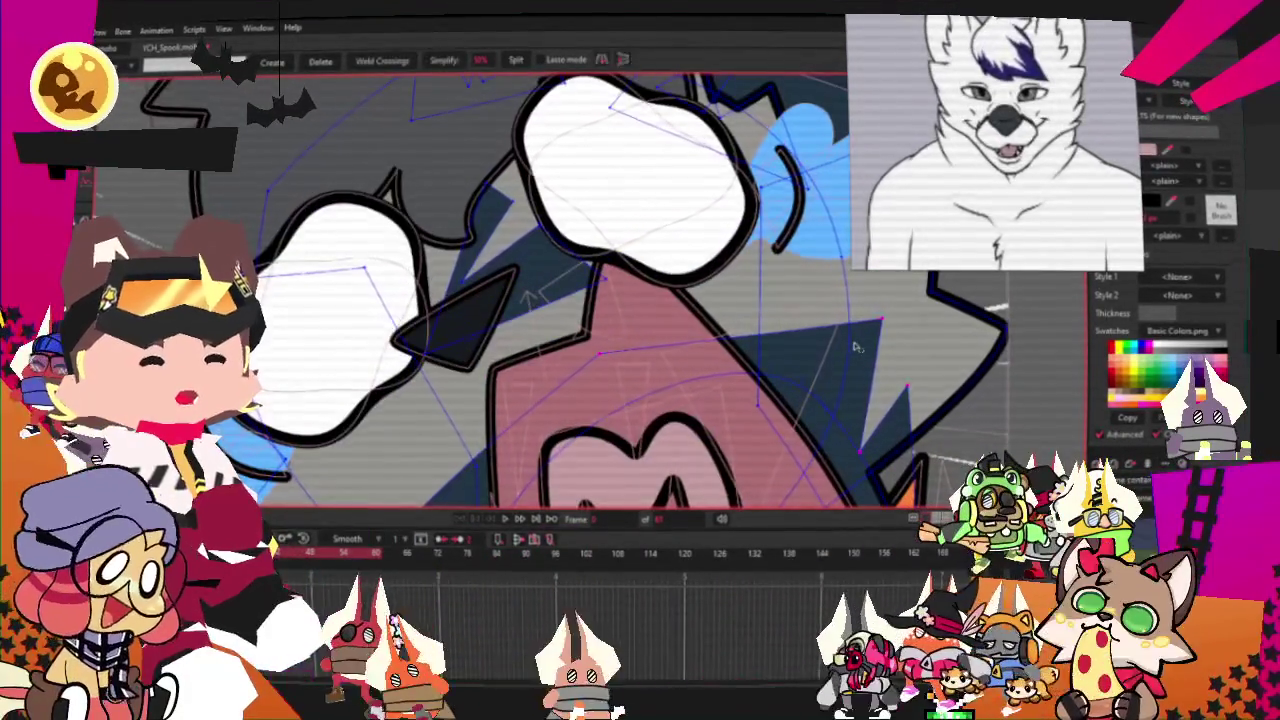
scroll(818, 330, "down", 2)
scroll(635, 268, "up", 3)
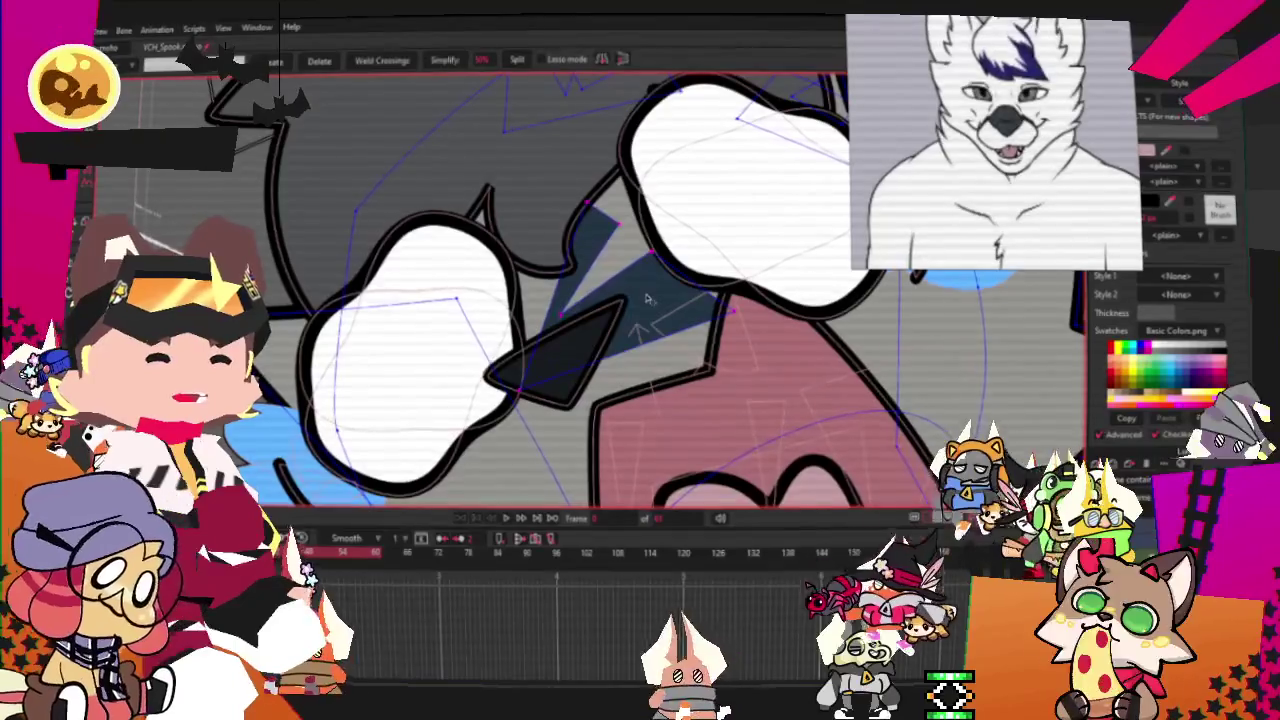
scroll(645, 279, "down", 2)
scroll(640, 290, "down", 1)
scroll(632, 305, "down", 2)
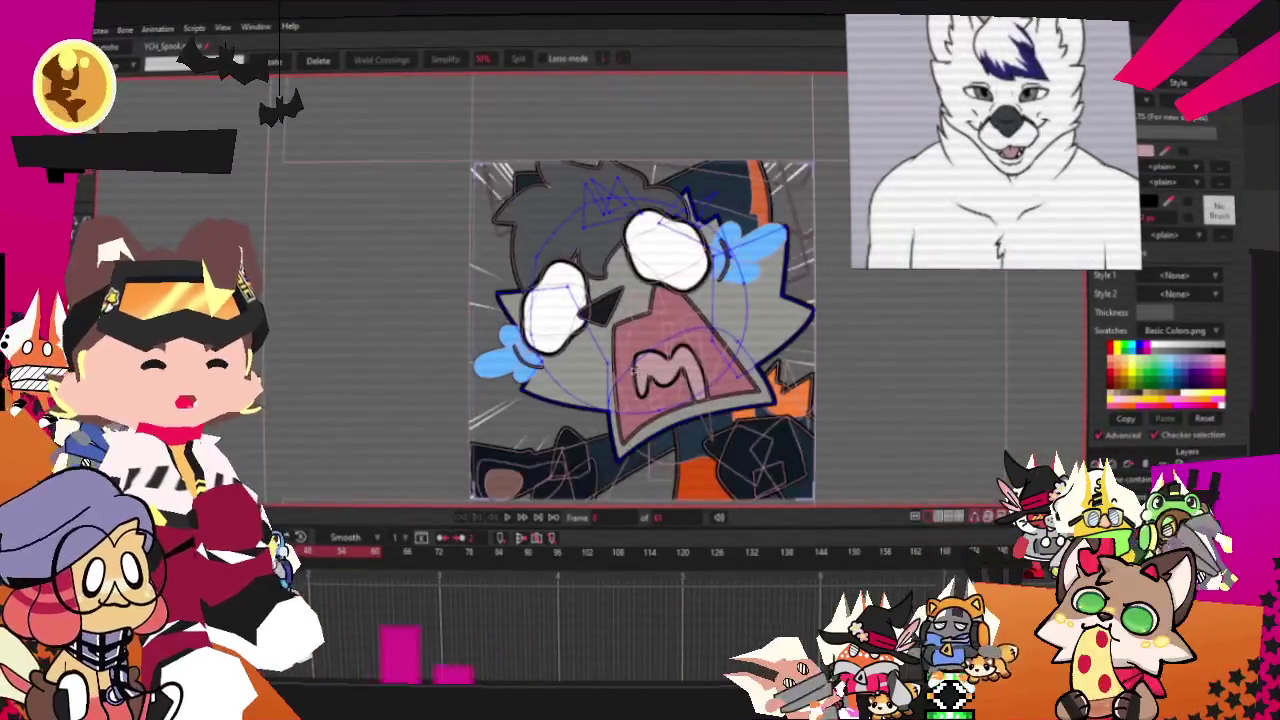
scroll(620, 321, "down", 1)
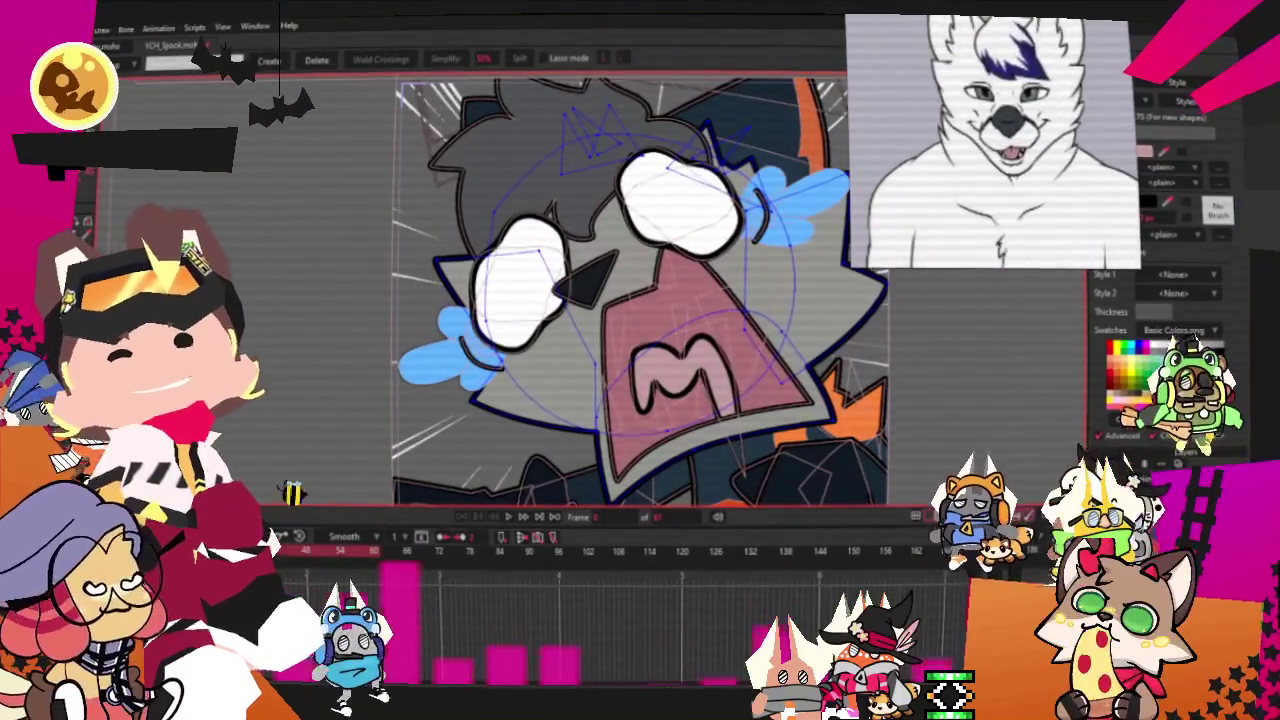
Step: Select the grey cheek and face areas and fill them white
key("g")
left_click(517, 385)
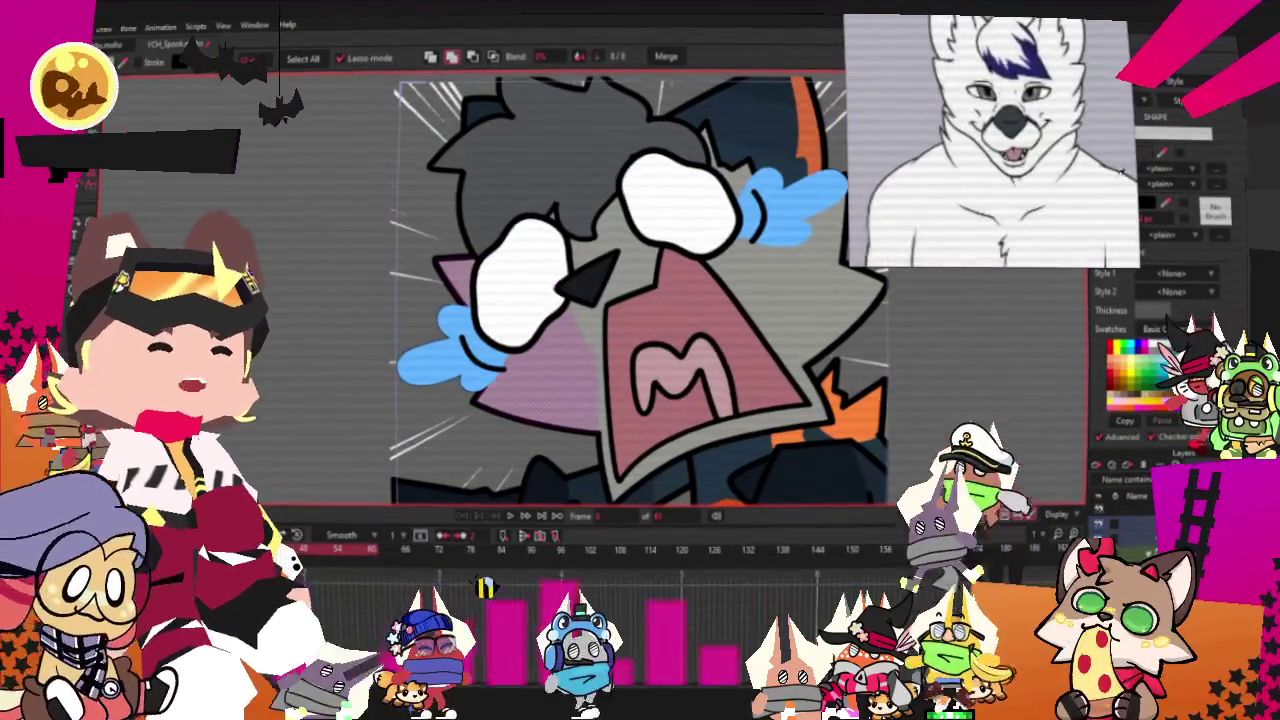
left_click(480, 330)
left_click(800, 300)
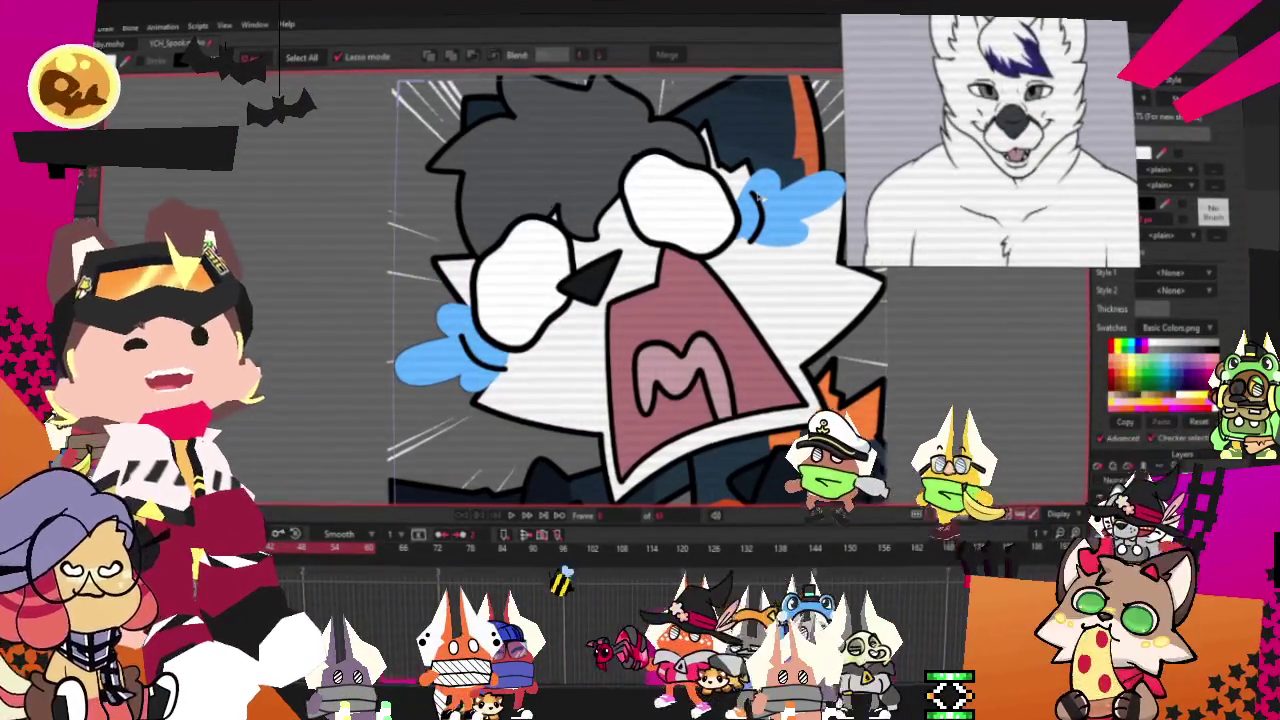
Step: Zoom around the face and play the animation to check the recolour
key("t")
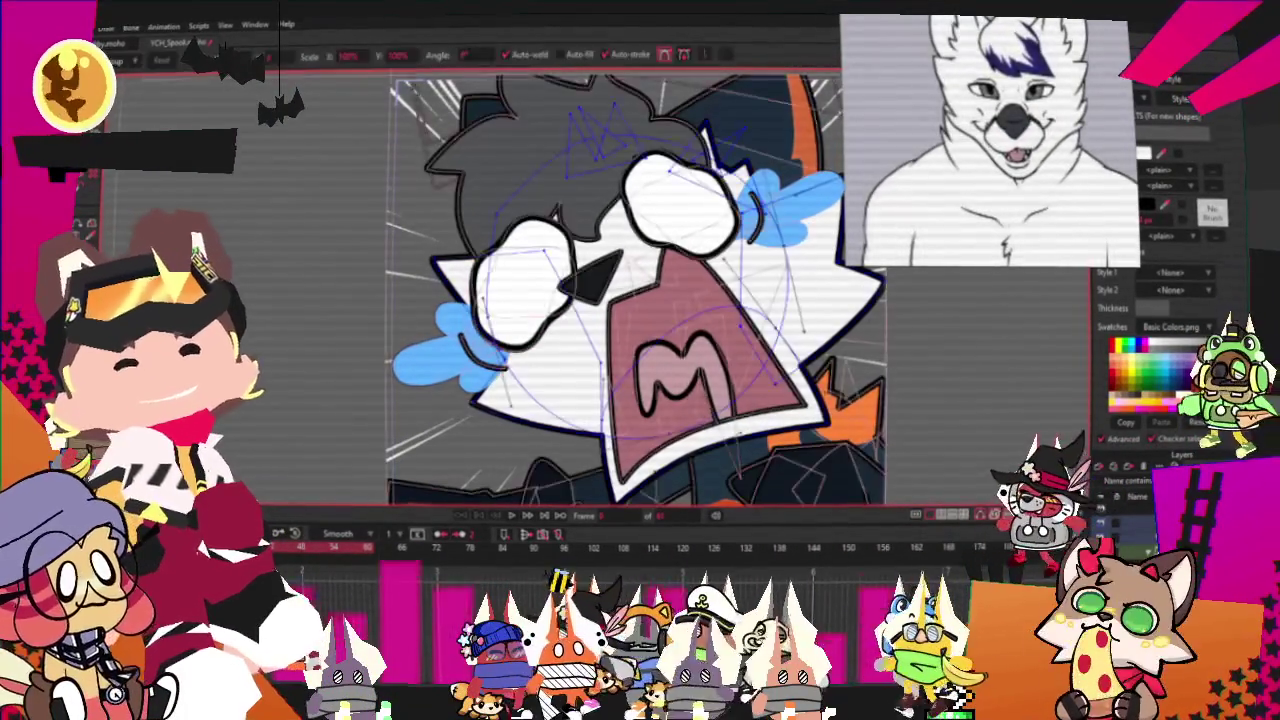
scroll(840, 98, "down", 3)
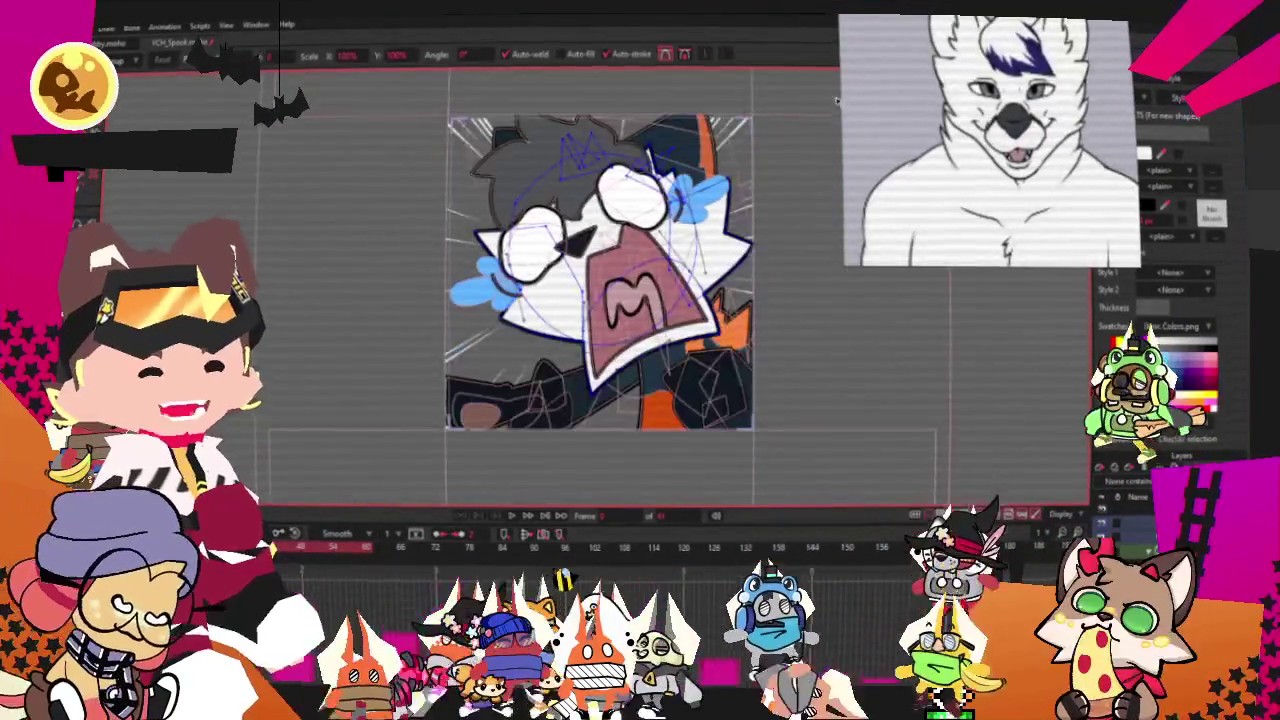
scroll(818, 266, "up", 3)
scroll(818, 266, "up", 2)
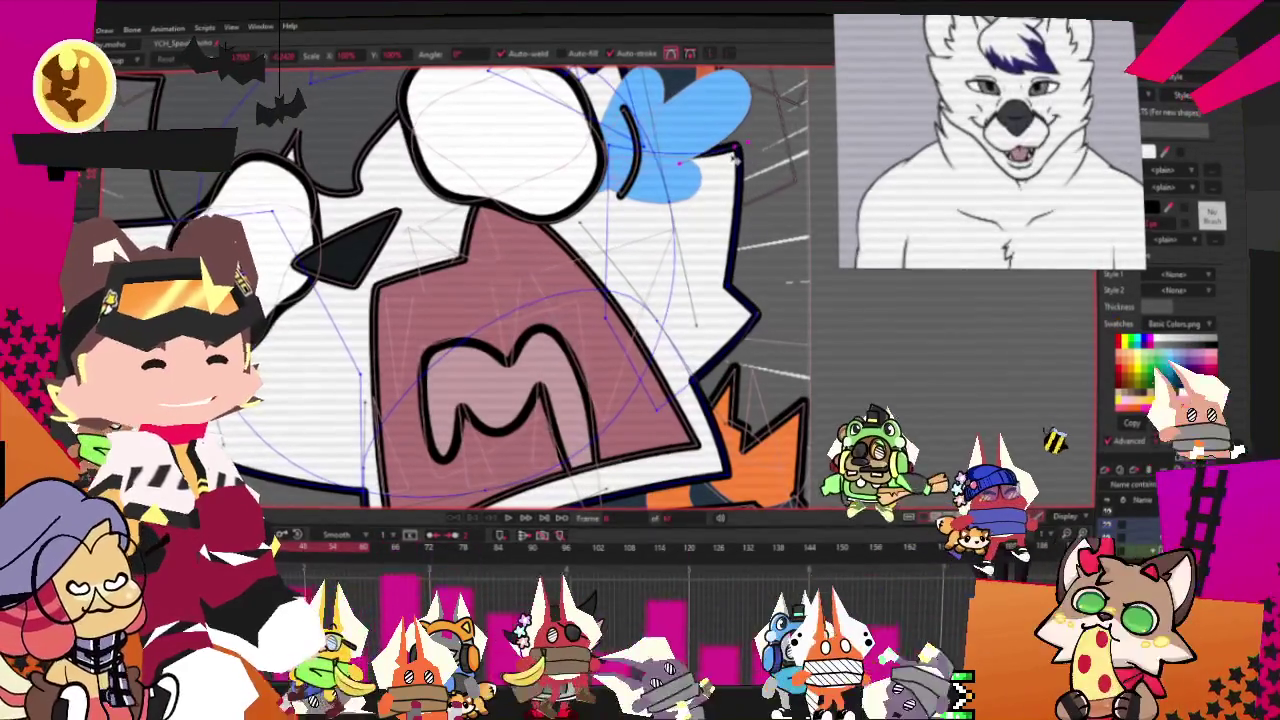
scroll(550, 200, "down", 3)
scroll(404, 272, "up", 3)
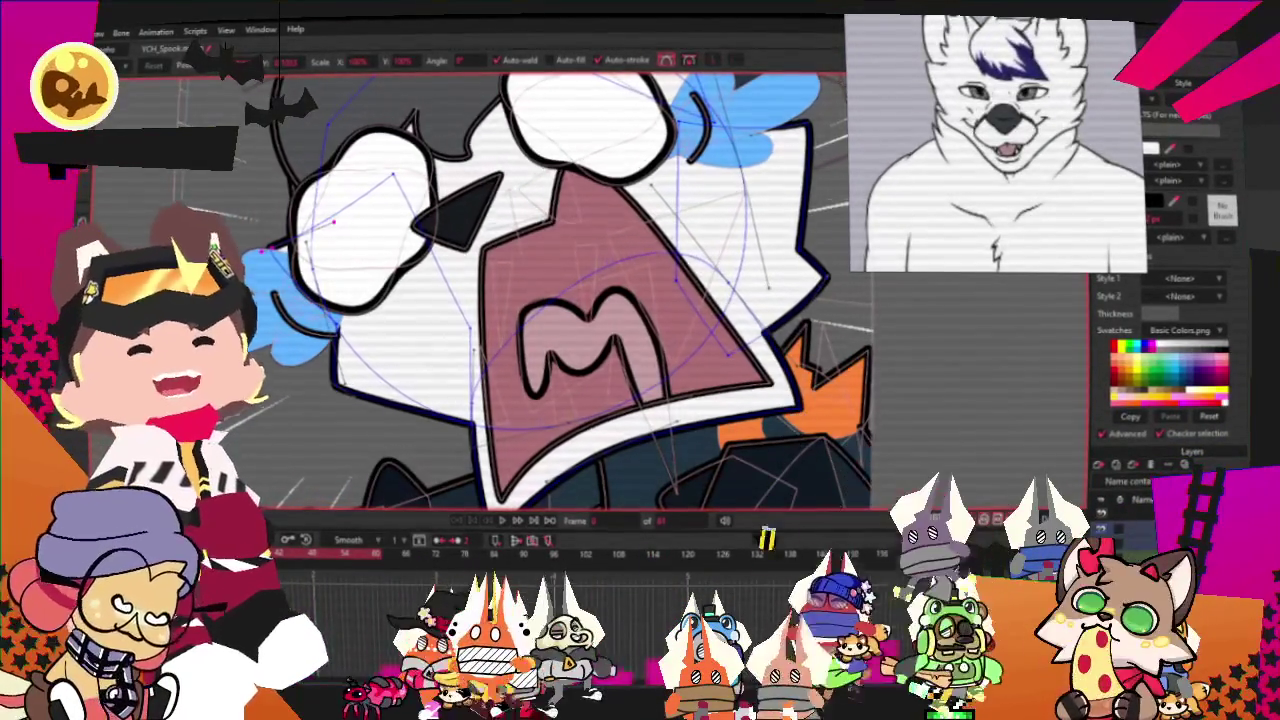
key("space")
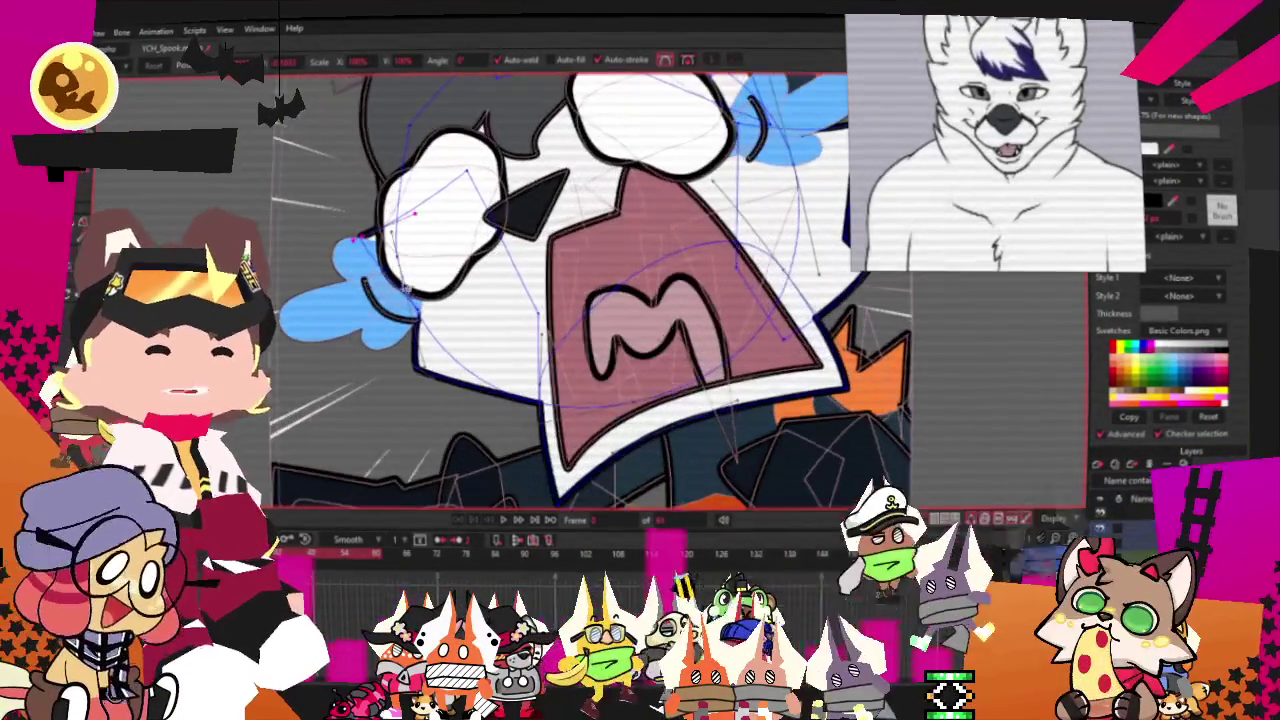
scroll(751, 302, "down", 3)
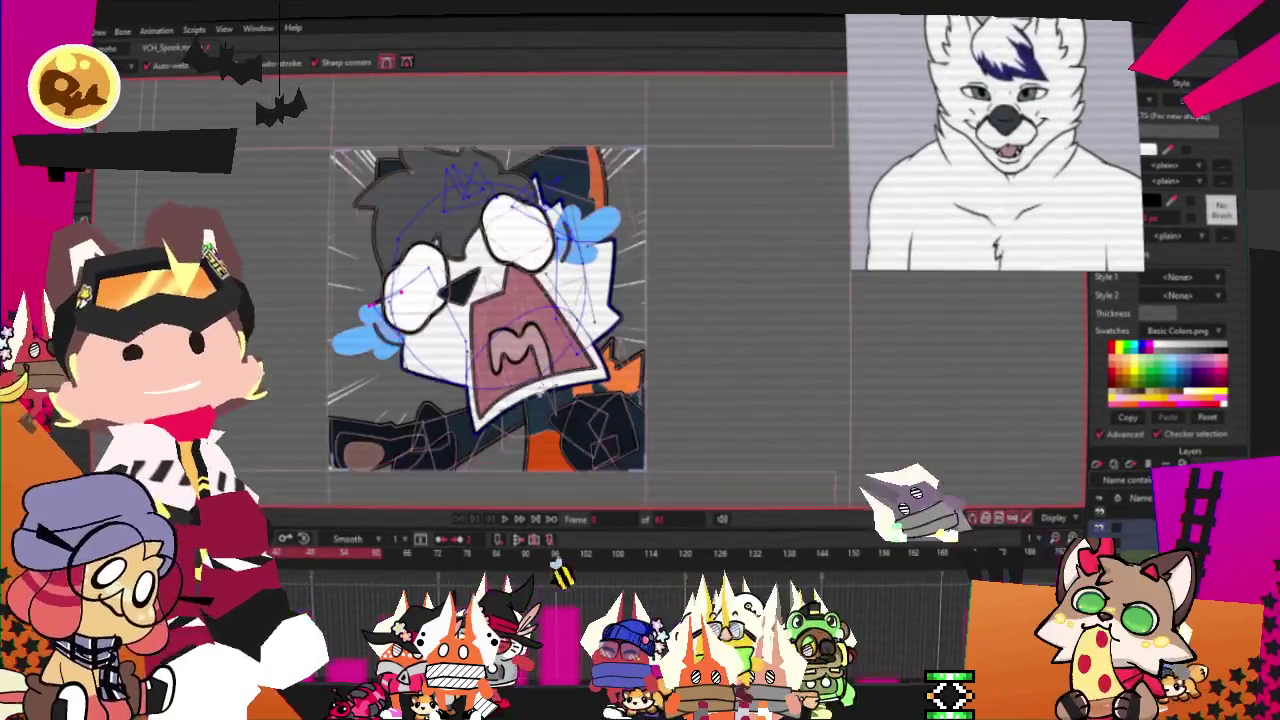
scroll(751, 302, "up", 3)
scroll(695, 222, "up", 2)
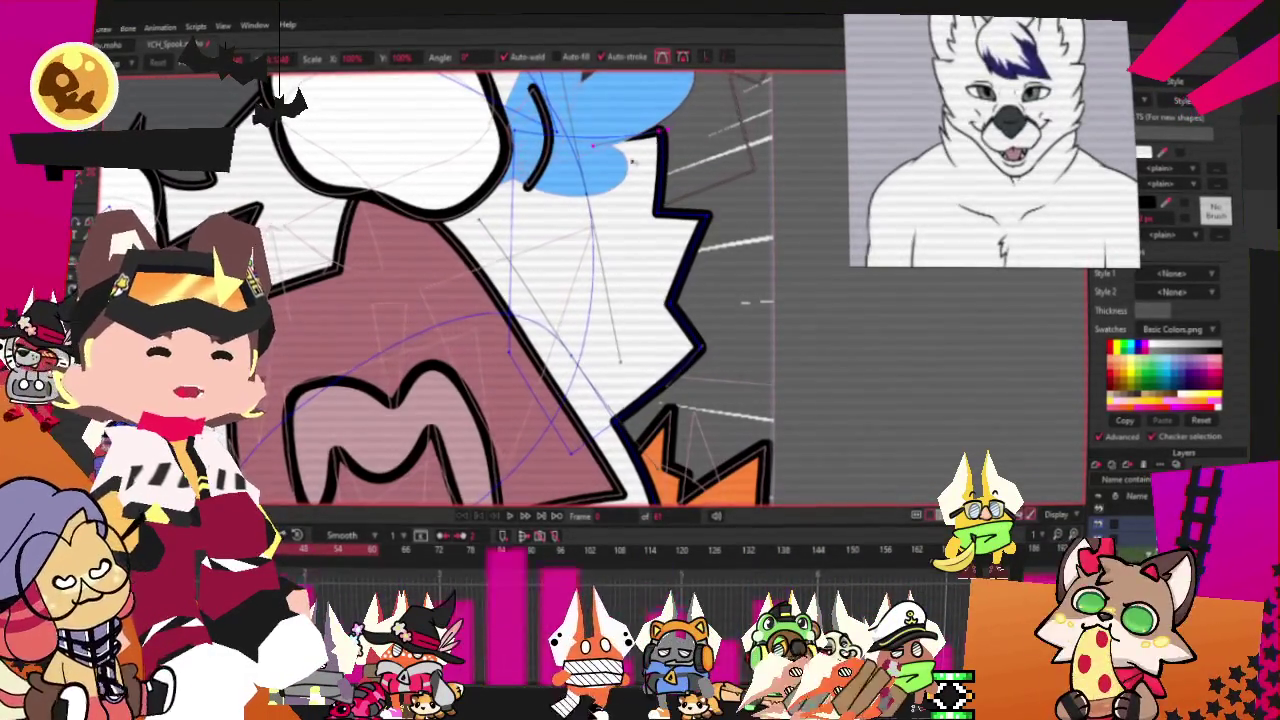
Step: Pick the jagged cheek-edge point and drag it downward to reshape the outline
key("c")
left_click(722, 242)
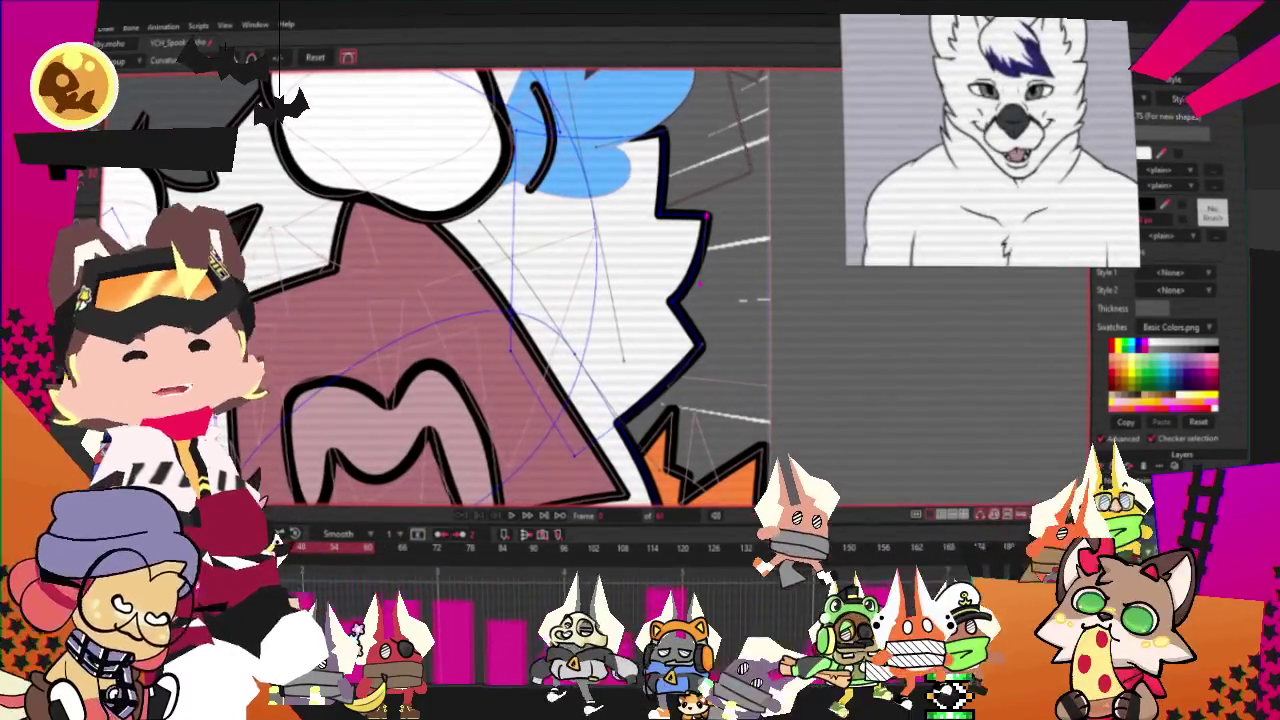
key("t")
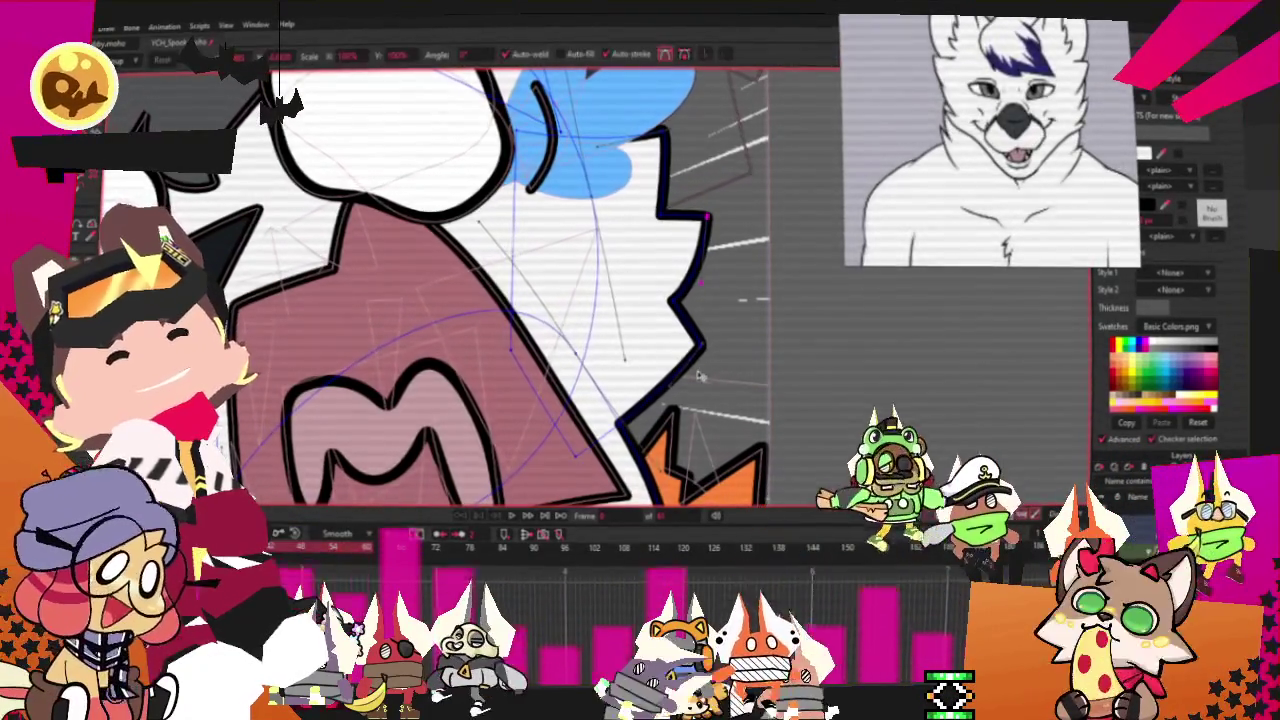
mouse_move(668, 288)
left_mouse_down()
mouse_move(678, 340)
mouse_move(676, 318)
left_mouse_up()
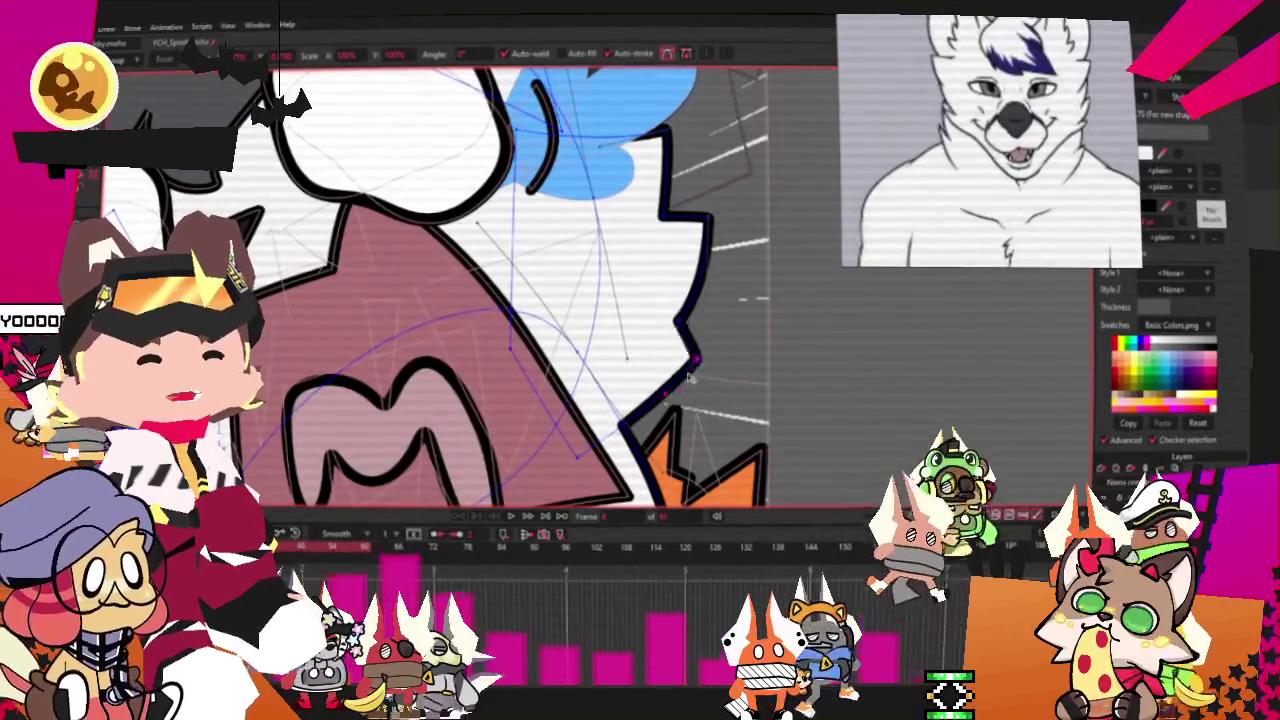
scroll(680, 325, "down", 5)
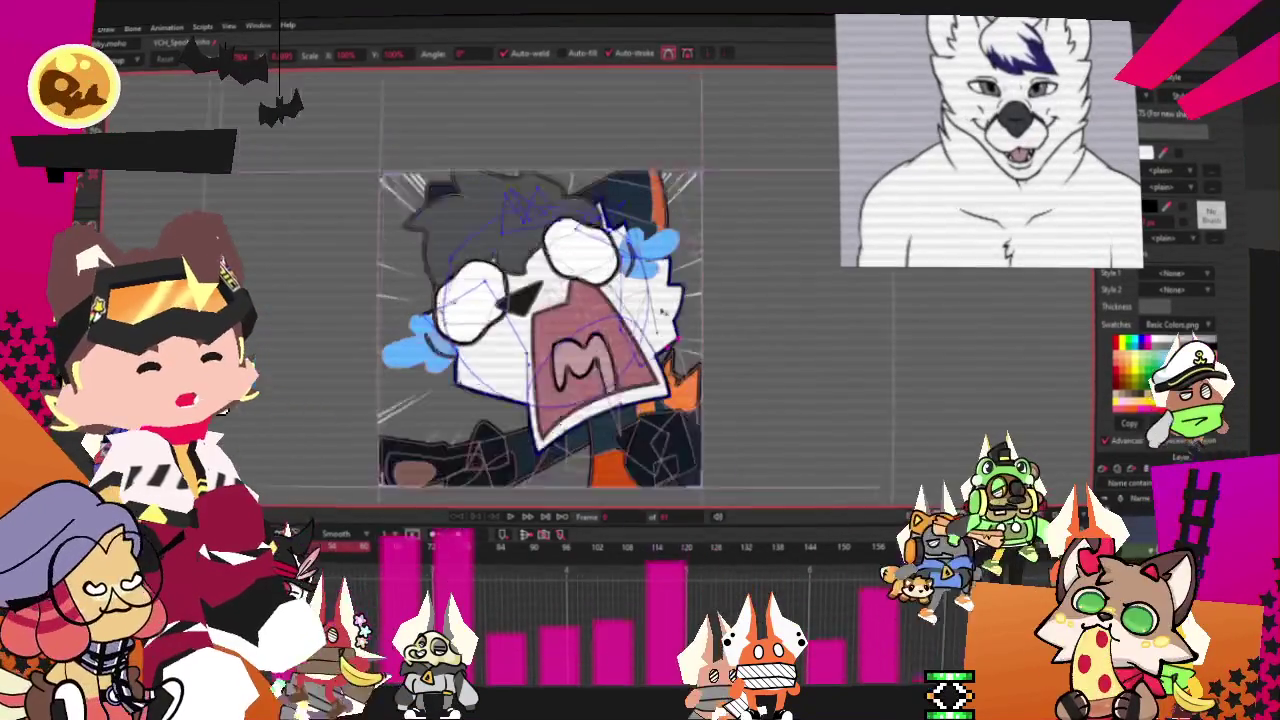
Step: Drag the white face outline's lower-left vertex down and right
left_click_drag(680, 324, 791, 267)
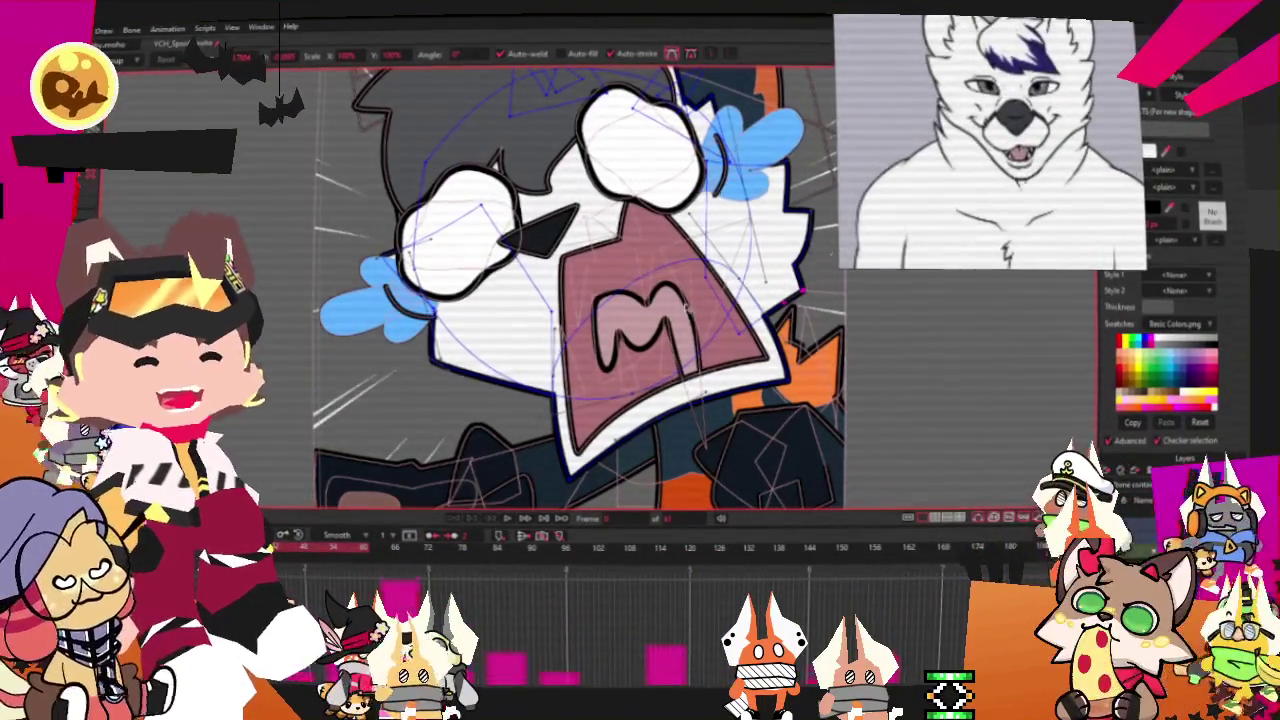
scroll(797, 178, "up", 2)
scroll(790, 185, "up", 2)
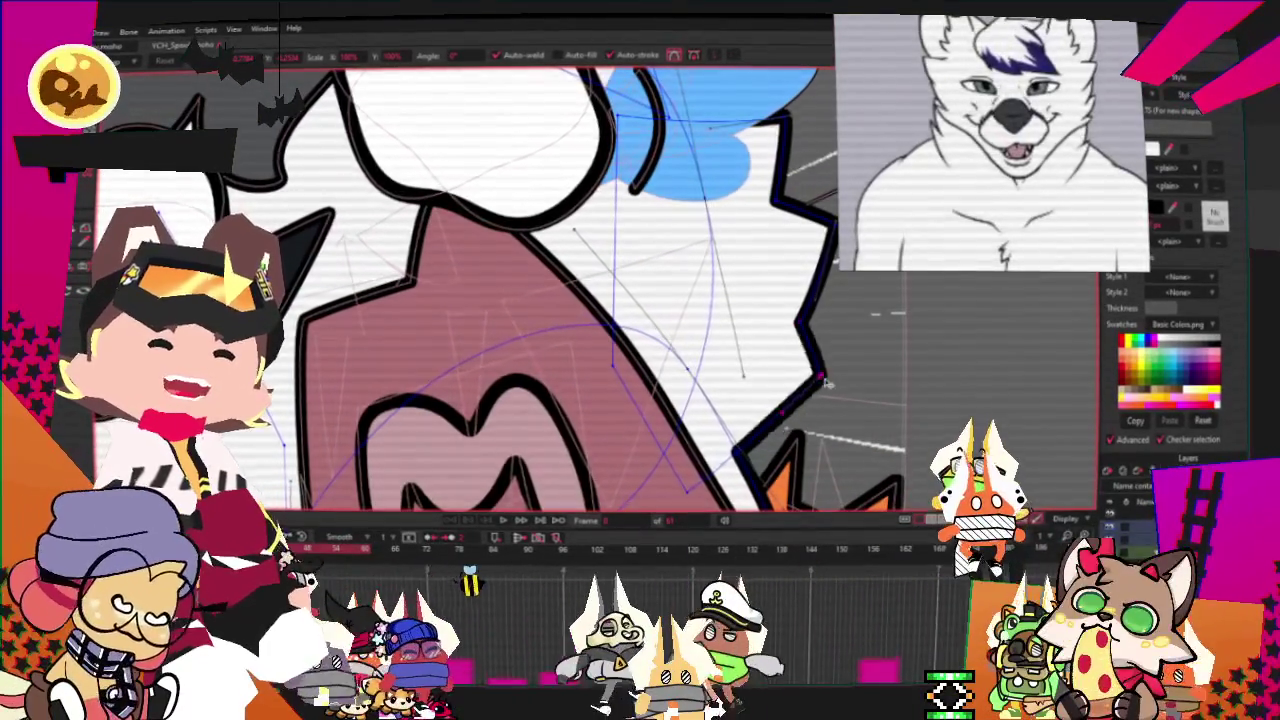
scroll(536, 421, "down", 2)
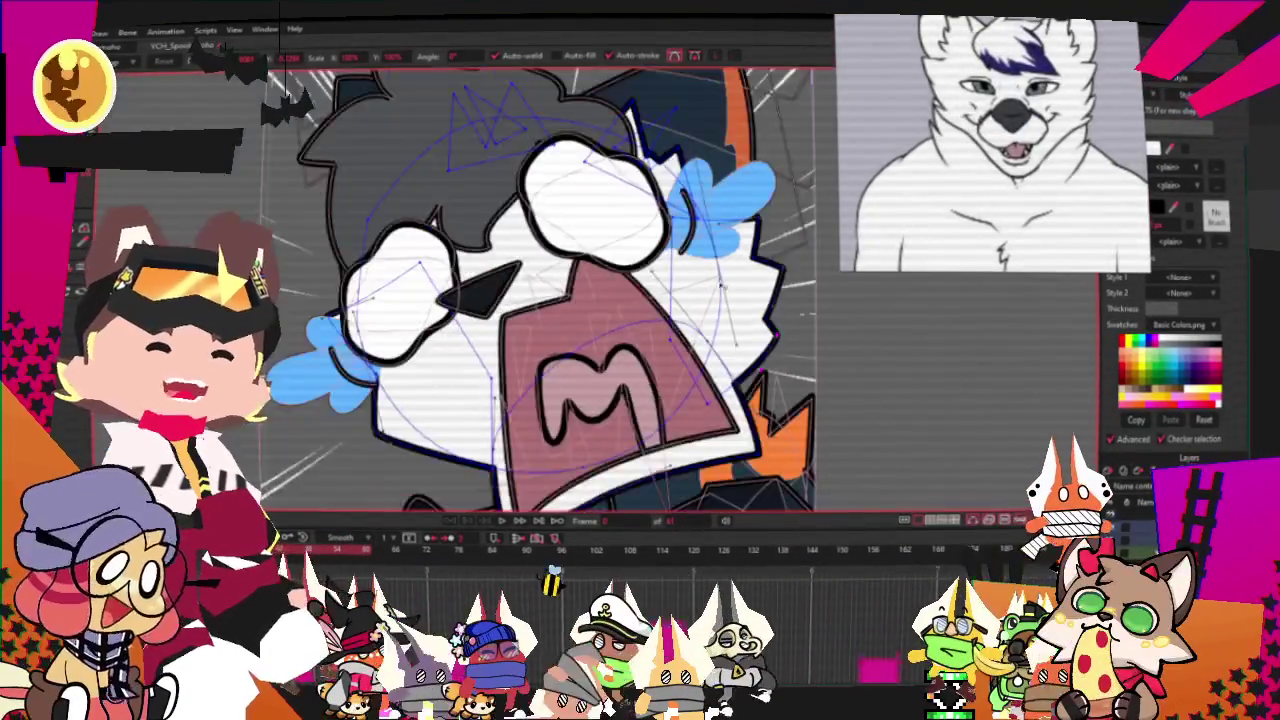
scroll(536, 421, "down", 2)
scroll(536, 421, "up", 2)
scroll(536, 421, "up", 2)
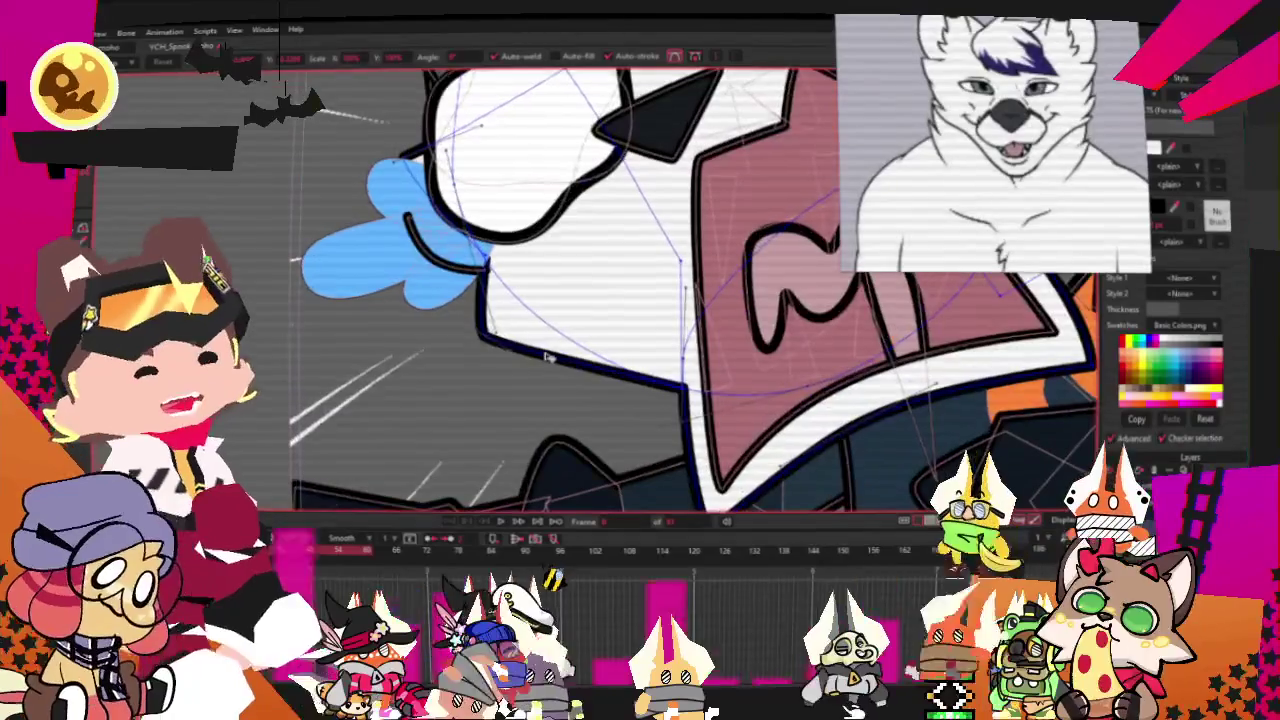
left_click_drag(485, 337, 545, 387)
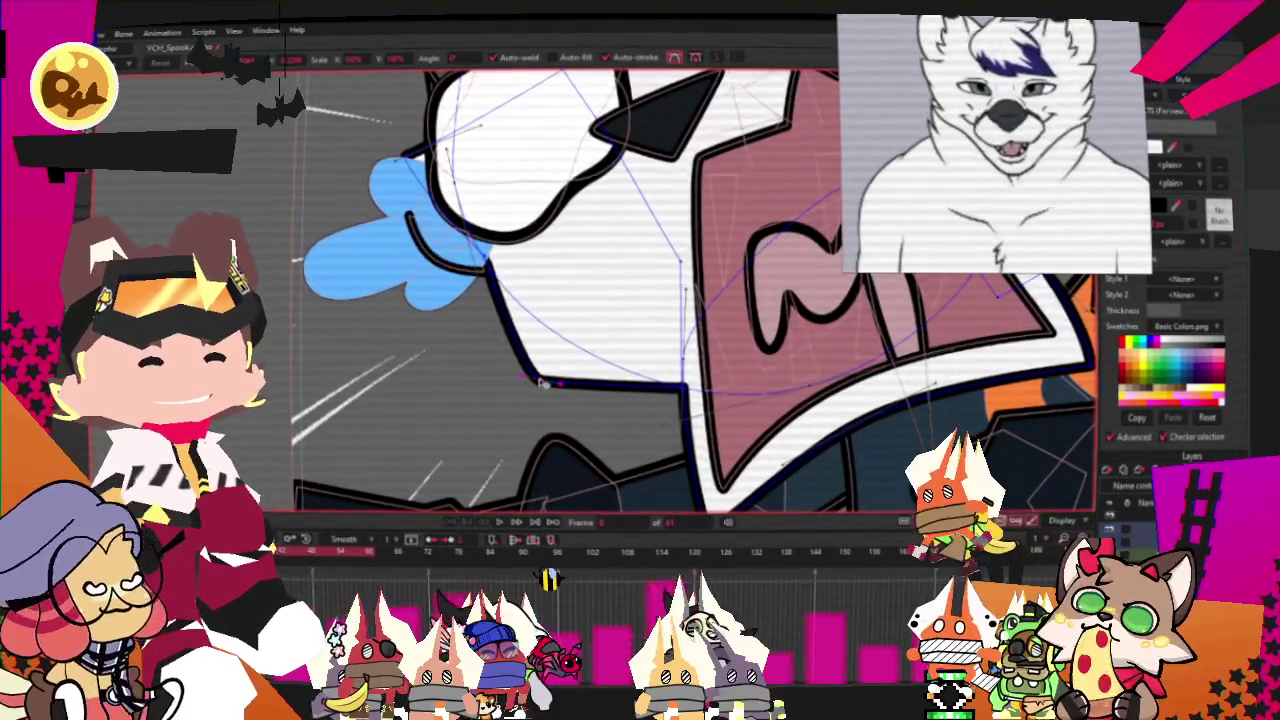
scroll(512, 272, "up", 1)
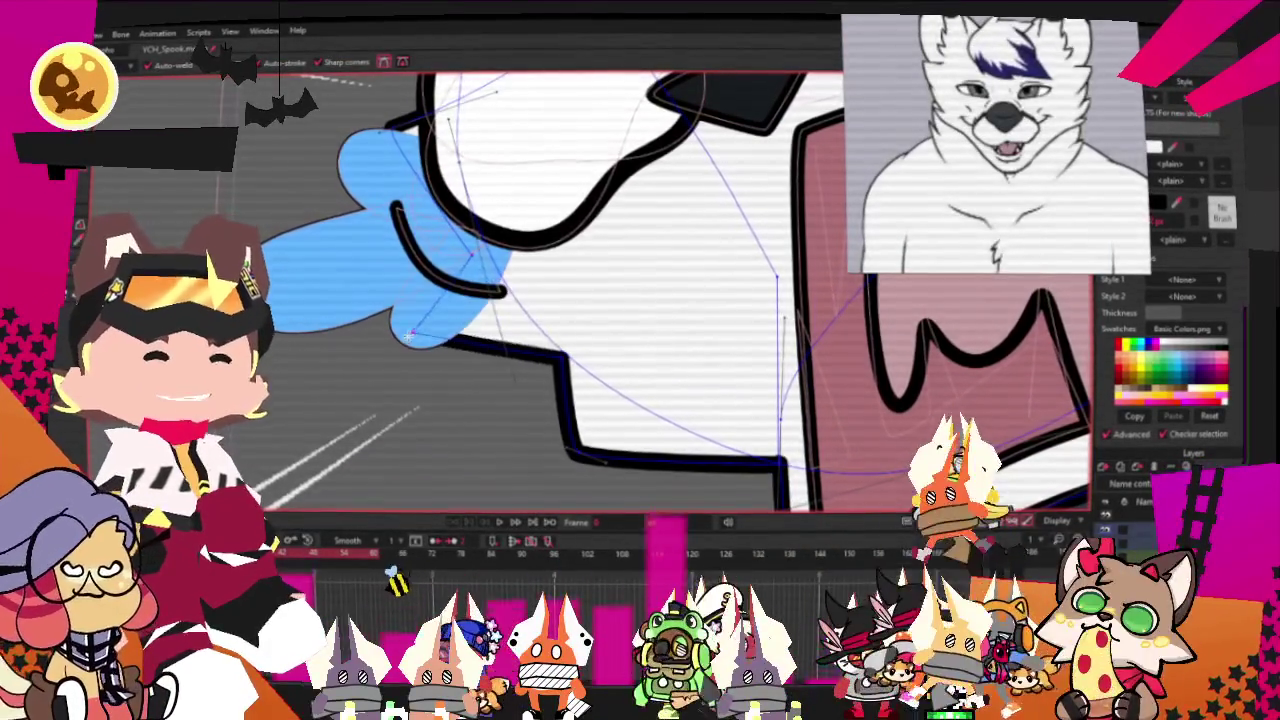
Step: Switch to Transform Points and zoom to review the refined face contour
key("t")
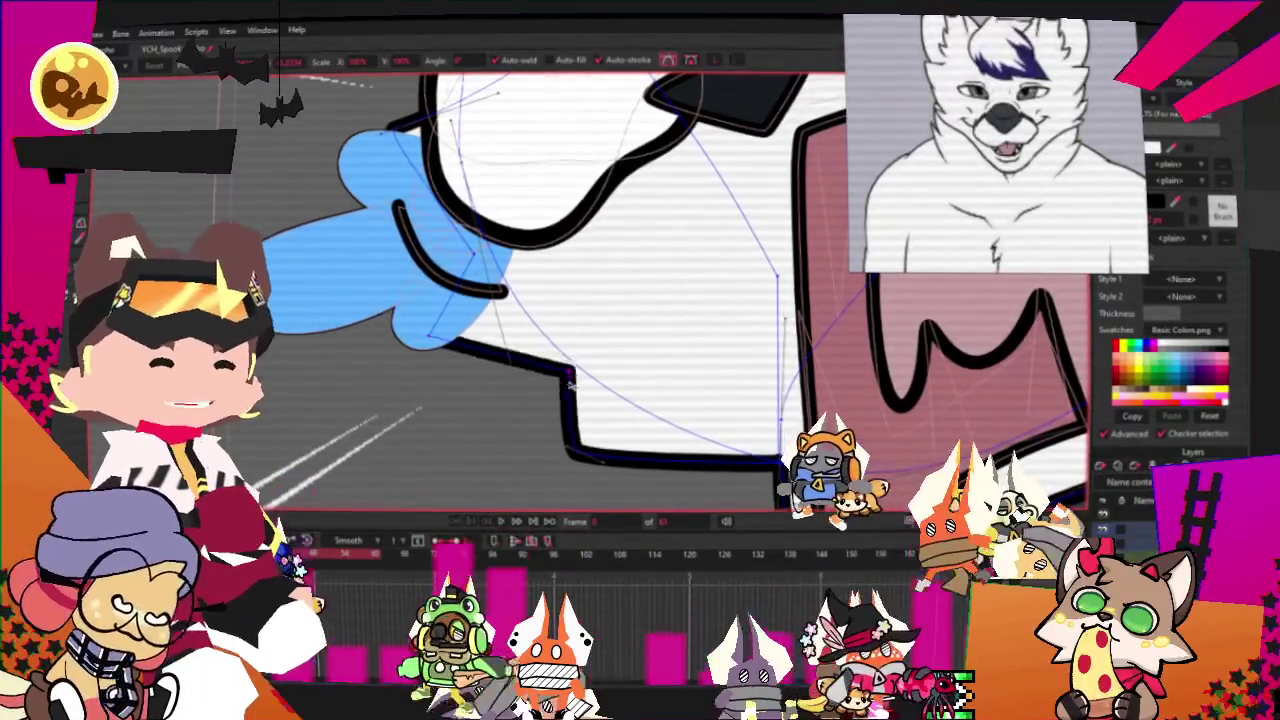
scroll(670, 364, "down", 3)
scroll(383, 315, "down", 3)
scroll(469, 172, "up", 2)
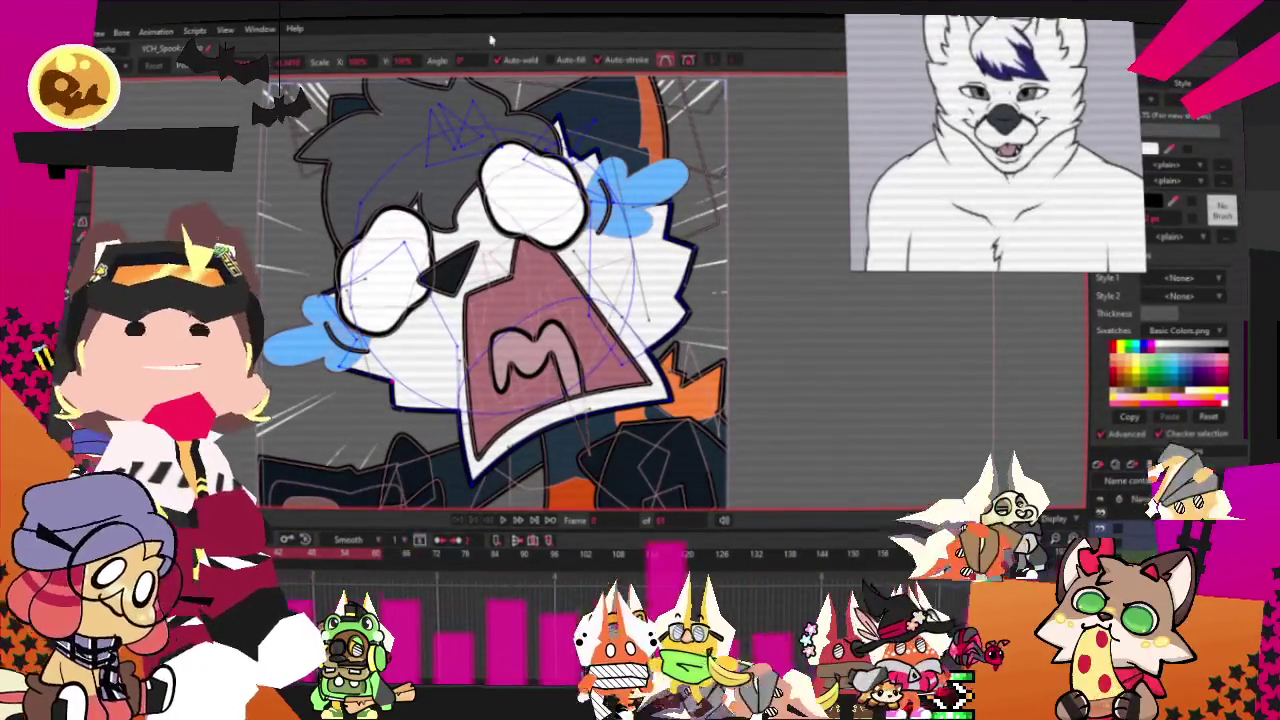
scroll(862, 236, "down", 3)
scroll(862, 236, "up", 4)
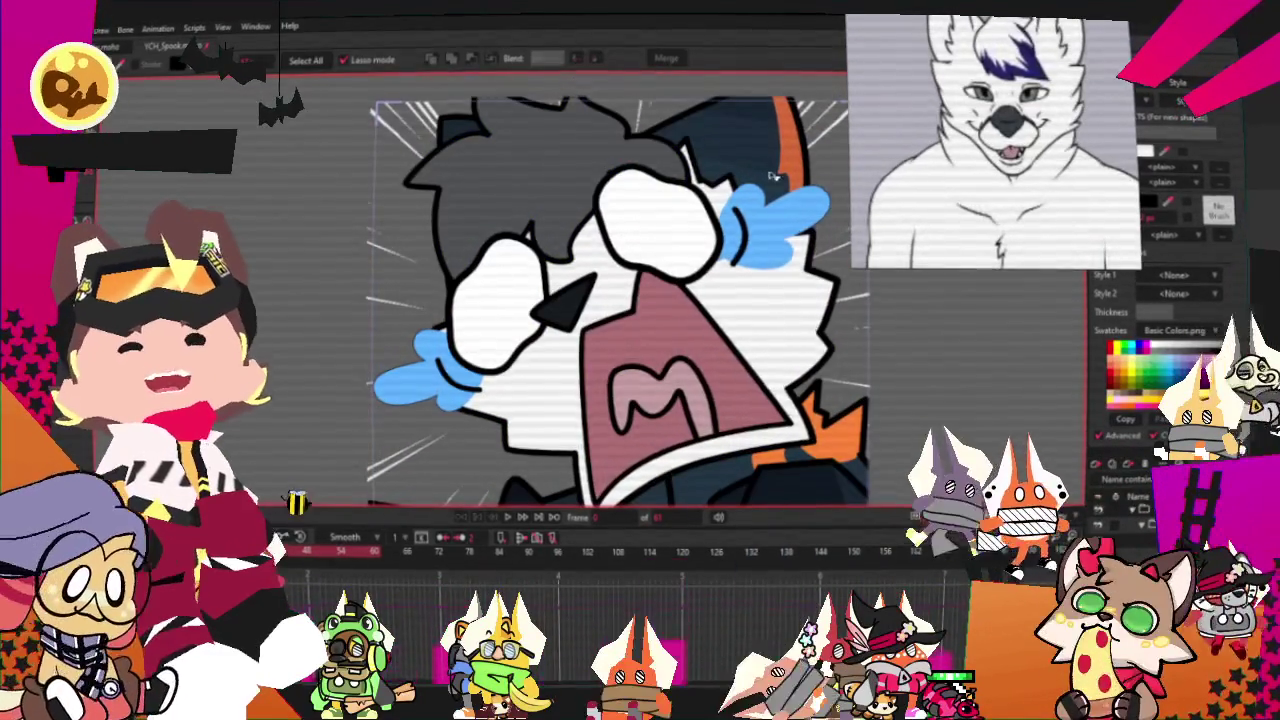
Step: Select the dark grey hair and fill it white from the Basic Colors.png swatches
key("s")
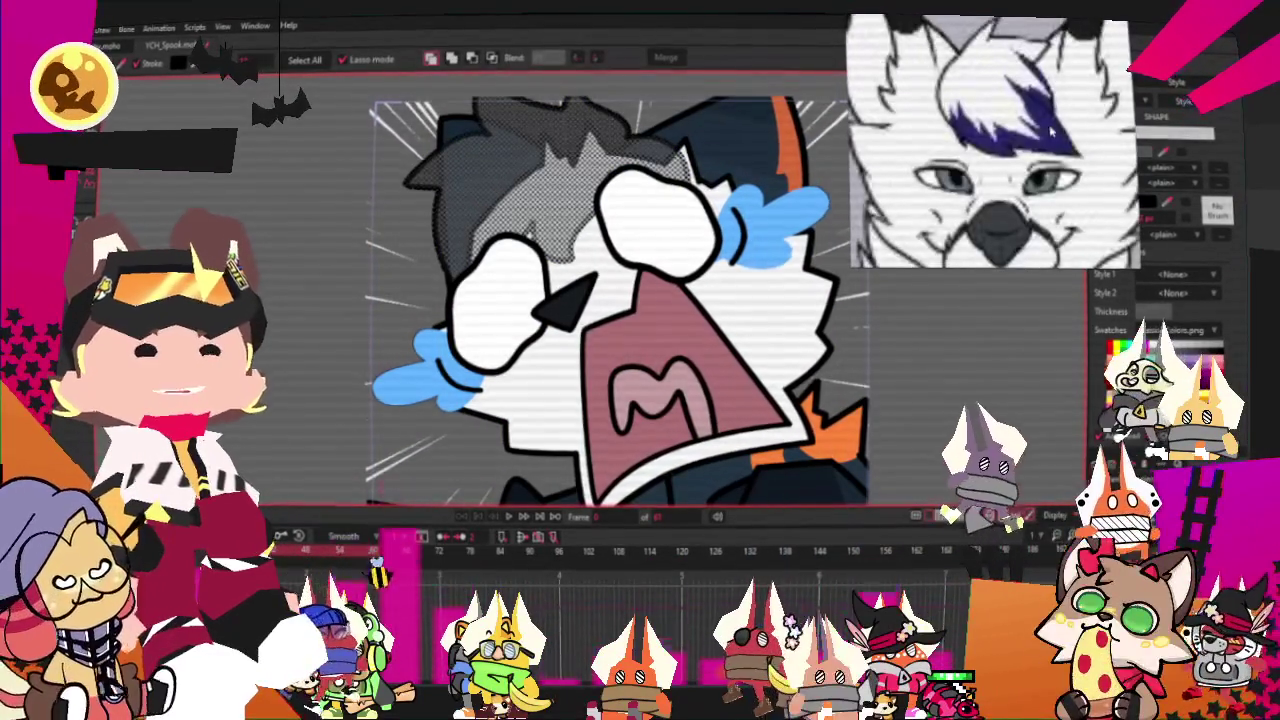
left_click(1165, 330)
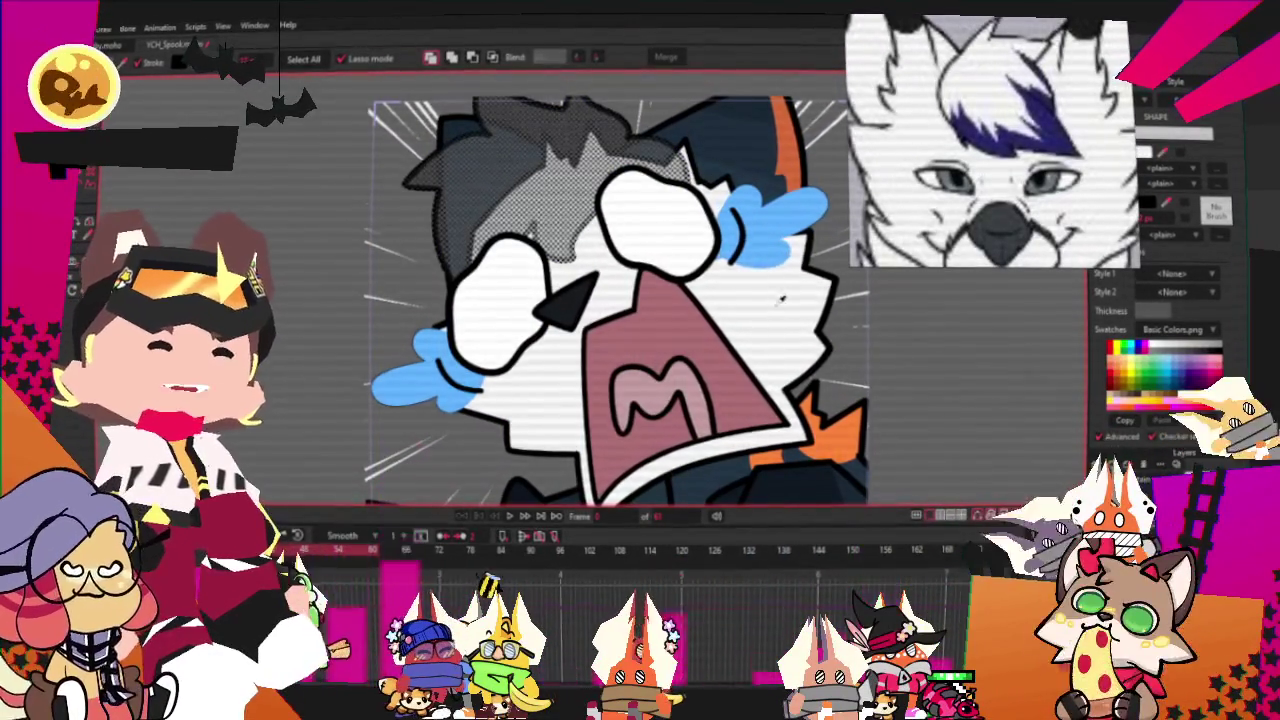
scroll(779, 299, "down", 2)
left_click(845, 330)
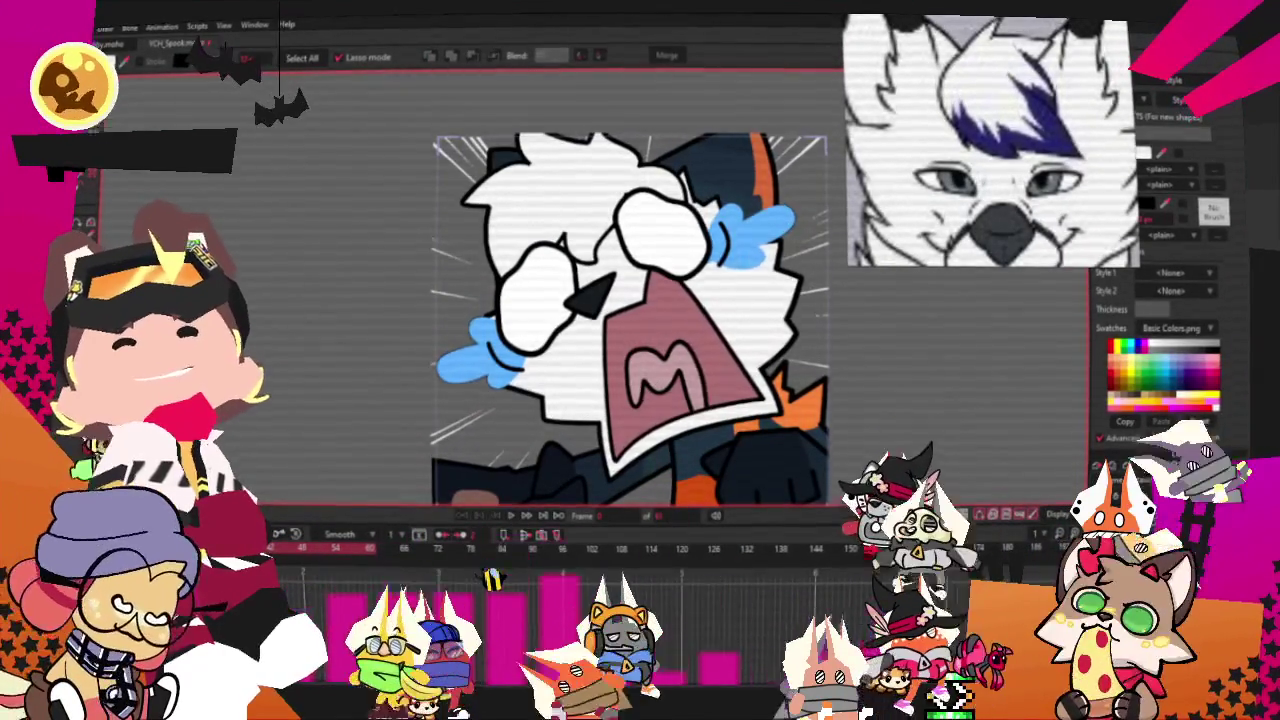
key("f")
scroll(560, 265, "up", 1)
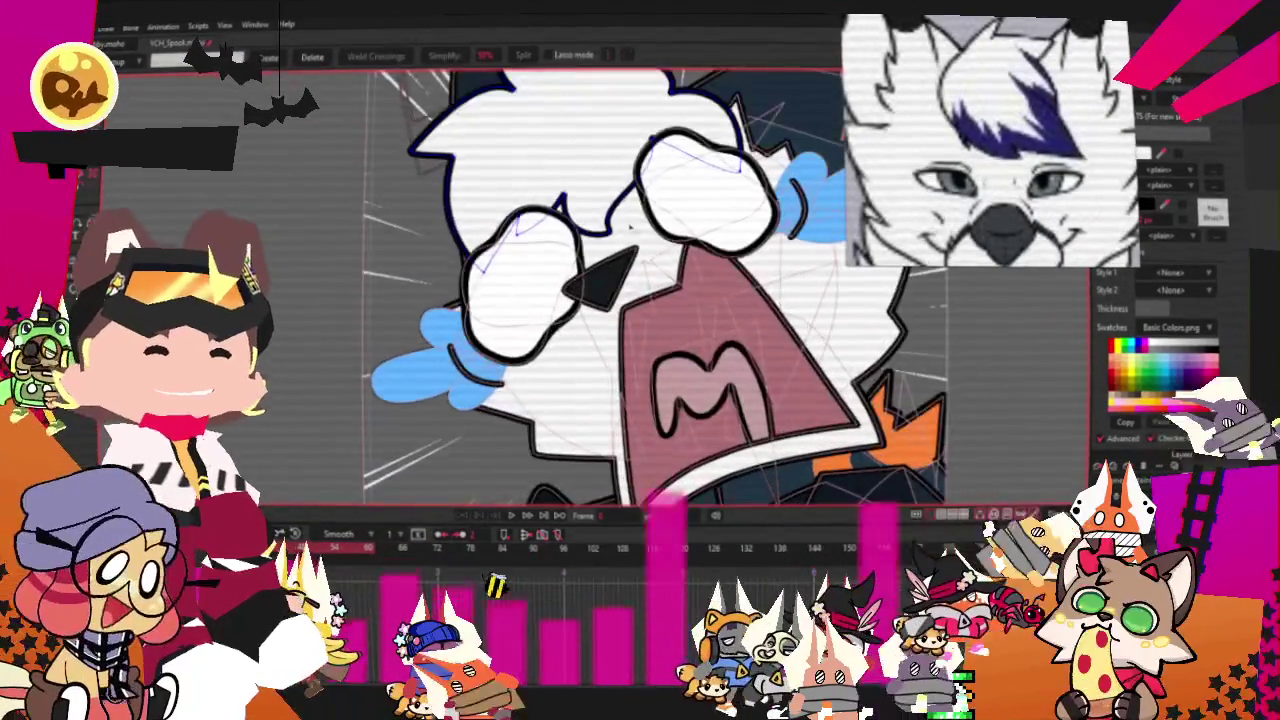
scroll(560, 265, "up", 1)
scroll(560, 265, "up", 1)
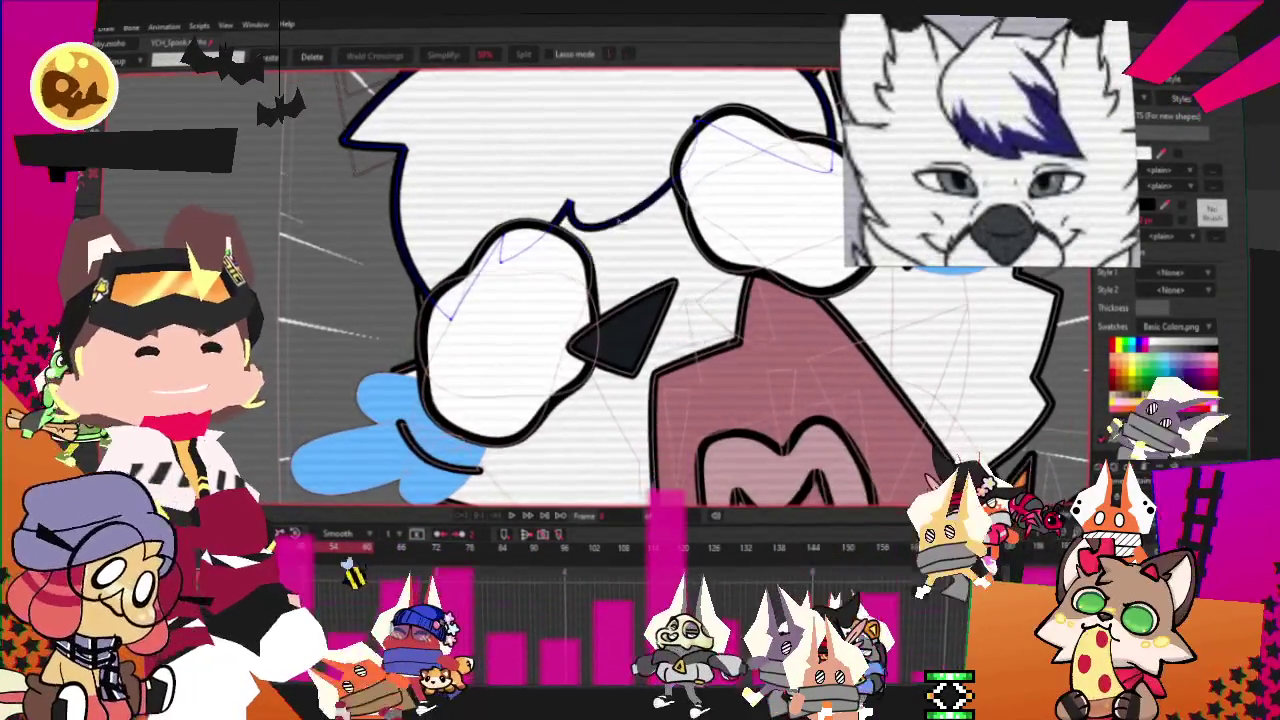
scroll(560, 230, "down", 1)
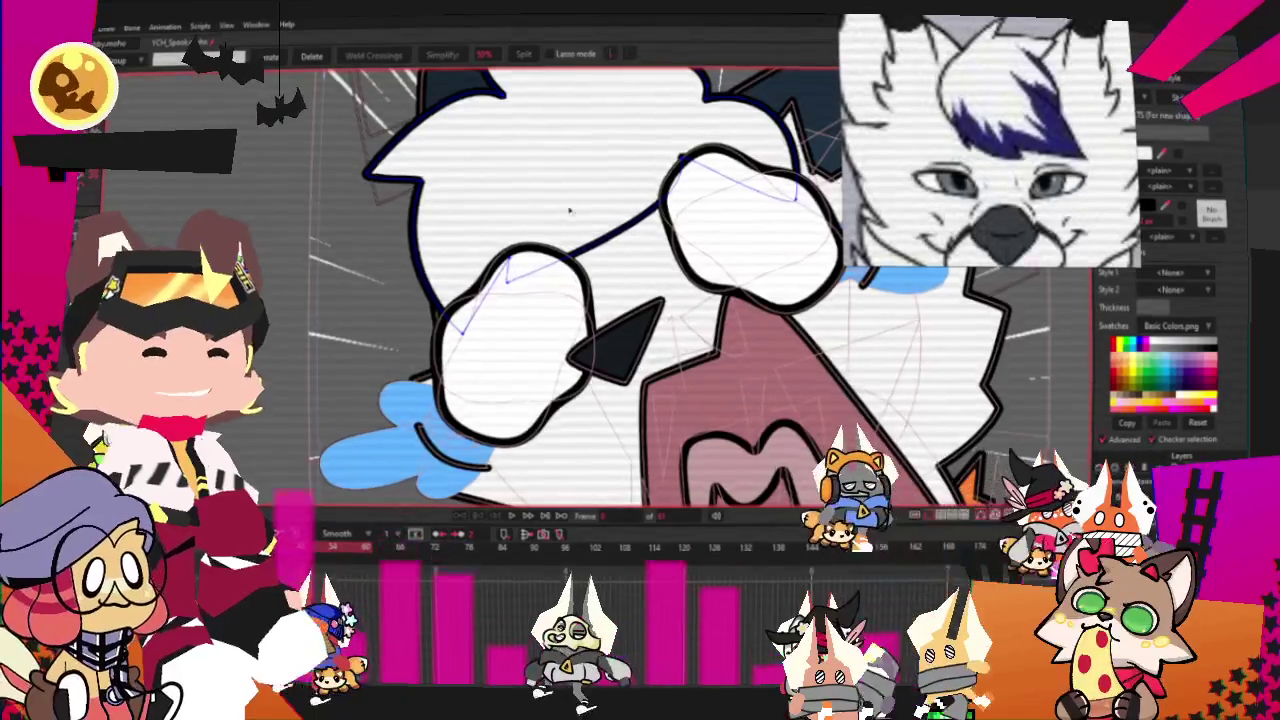
scroll(620, 204, "down", 2)
scroll(709, 207, "up", 2)
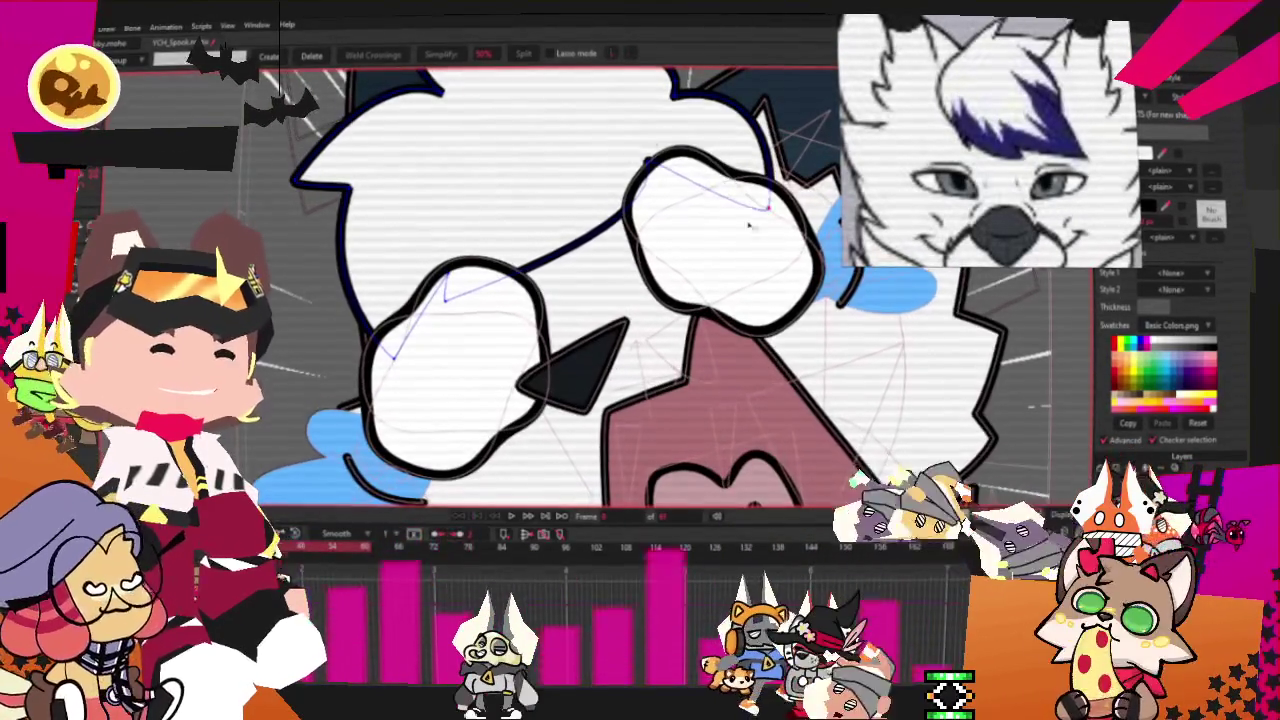
scroll(672, 192, "down", 2)
scroll(600, 198, "up", 2)
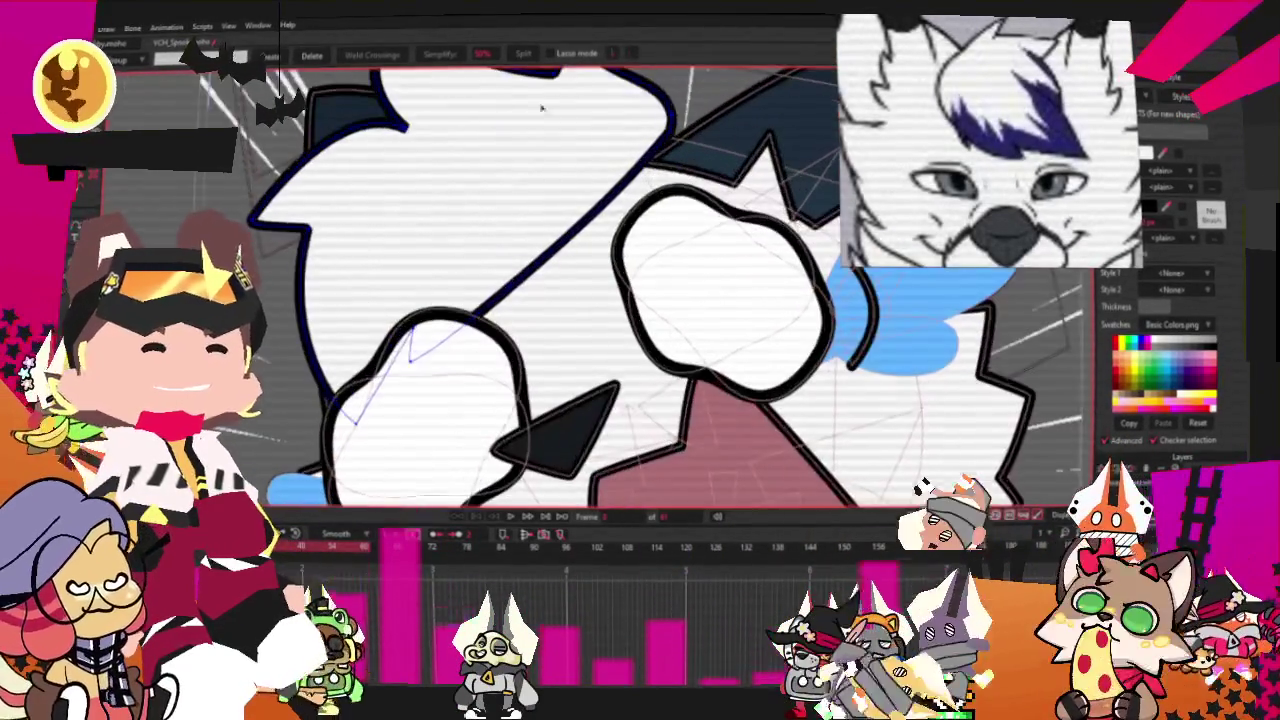
scroll(512, 202, "down", 1)
scroll(512, 202, "up", 1)
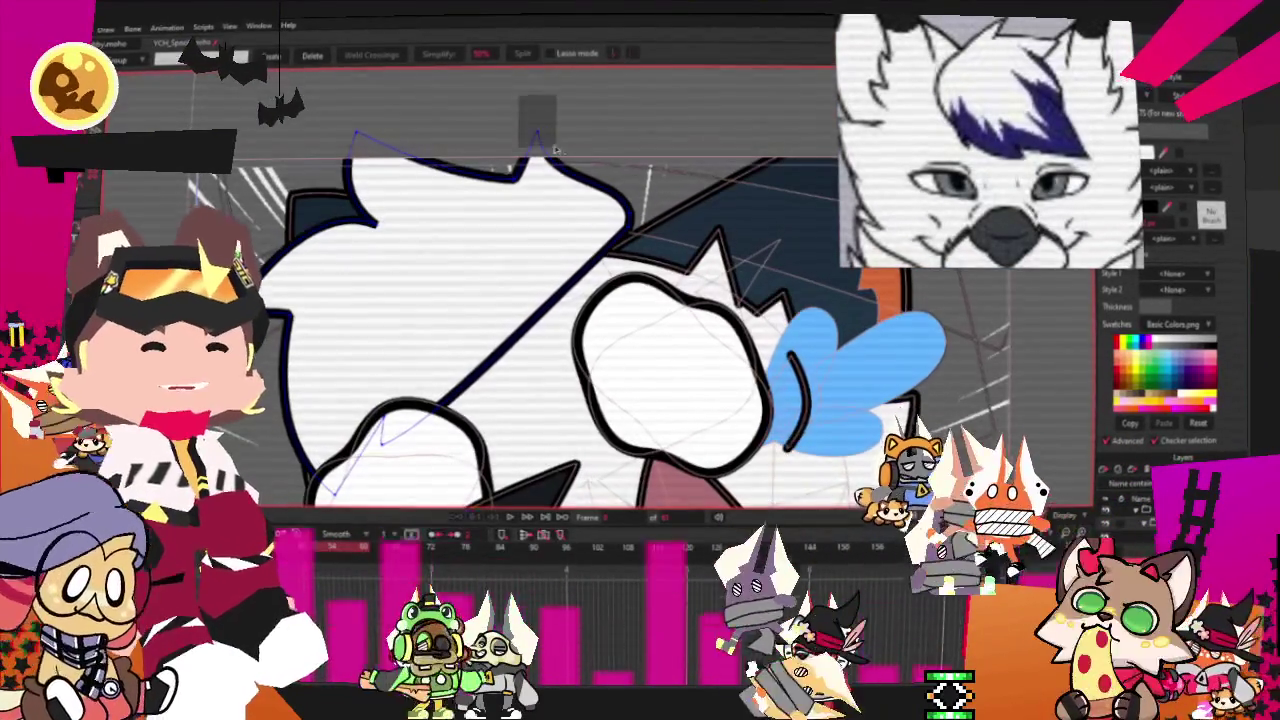
key("t")
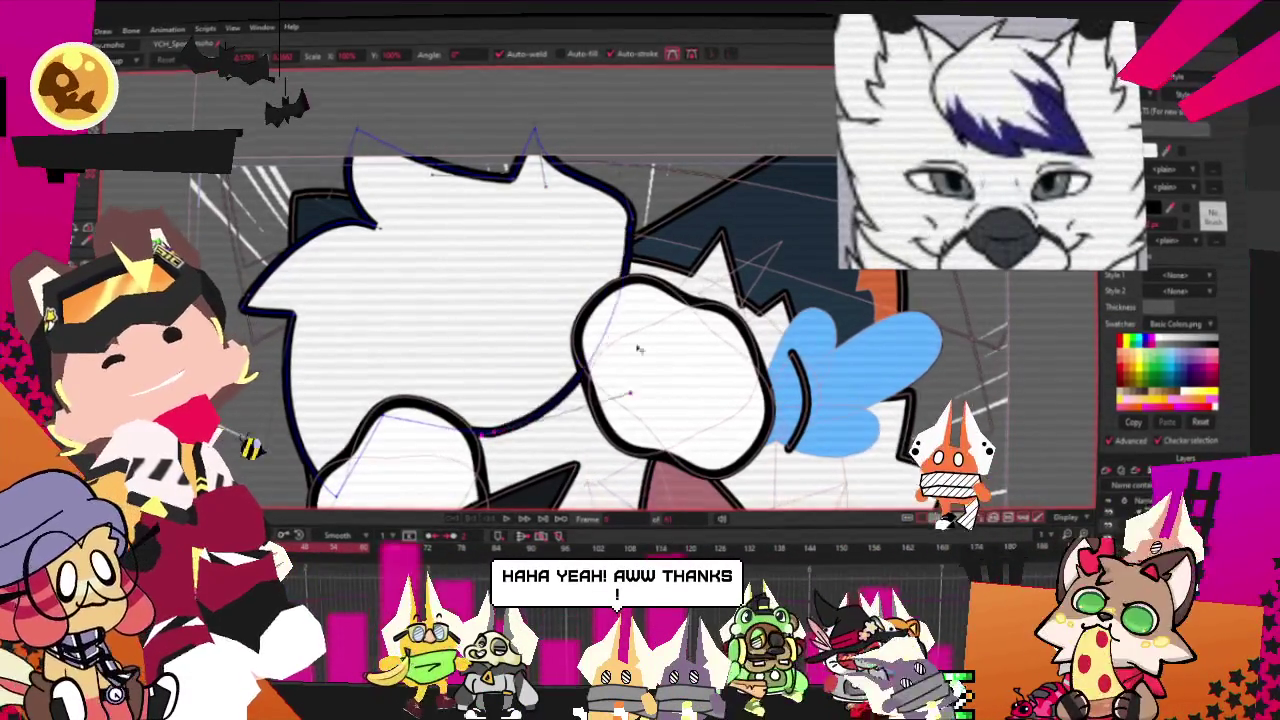
mouse_move(565, 330)
left_mouse_down()
mouse_move(650, 260)
mouse_move(630, 262)
left_mouse_up()
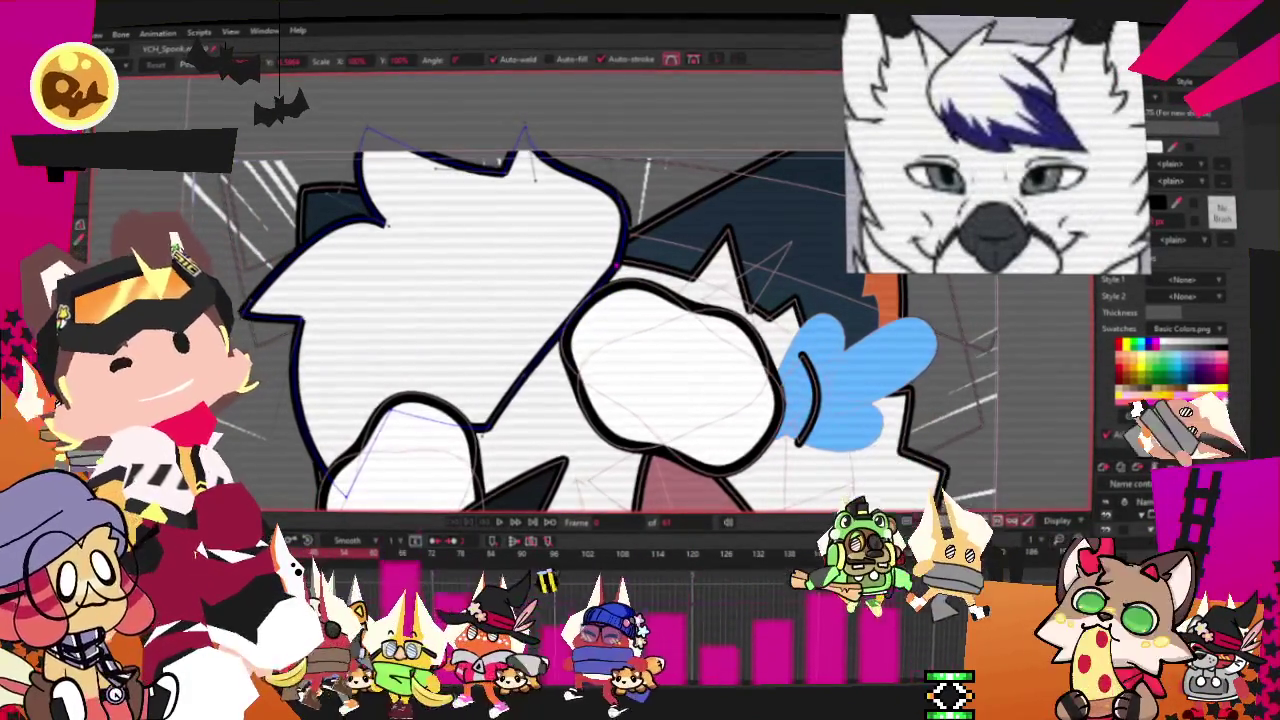
key("c")
scroll(836, 254, "up", 2)
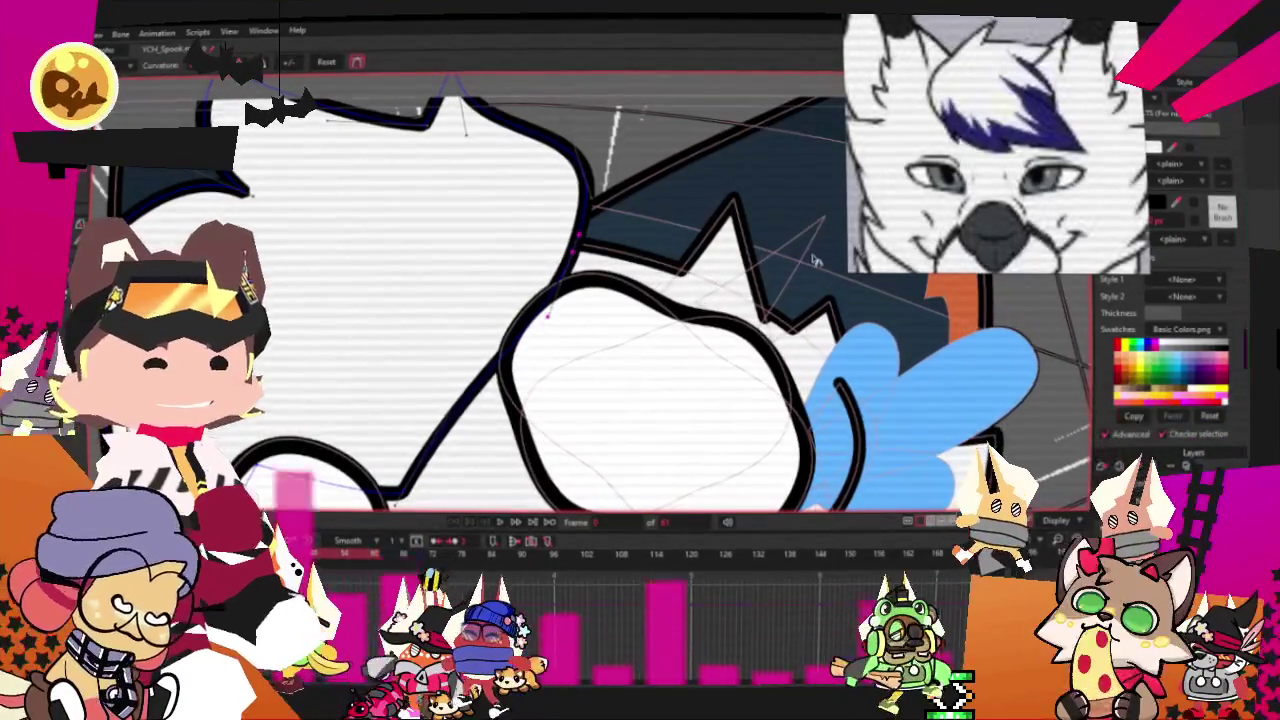
key("t")
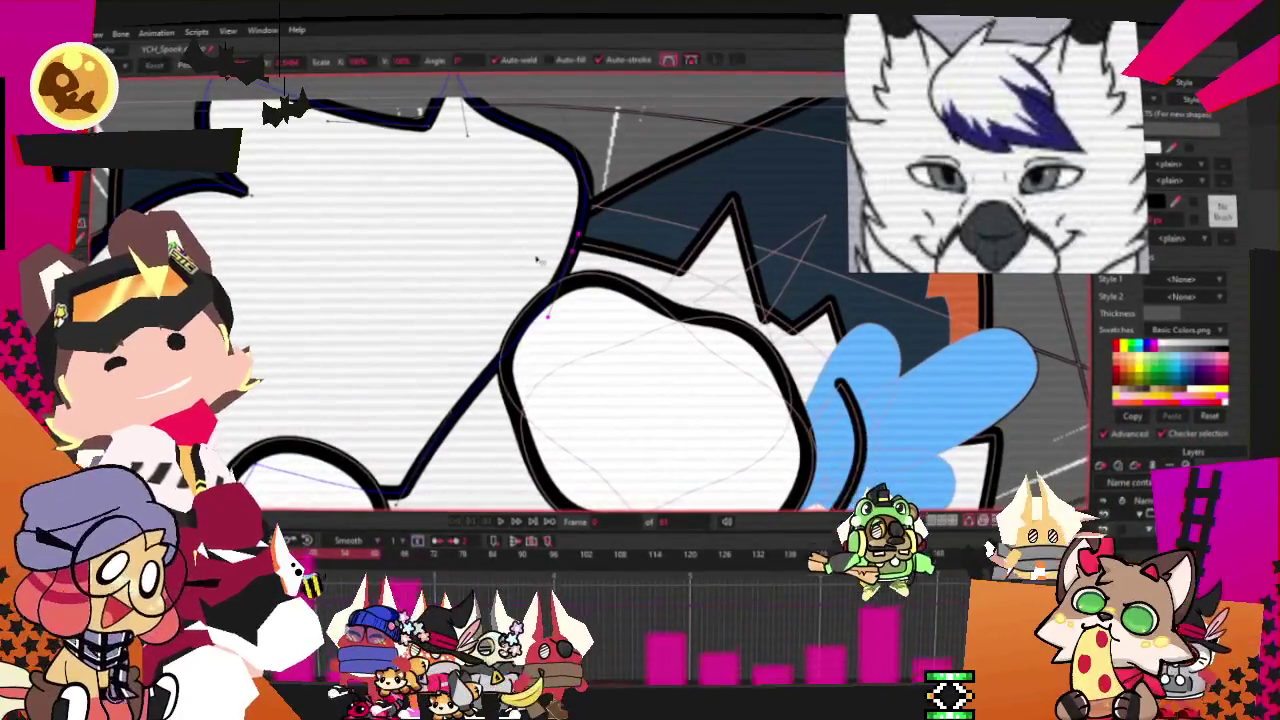
left_click_drag(576, 268, 631, 328)
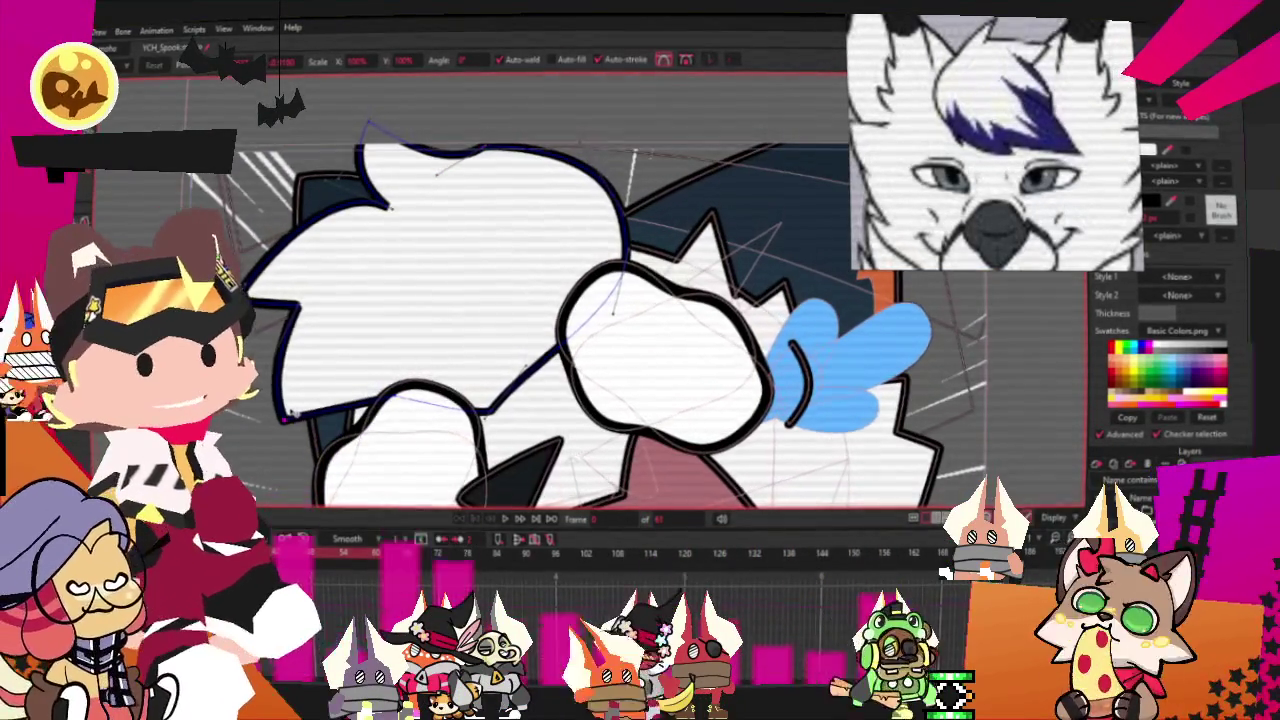
left_click_drag(308, 299, 322, 296)
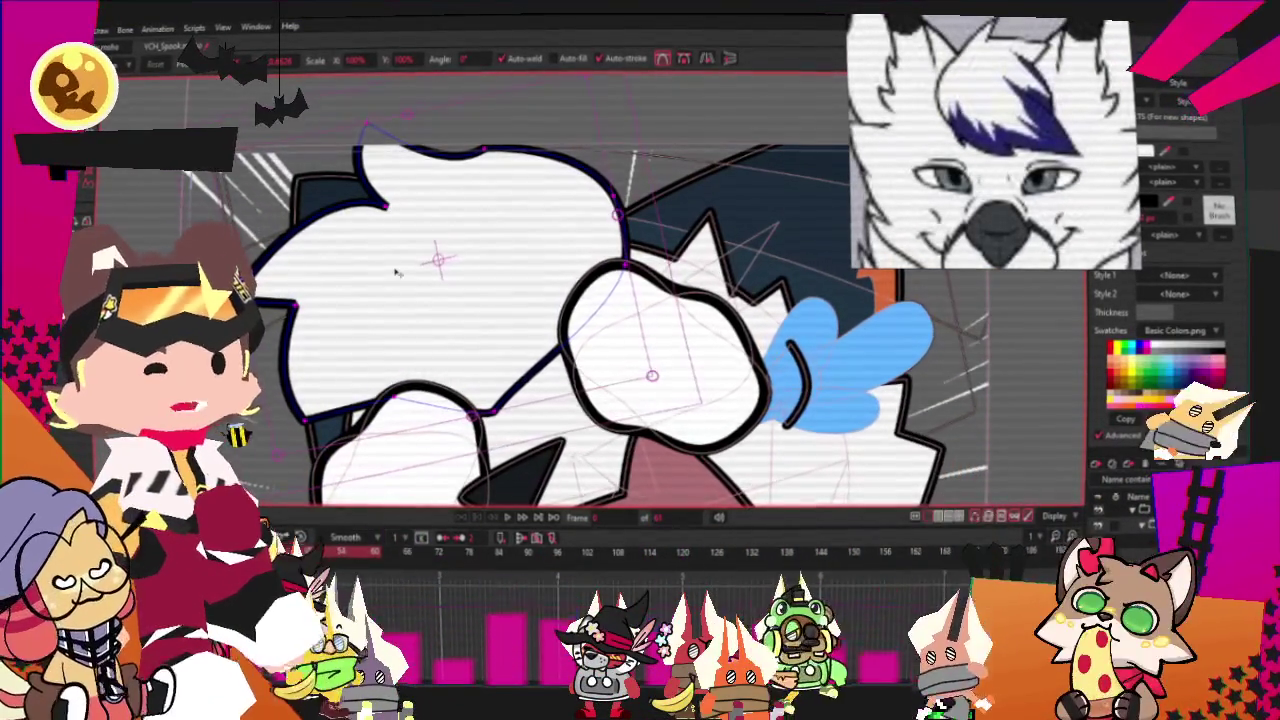
left_click_drag(438, 260, 463, 250)
left_click(517, 327)
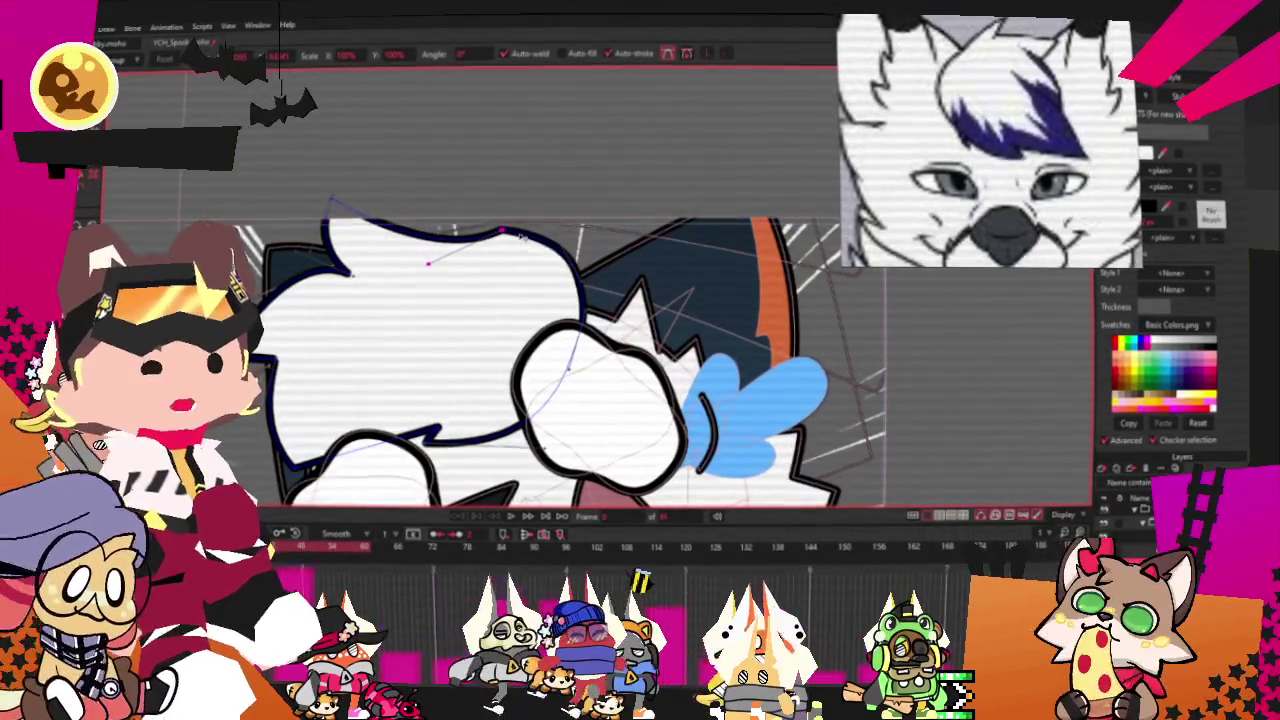
scroll(517, 226, "up", 3)
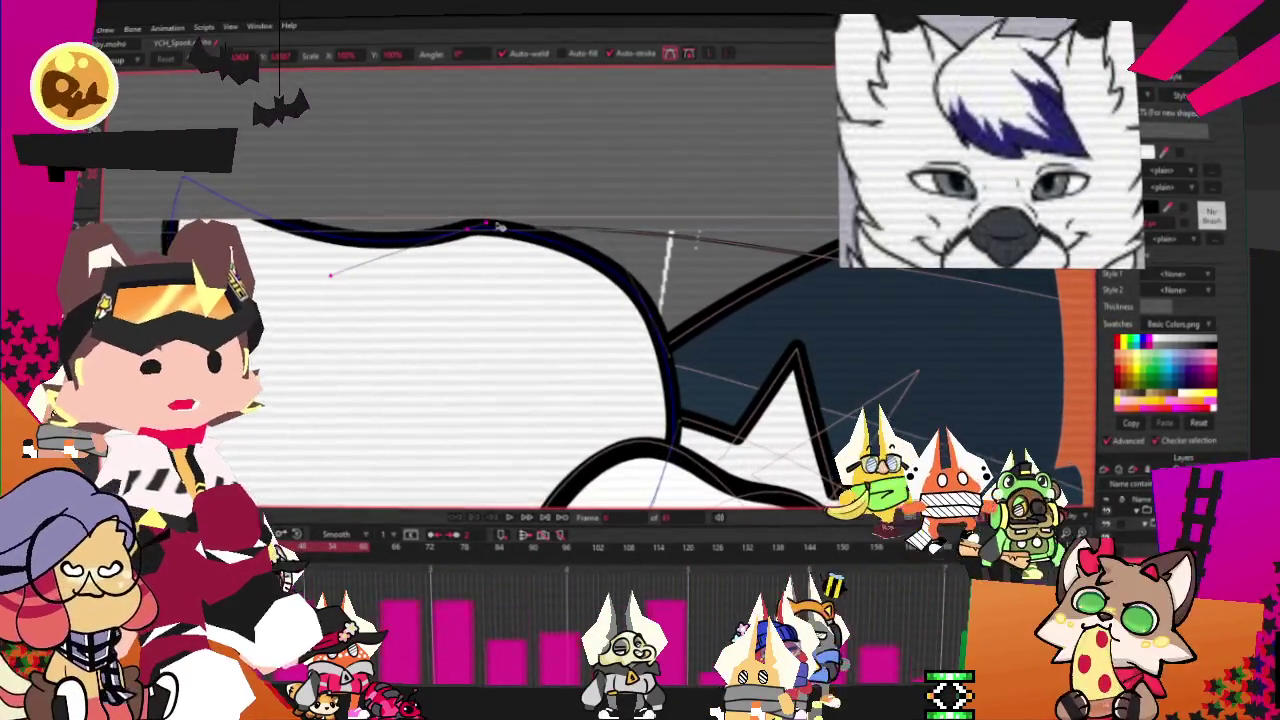
left_click(648, 305)
mouse_move(655, 318)
left_mouse_down()
mouse_move(652, 341)
mouse_move(655, 316)
left_mouse_up()
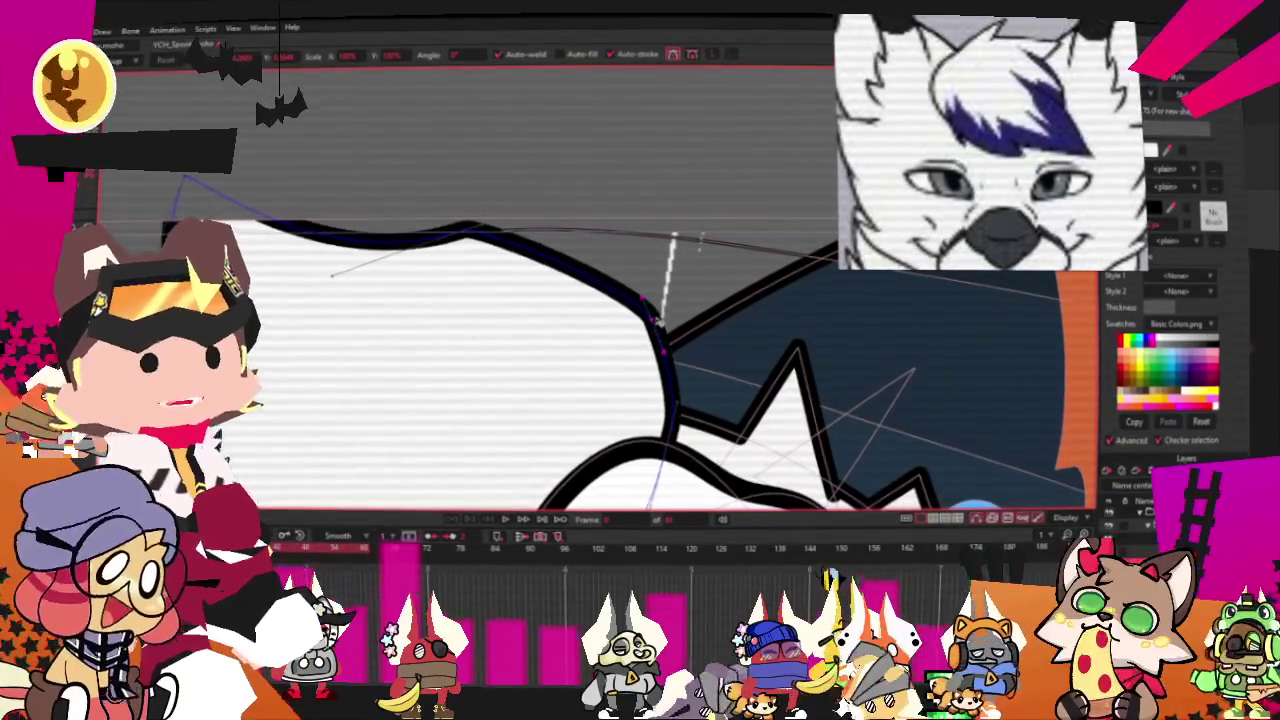
scroll(654, 321, "down", 3)
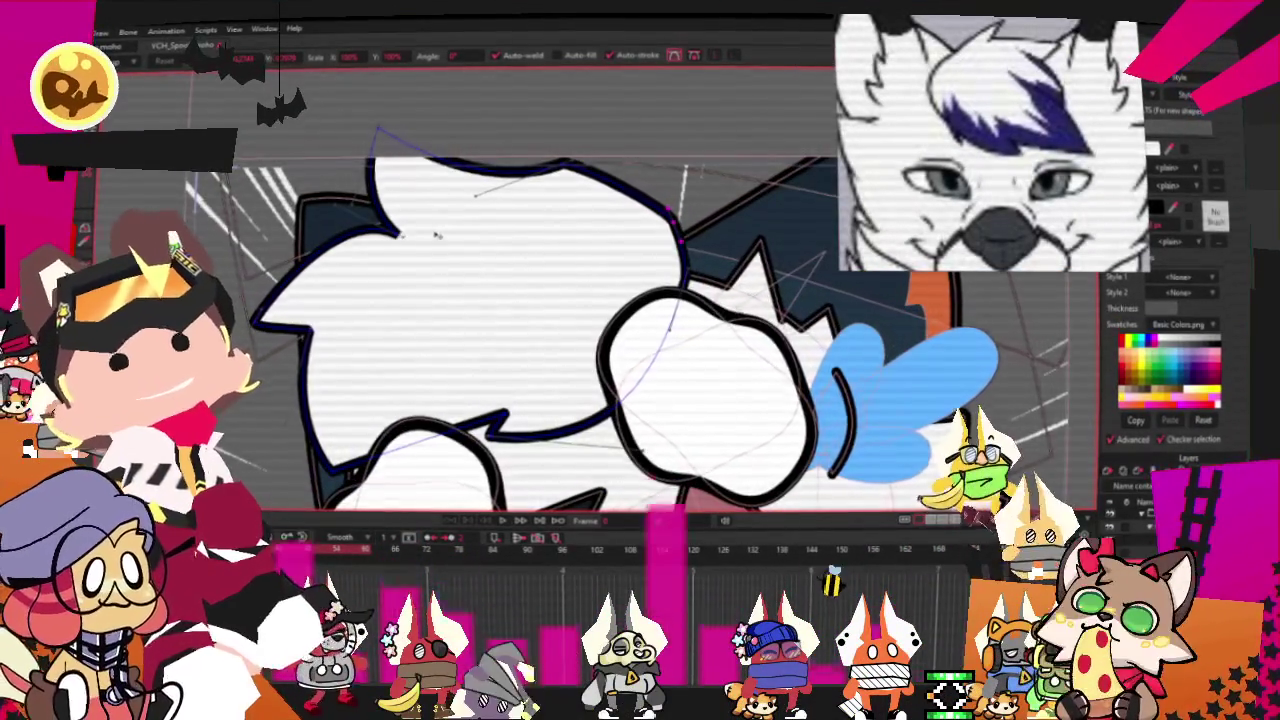
scroll(432, 234, "down", 2)
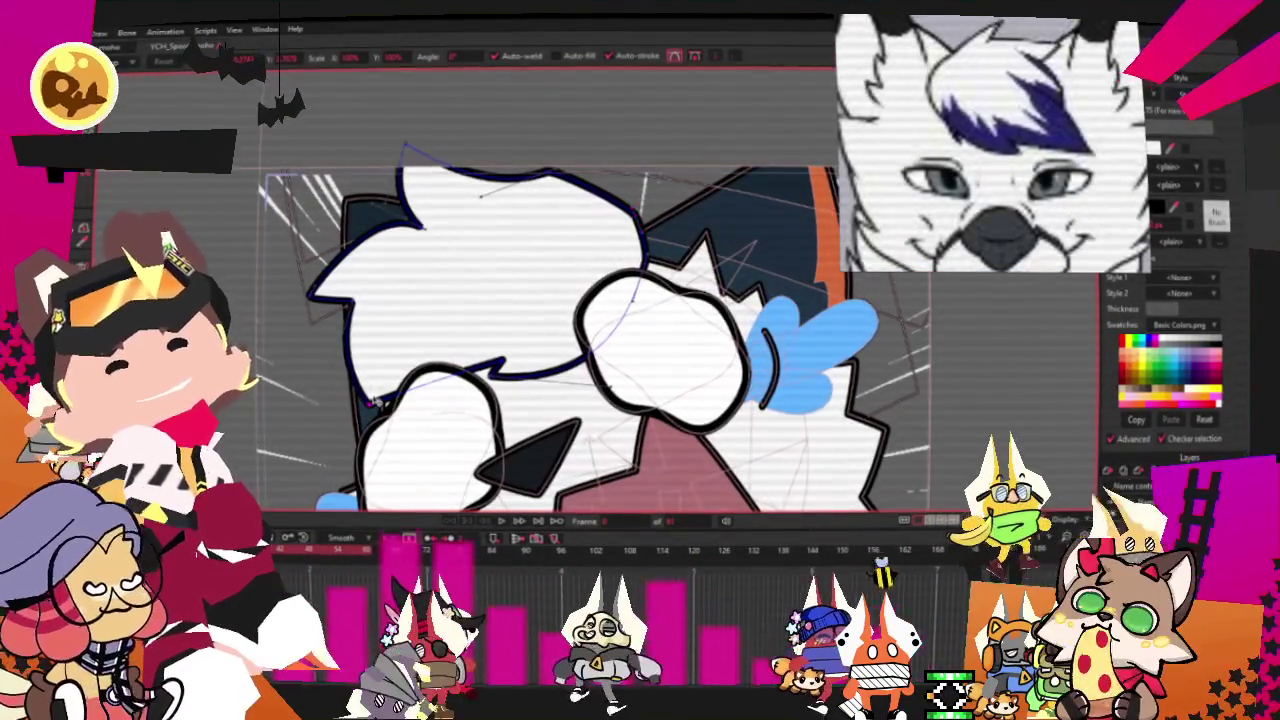
scroll(306, 288, "up", 3)
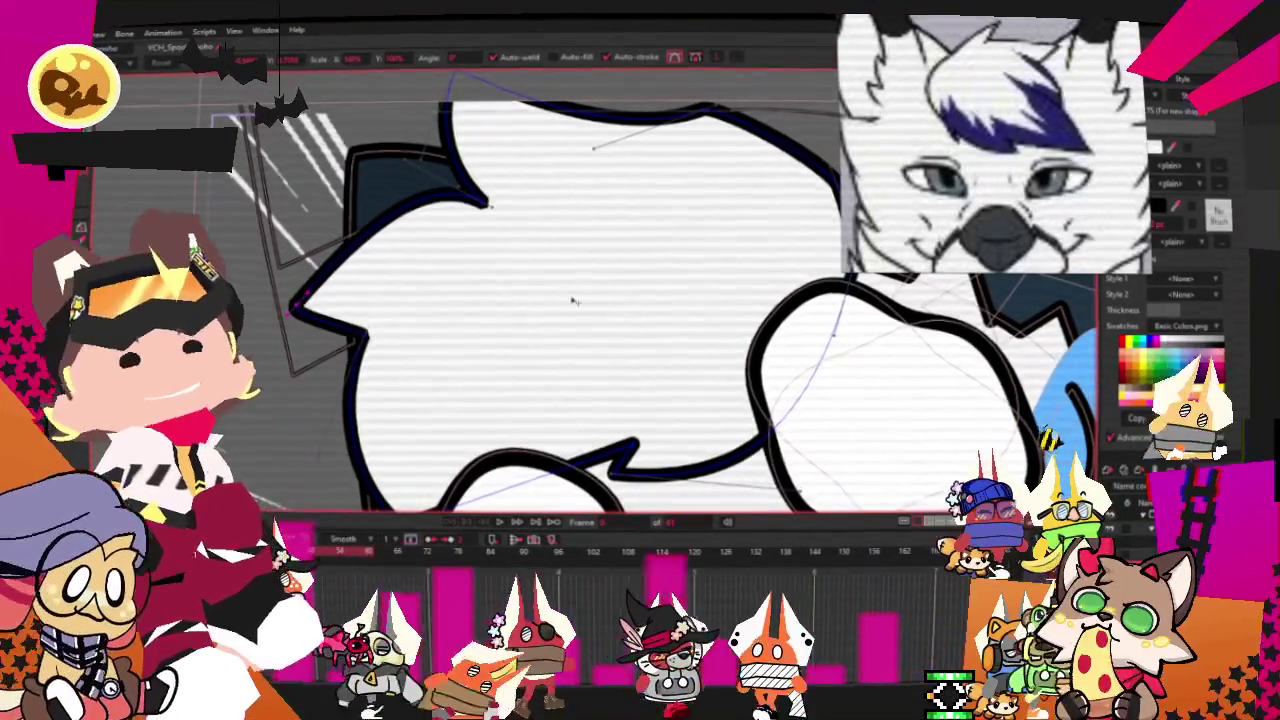
scroll(725, 323, "down", 2)
key("g")
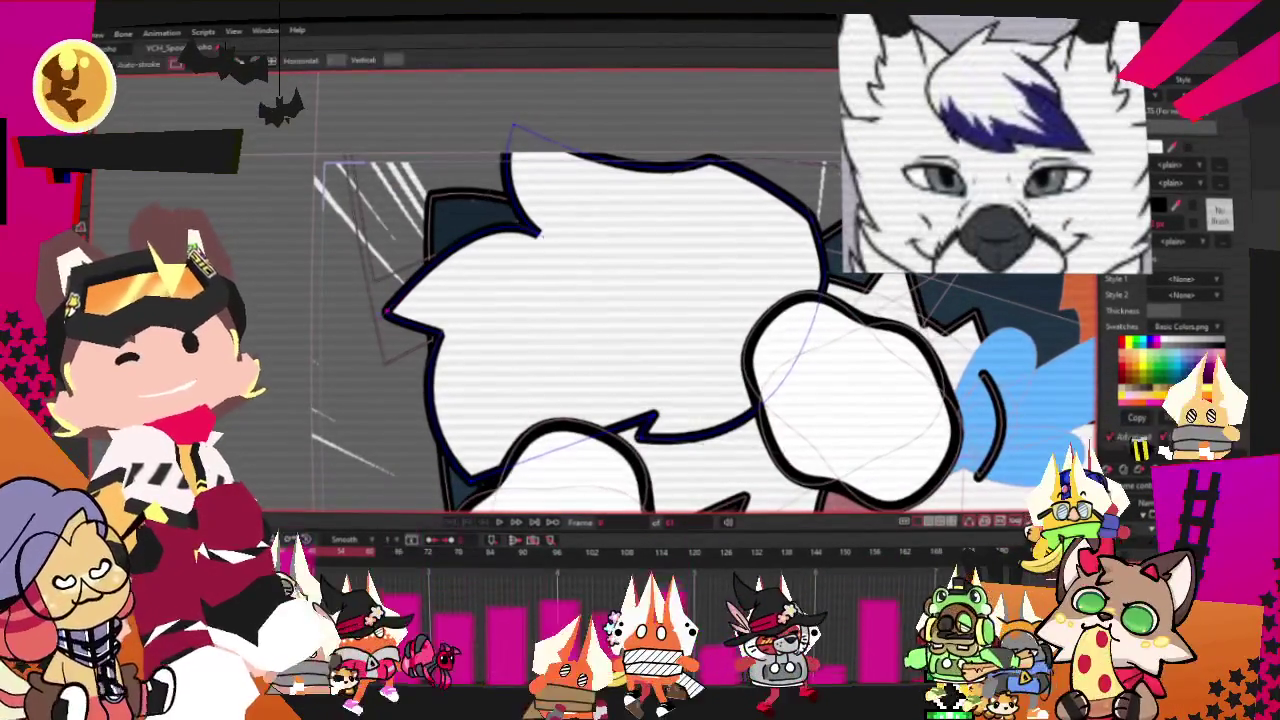
Step: Draw a streak rectangle over the head's left side and add points for its jagged edge
left_click_drag(387, 271, 545, 500)
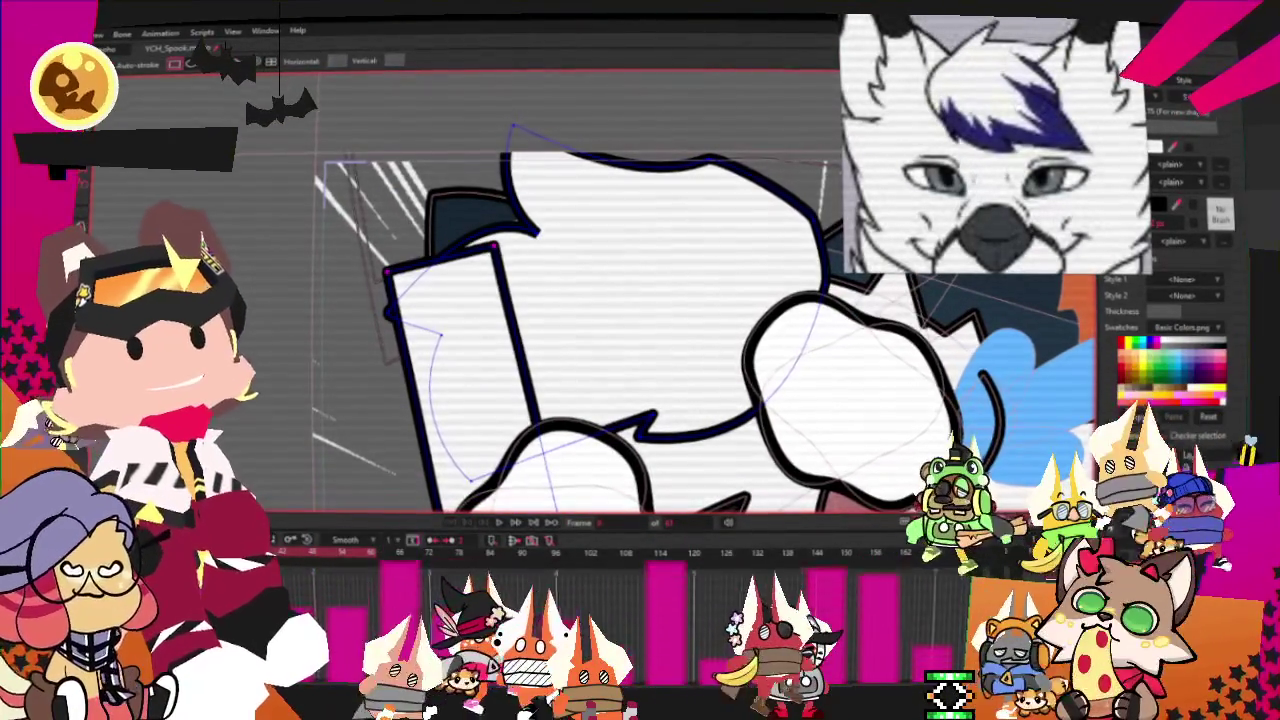
key("g")
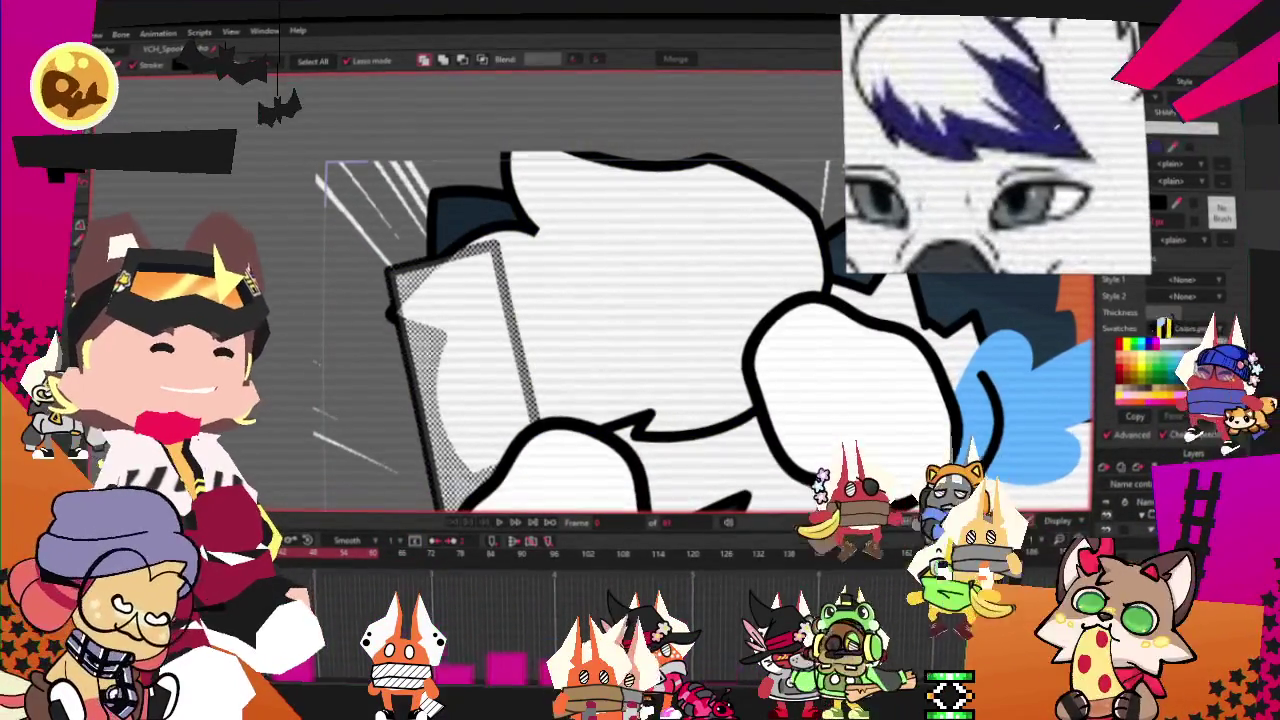
scroll(643, 141, "up", 2)
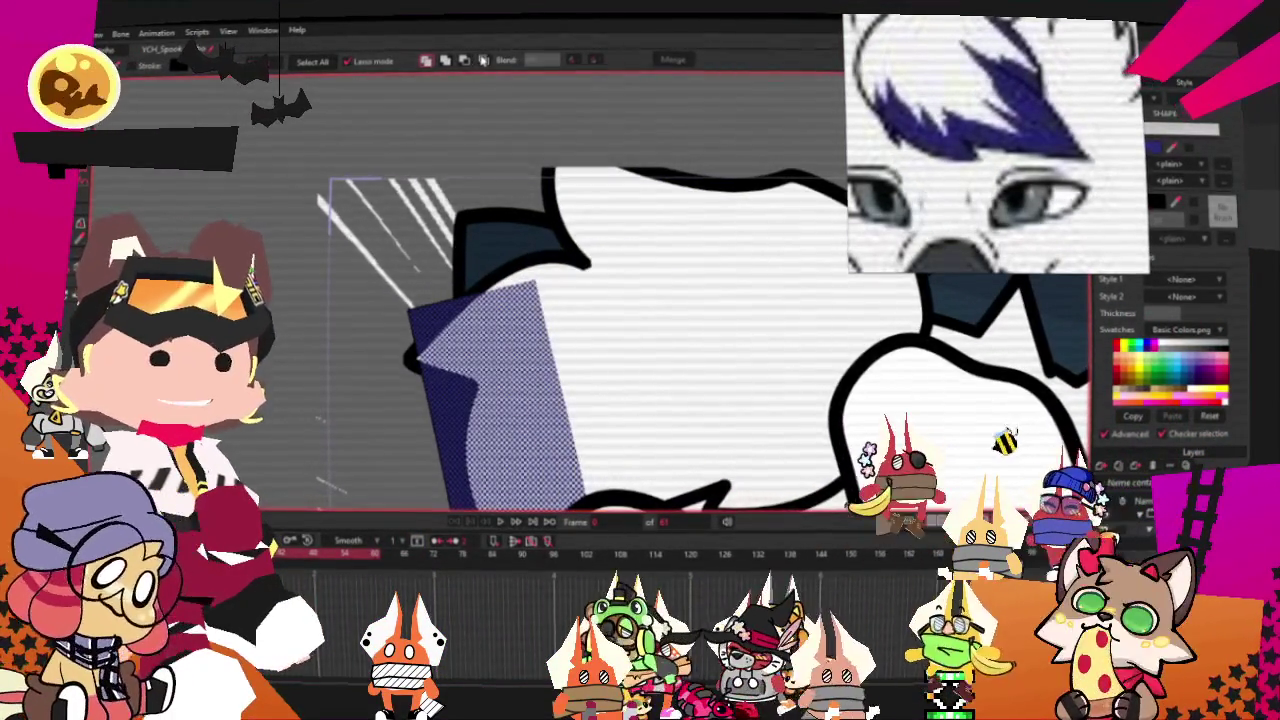
scroll(410, 302, "down", 3)
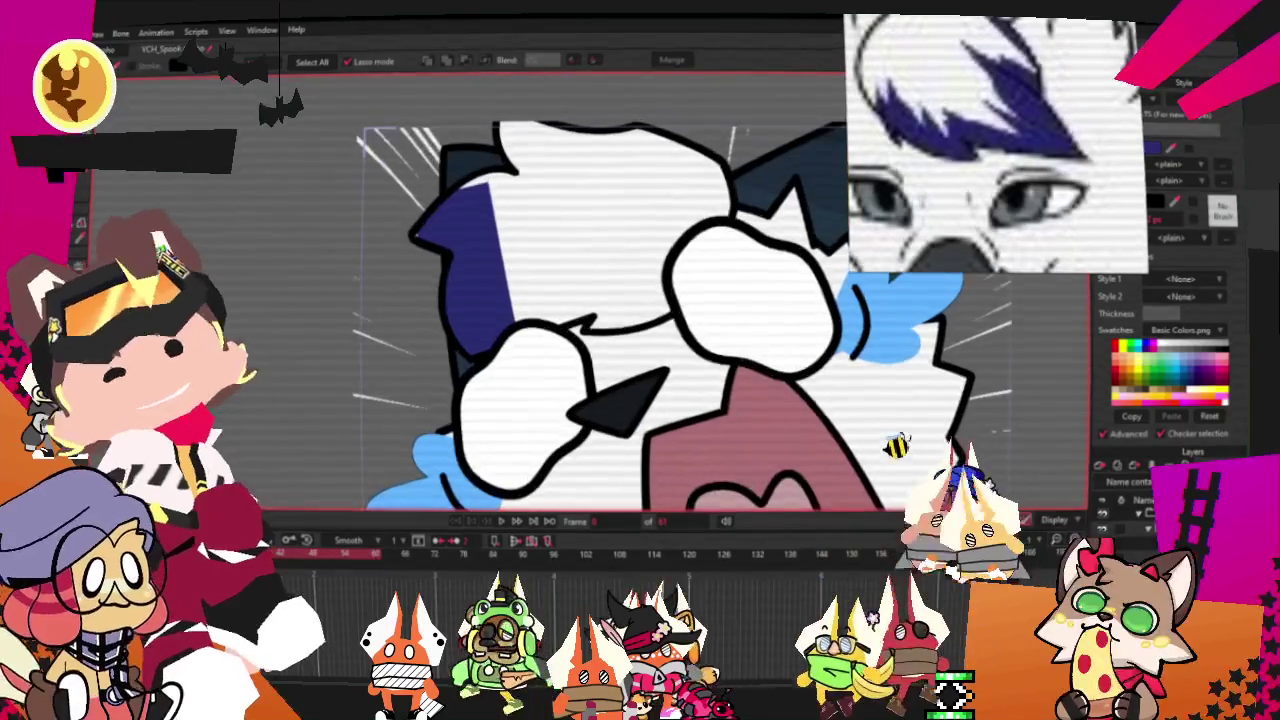
key("a")
scroll(513, 282, "up", 2)
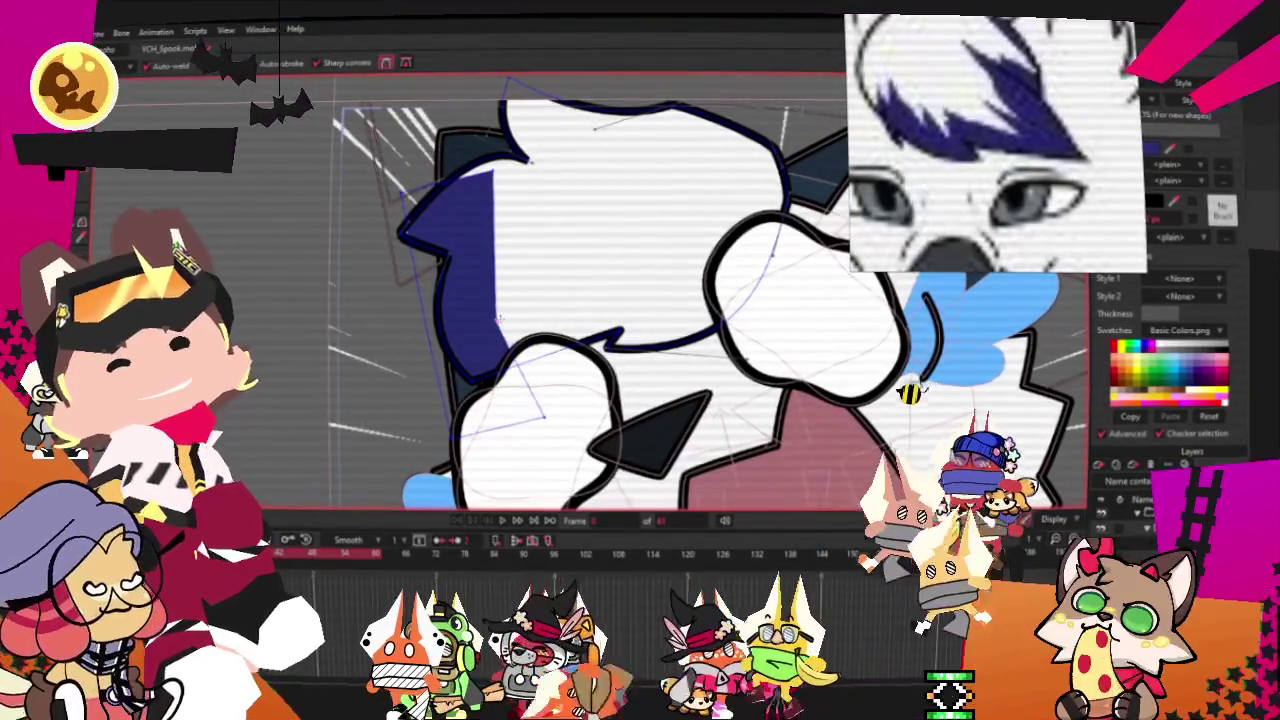
mouse_move(497, 318)
left_mouse_down()
mouse_move(648, 285)
mouse_move(657, 323)
left_mouse_up()
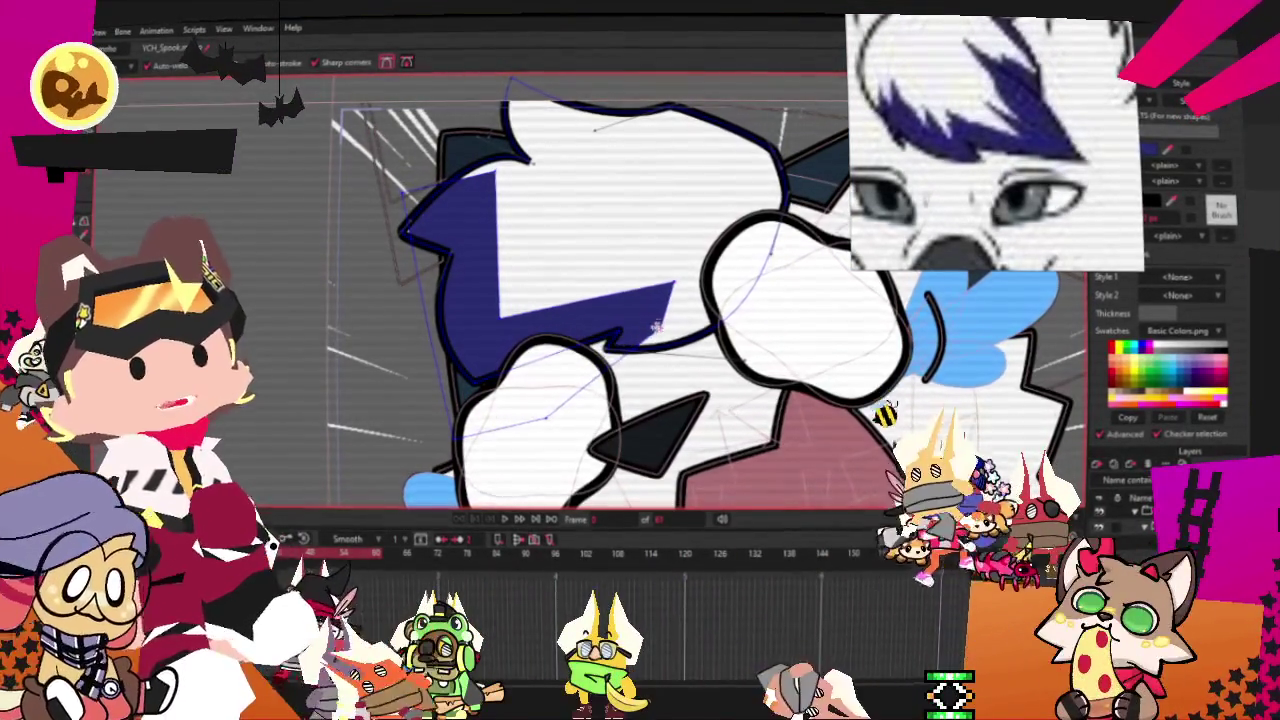
mouse_move(726, 303)
left_mouse_down()
mouse_move(751, 270)
mouse_move(803, 355)
left_mouse_up()
Step: Move a streak corner down and sharpen the jagged-edge points with the Curvature tool
key("t")
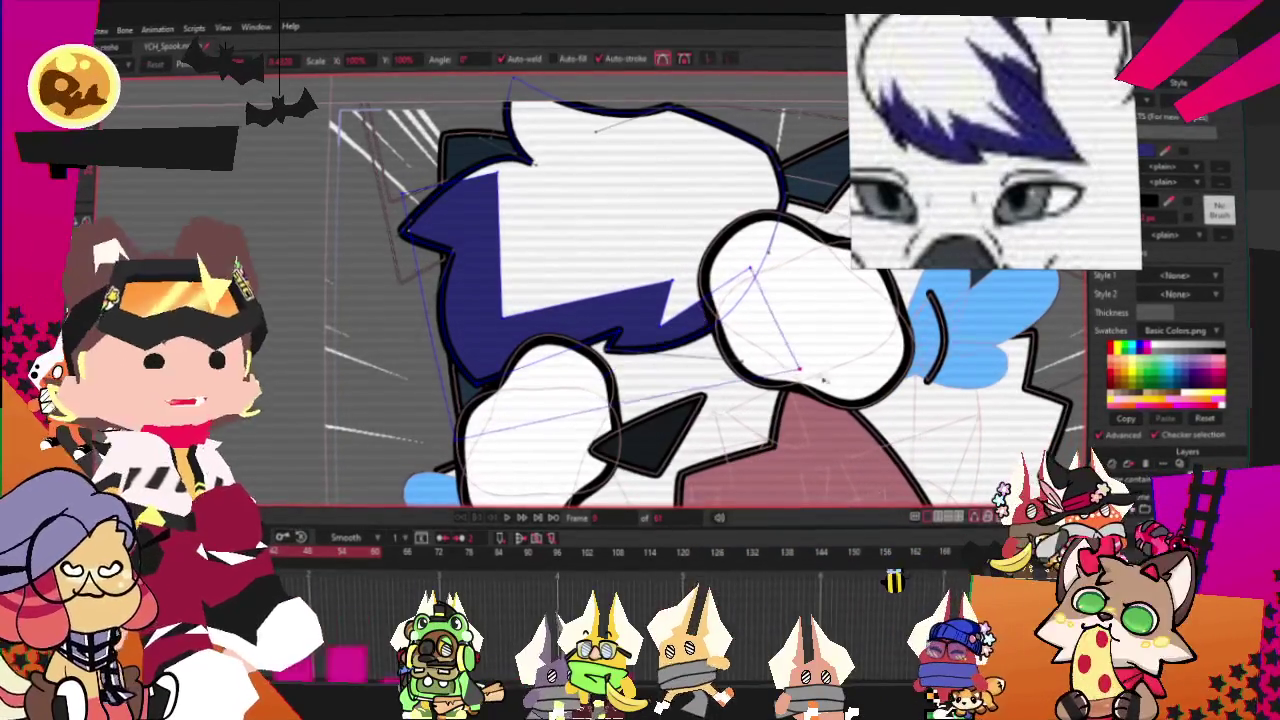
left_click_drag(343, 183, 391, 422)
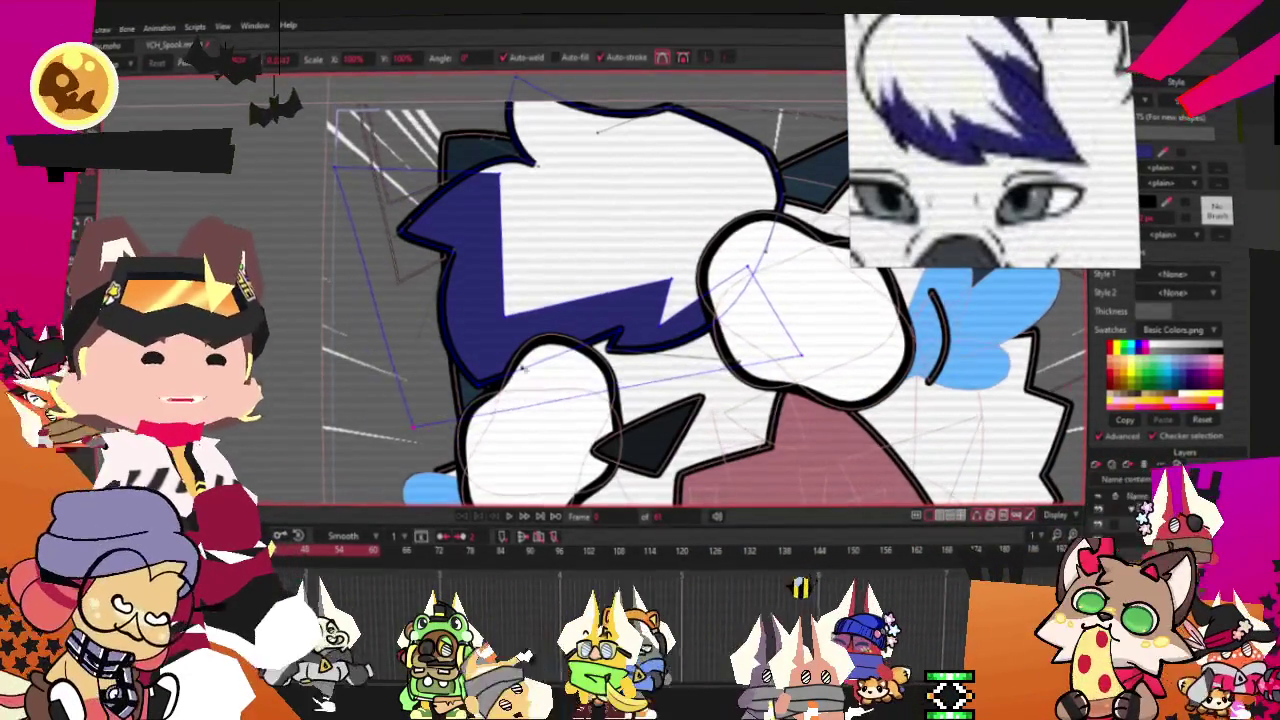
key("c")
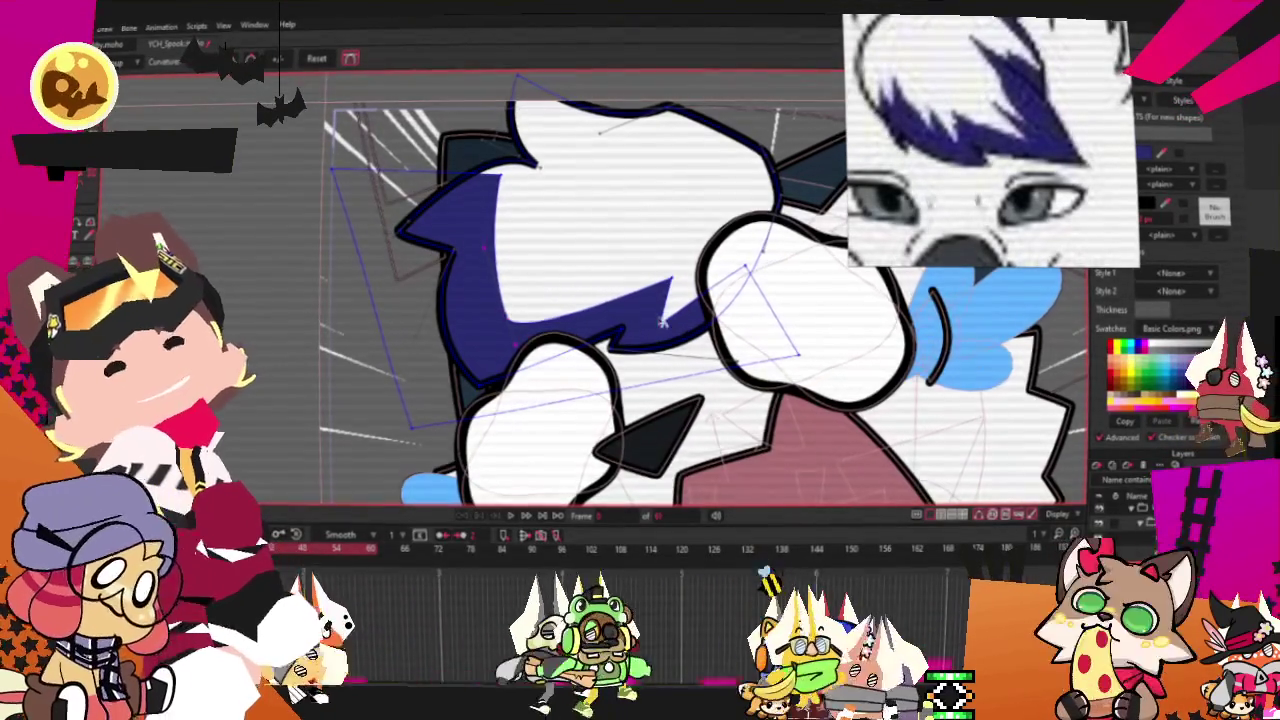
left_click_drag(662, 321, 736, 338)
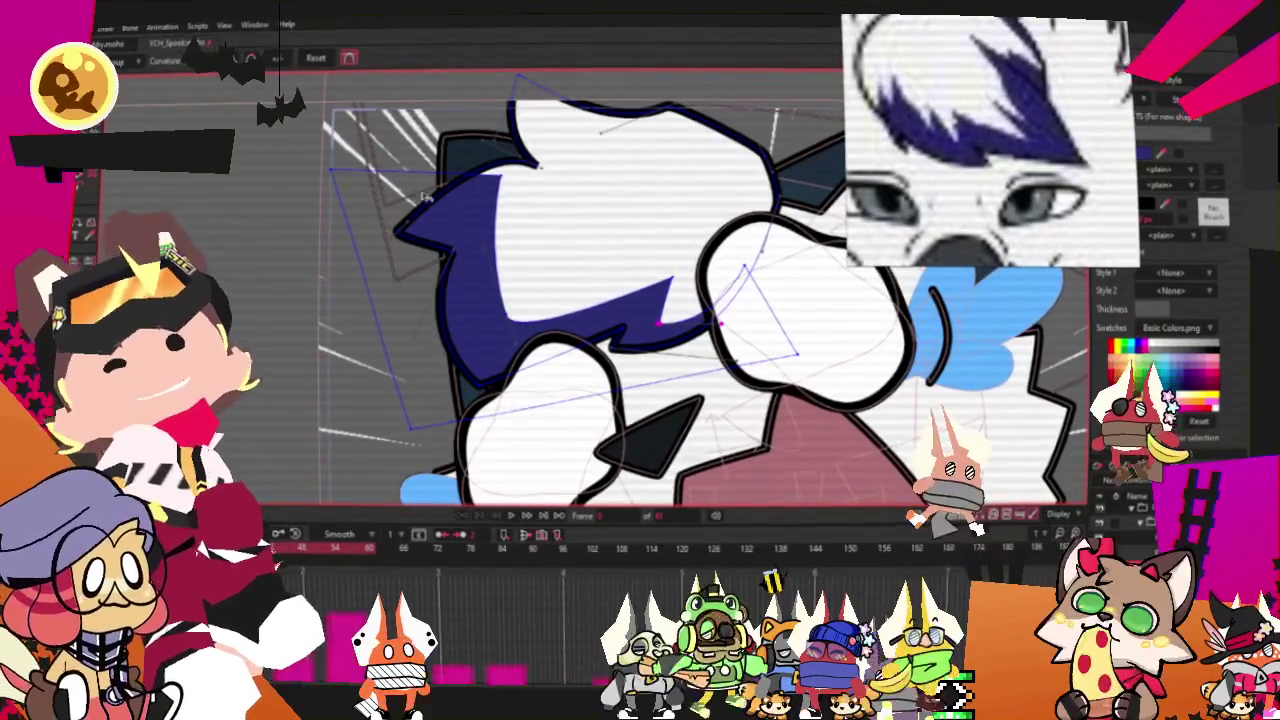
scroll(497, 184, "up", 2)
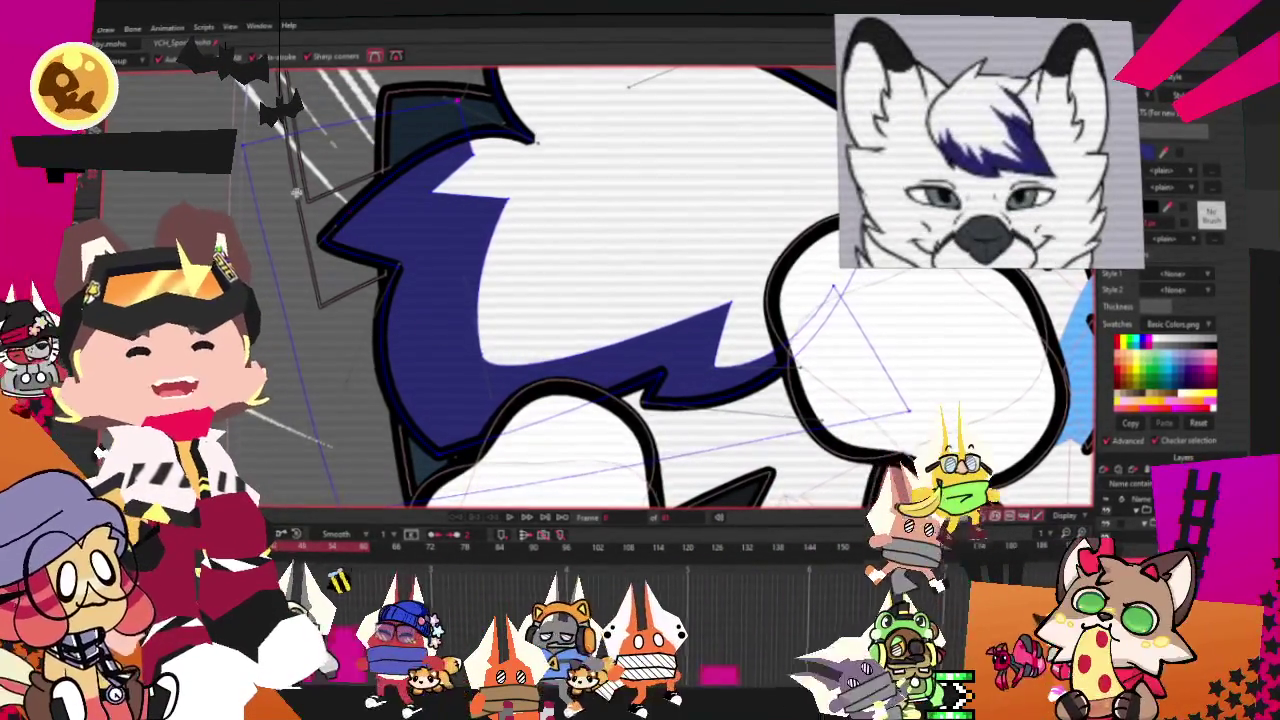
scroll(367, 185, "up", 2)
key("t")
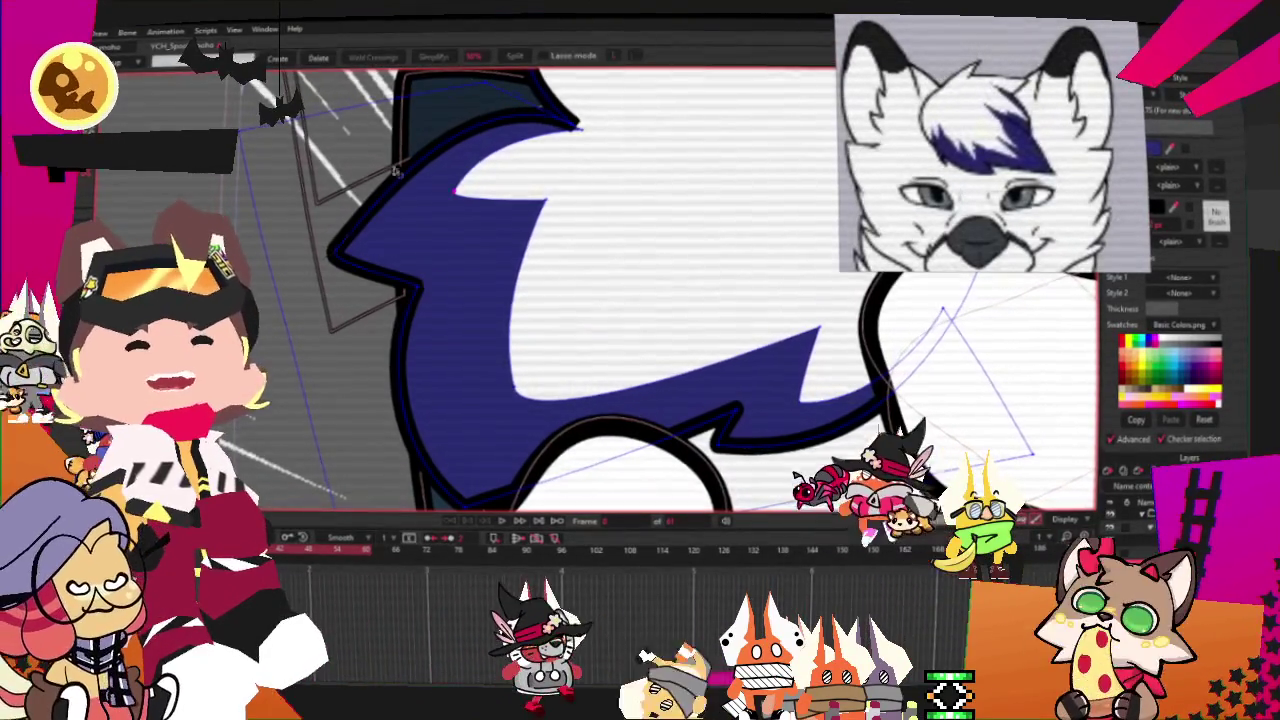
Step: With Transform Points, shift the head and hair streak slightly up and to the right
key("t")
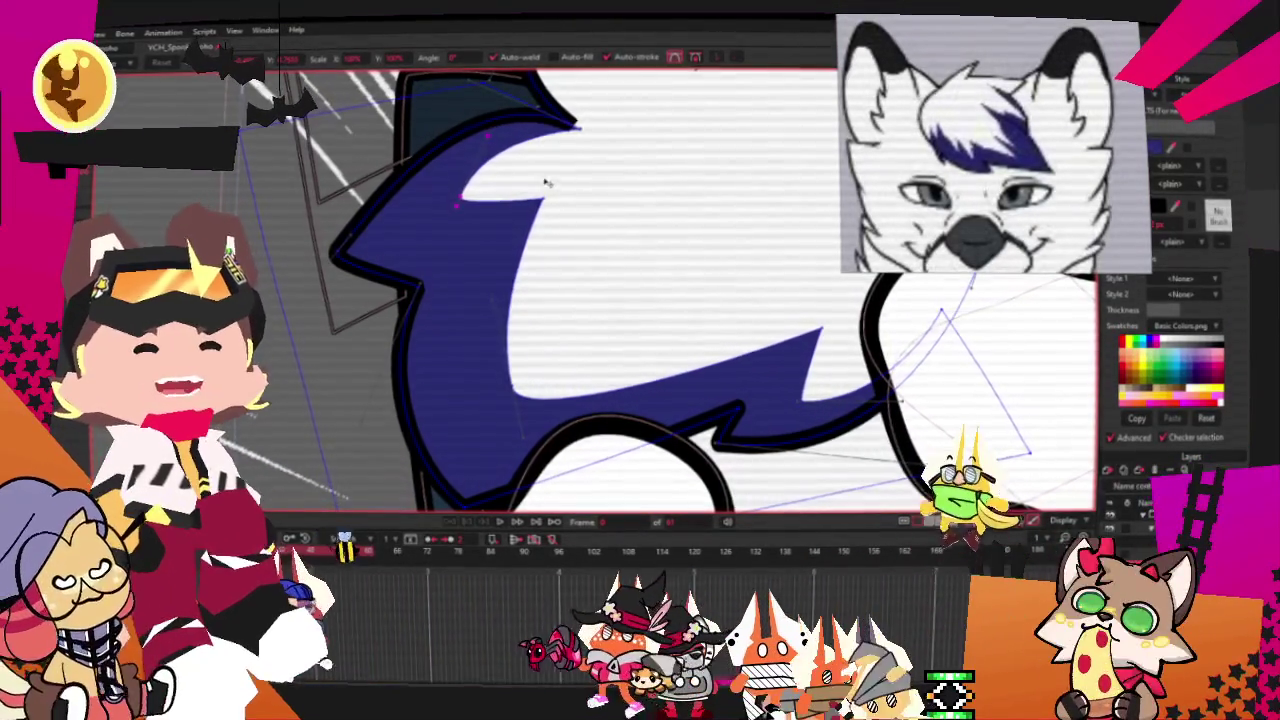
scroll(565, 200, "down", 5)
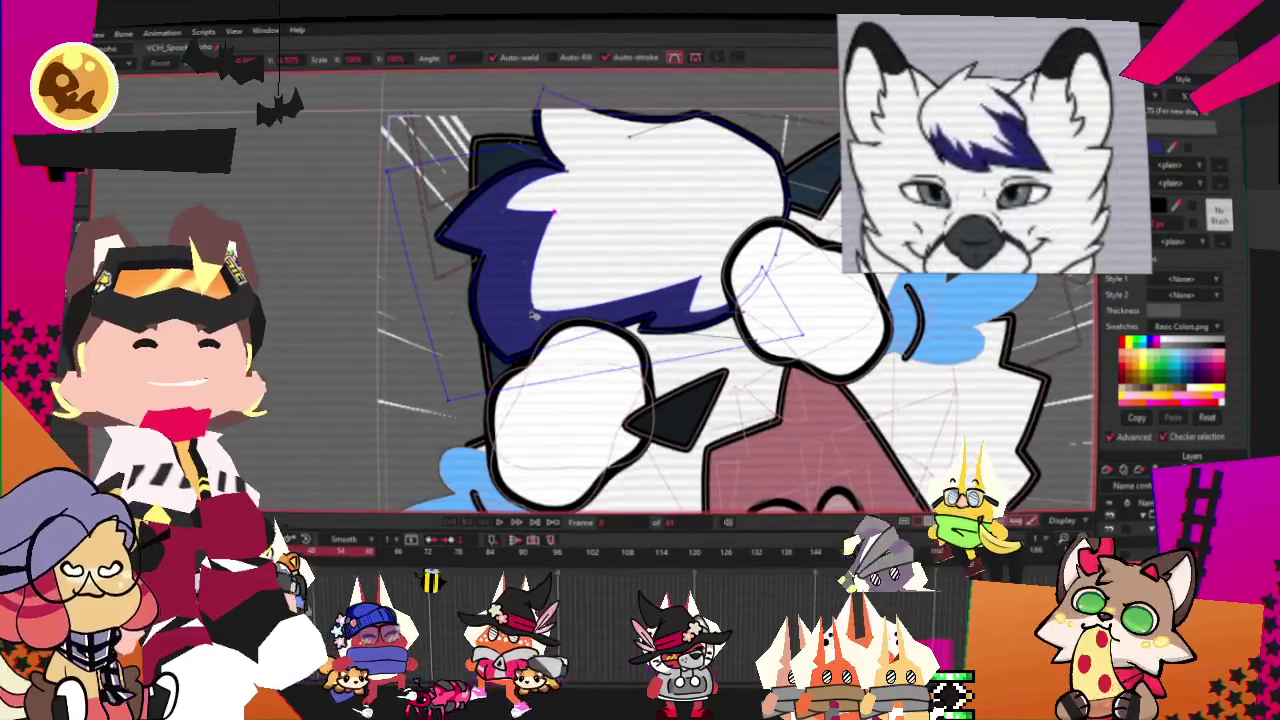
scroll(548, 292, "up", 2)
scroll(548, 292, "up", 2)
scroll(548, 292, "down", 3)
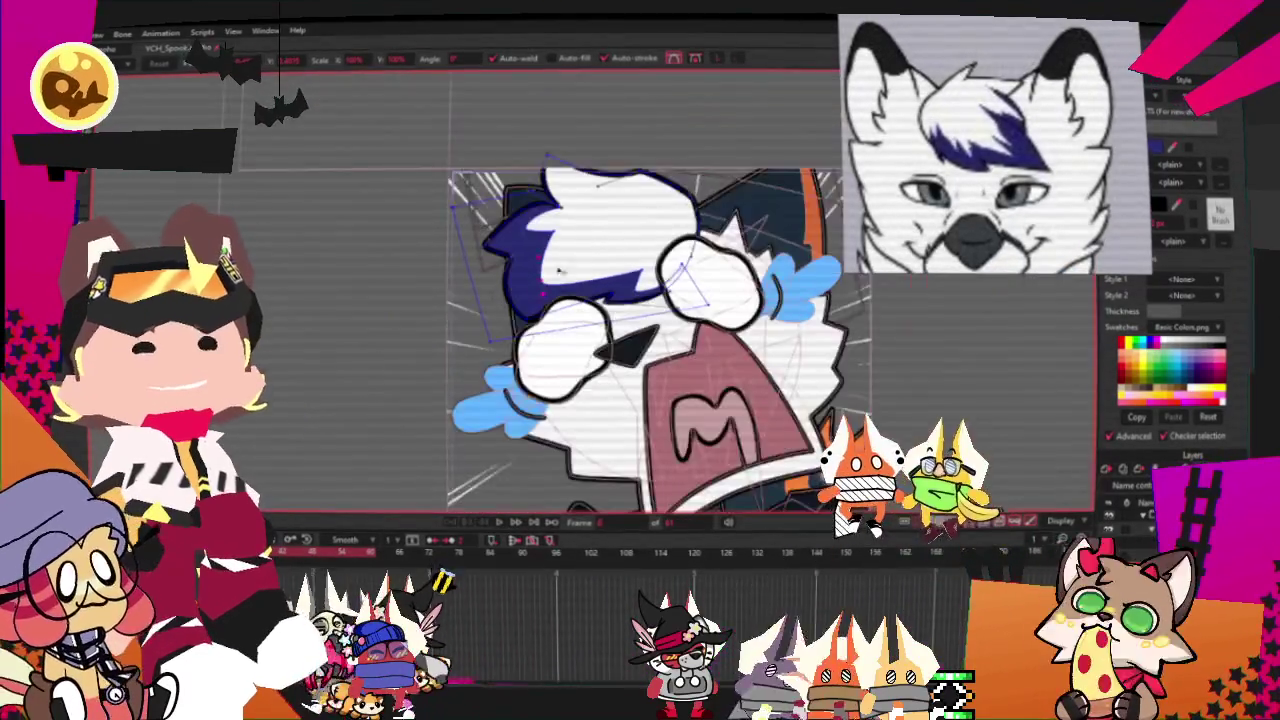
scroll(548, 292, "down", 2)
scroll(575, 258, "up", 4)
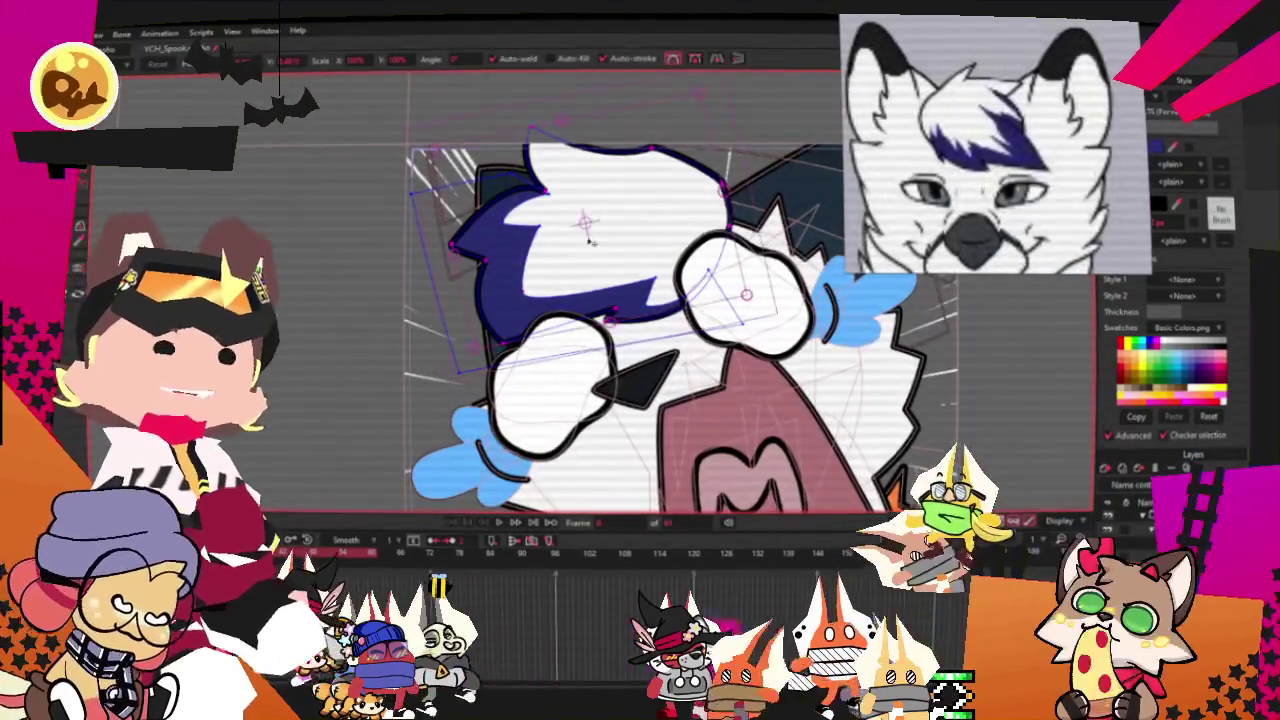
scroll(502, 270, "up", 2)
scroll(502, 270, "down", 2)
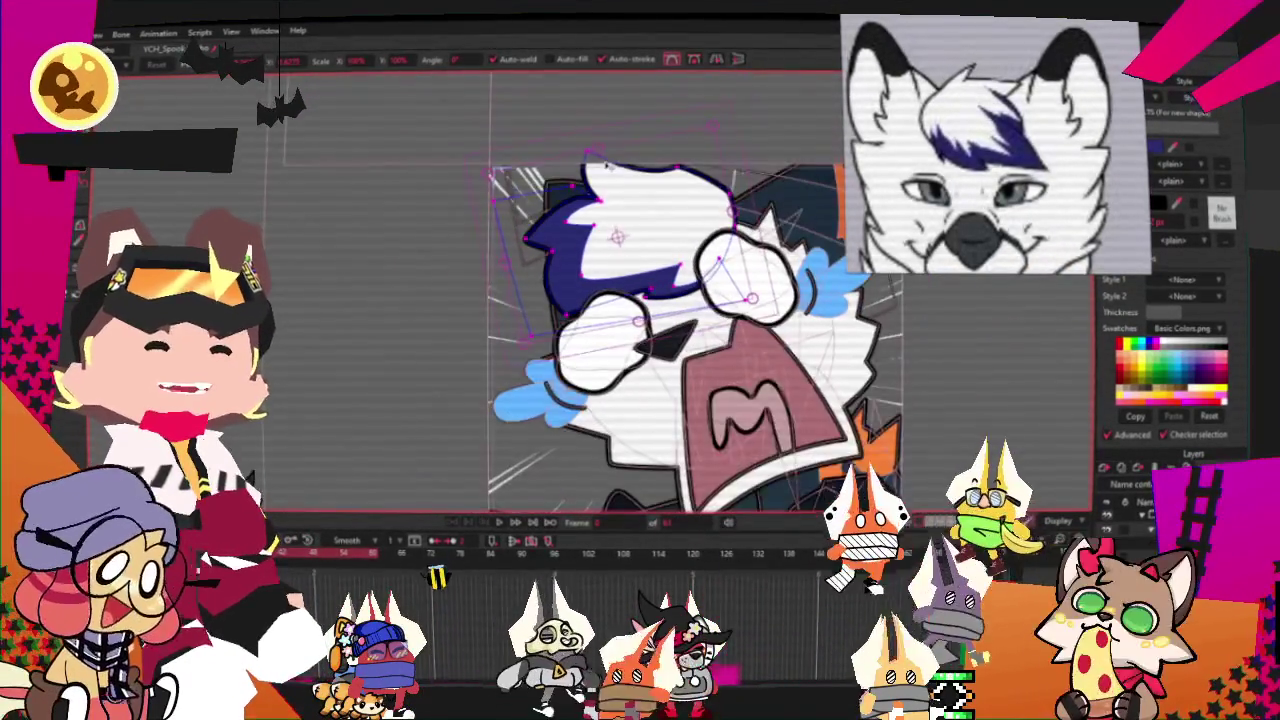
left_click_drag(590, 158, 608, 137)
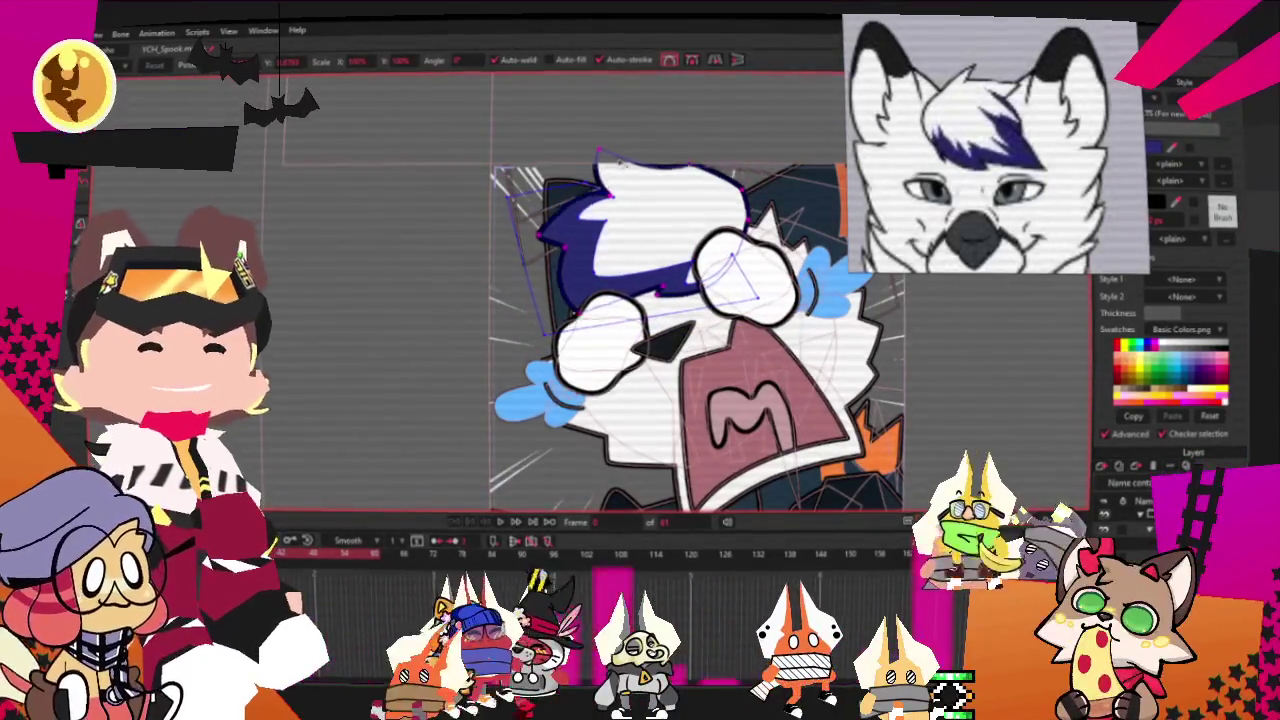
Step: Nudge and tilt the head and hair streak into their final position
scroll(610, 137, "up", 1)
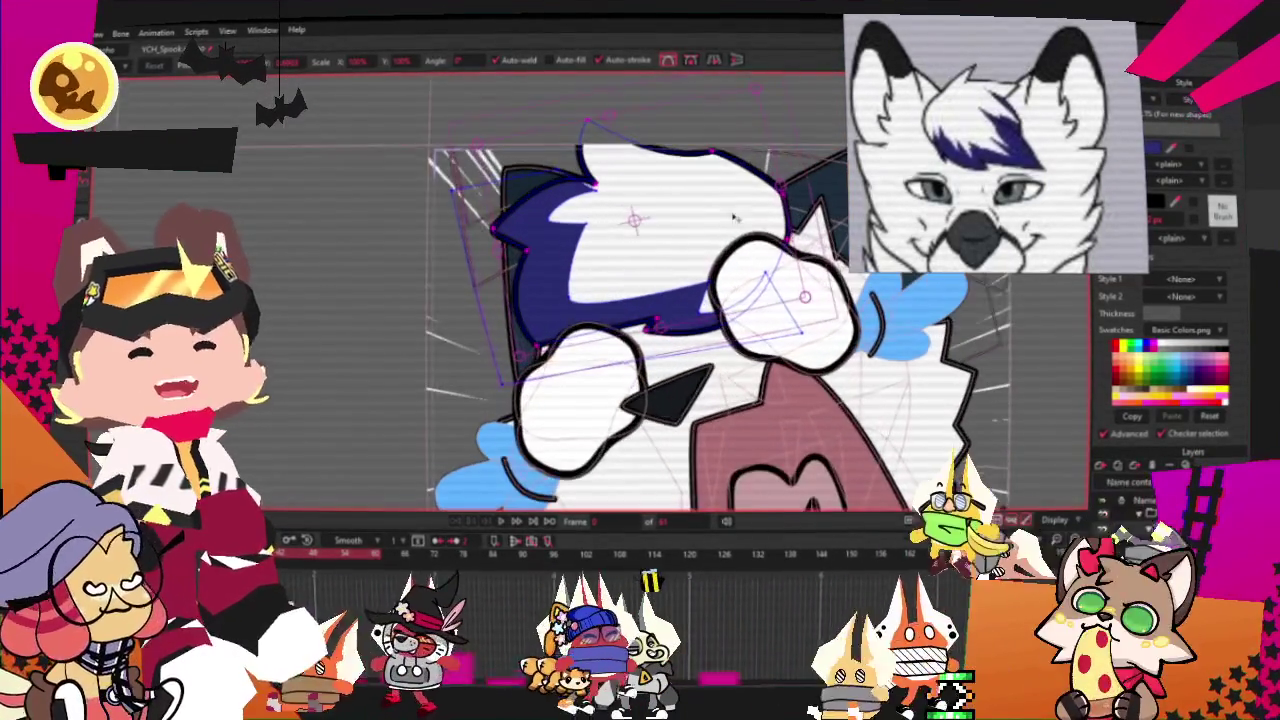
left_click_drag(762, 87, 789, 190)
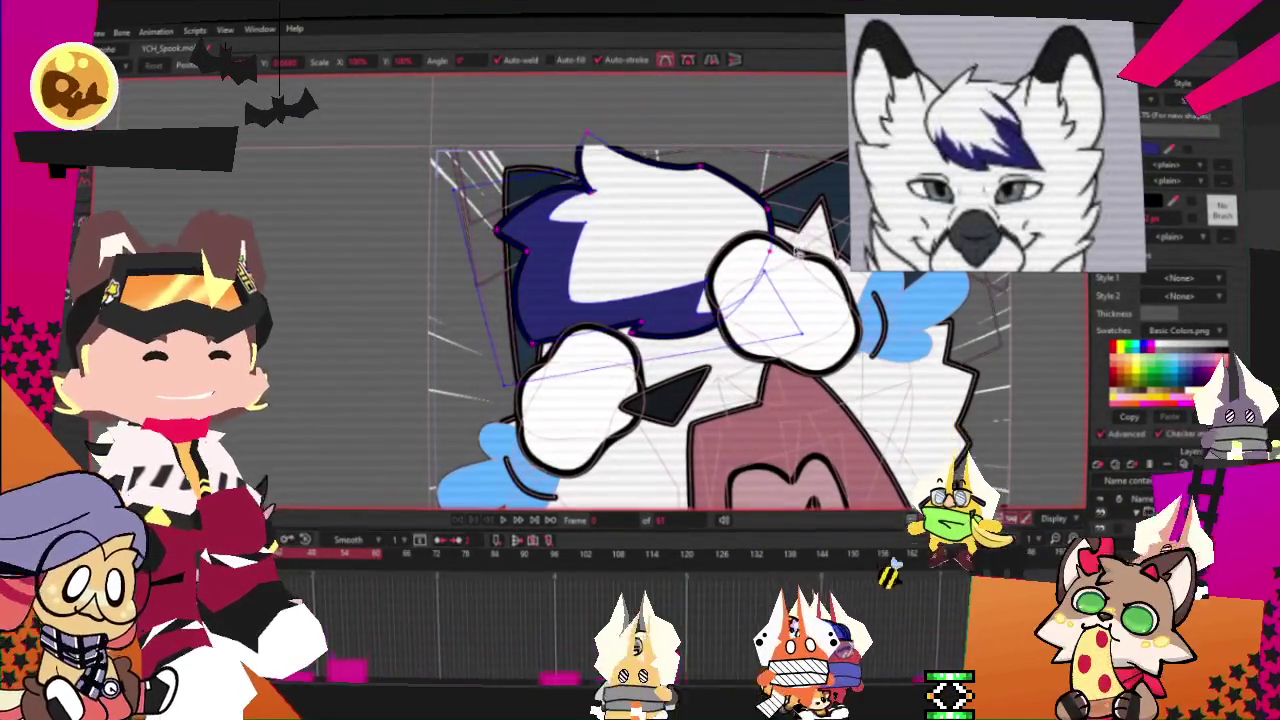
left_click_drag(562, 236, 570, 232)
Step: Test the hand bone pose, undo it, then select all points of the shape
mouse_move(787, 300)
left_mouse_down()
mouse_move(804, 335)
mouse_move(752, 314)
left_mouse_up()
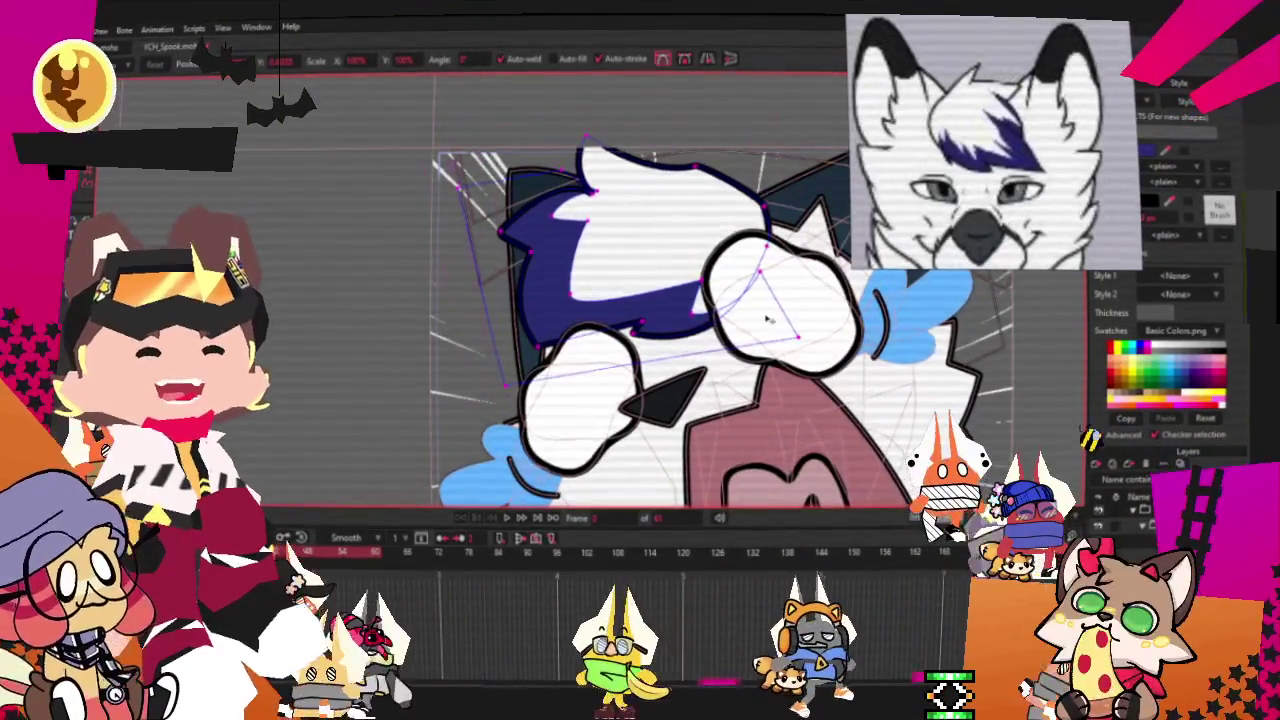
key("ctrl+z")
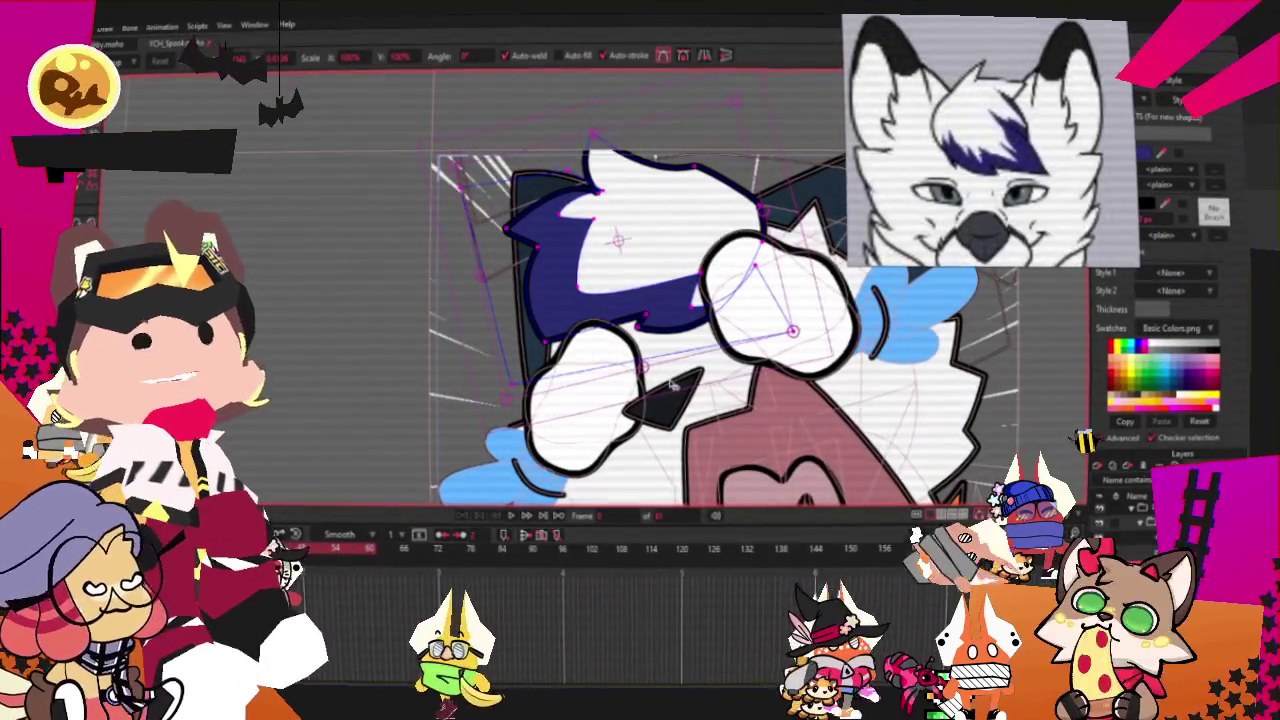
scroll(800, 265, "up", 2)
scroll(790, 280, "up", 2)
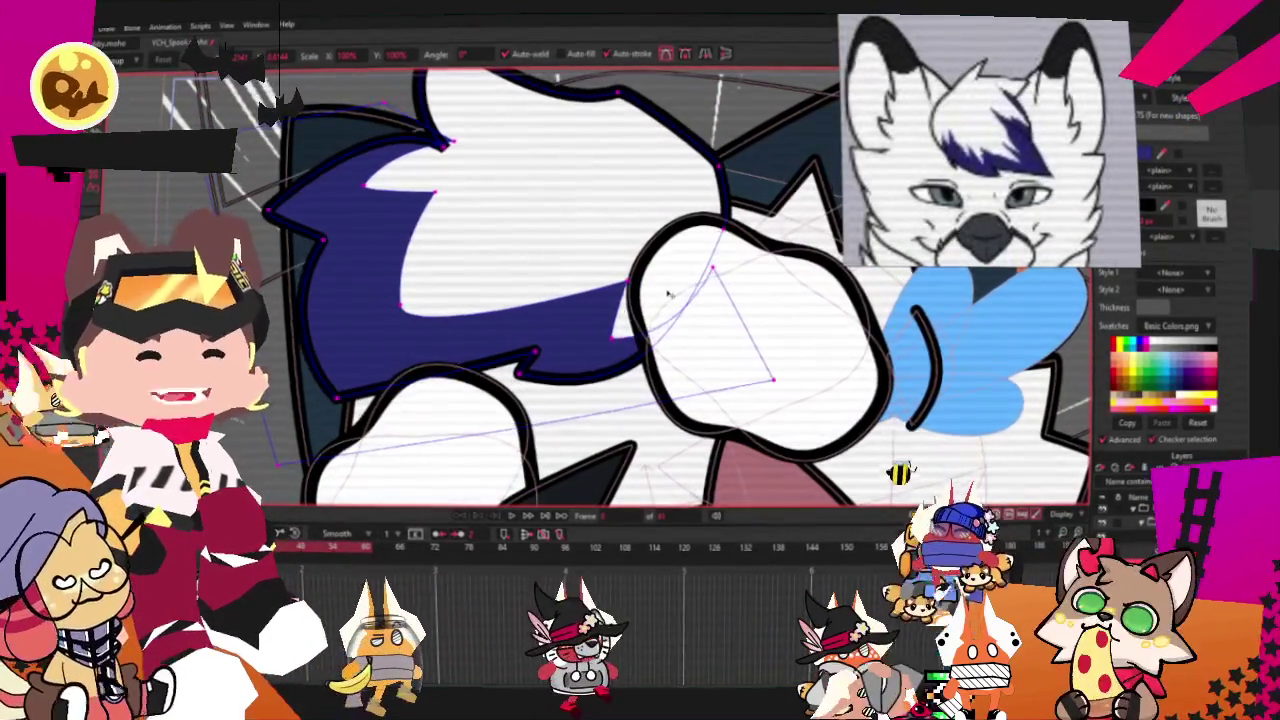
key("ctrl+a")
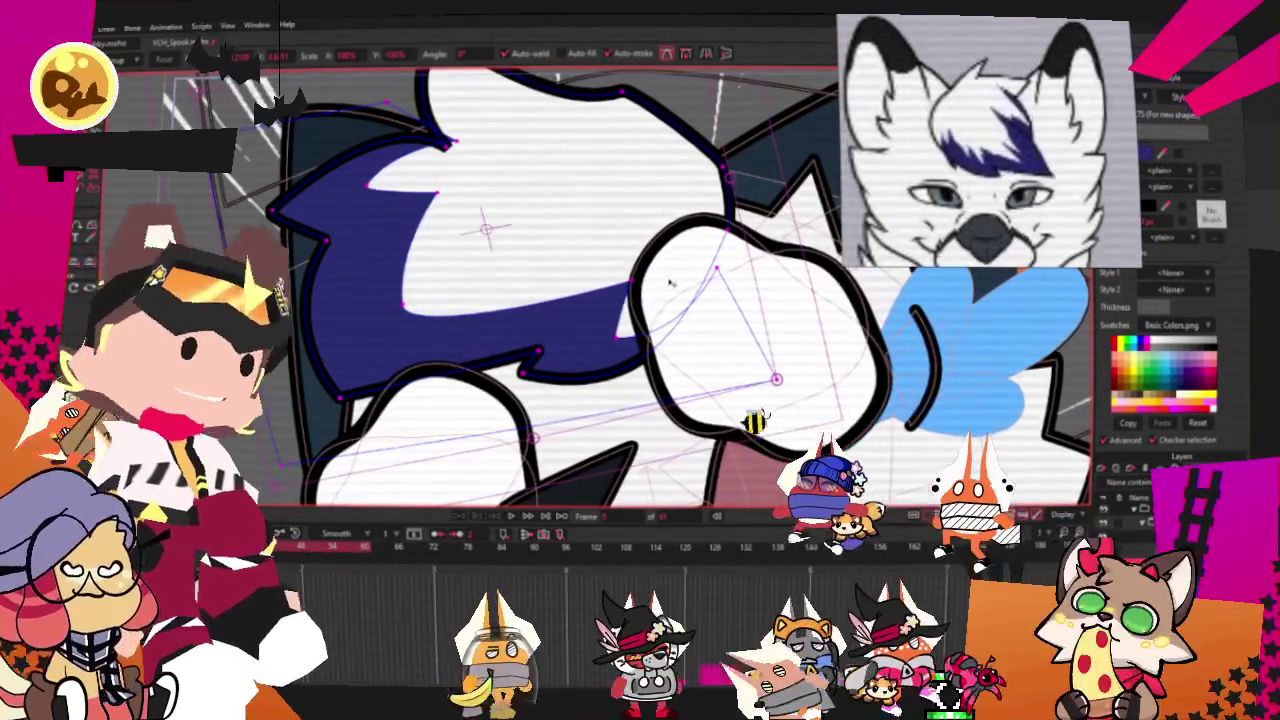
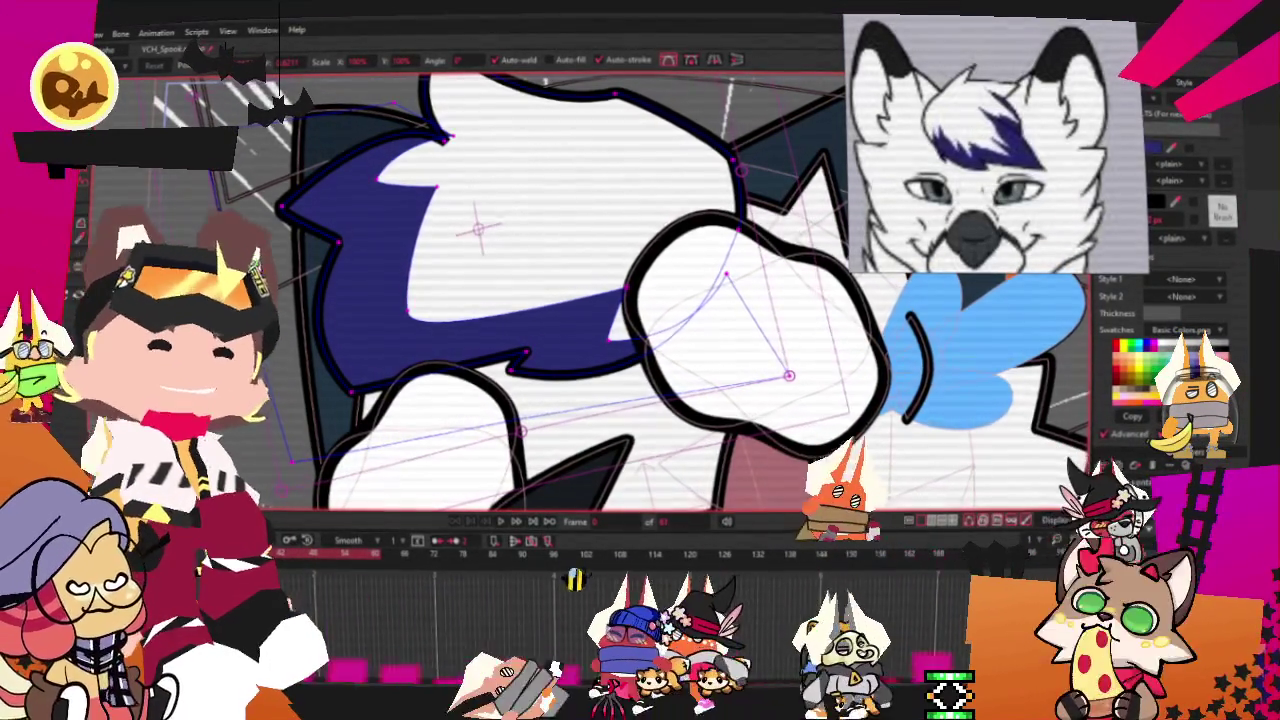
Step: Drag the dark-blue hair shape's points, including its left side, to refit it on the wolf's head
scroll(567, 273, "down", 2)
left_click_drag(567, 273, 352, 290)
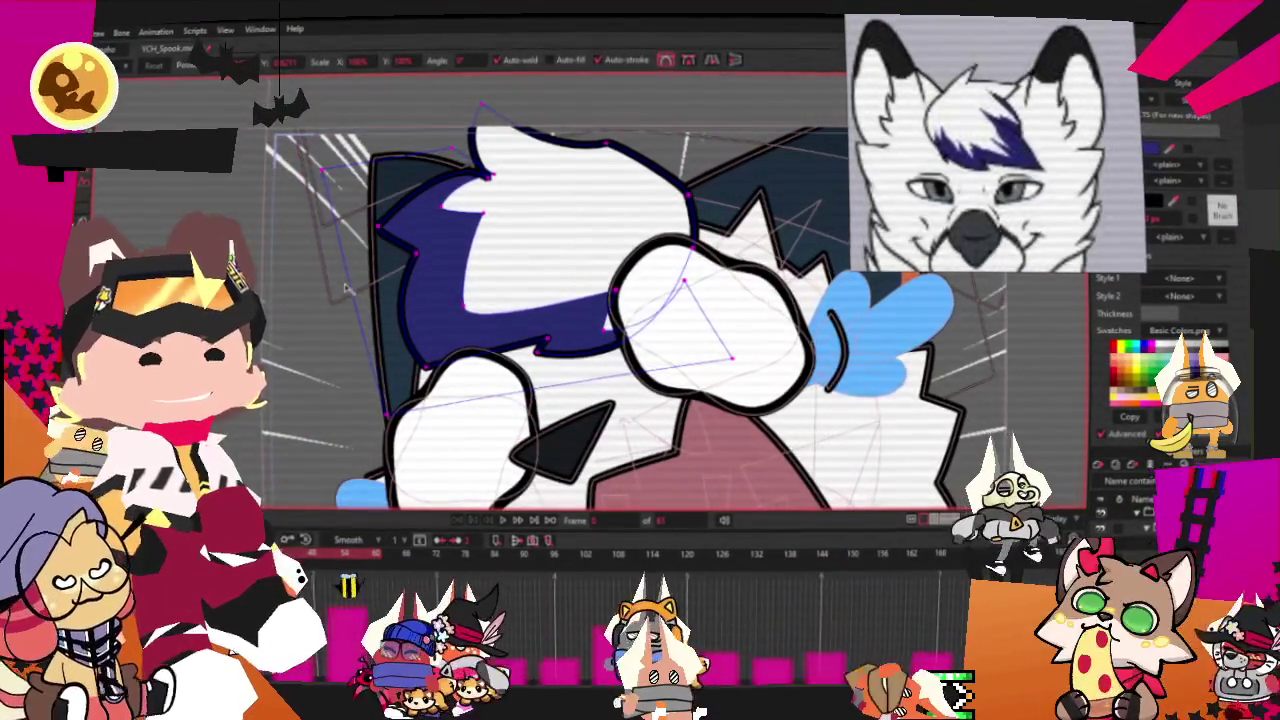
scroll(490, 287, "down", 2)
scroll(490, 287, "up", 3)
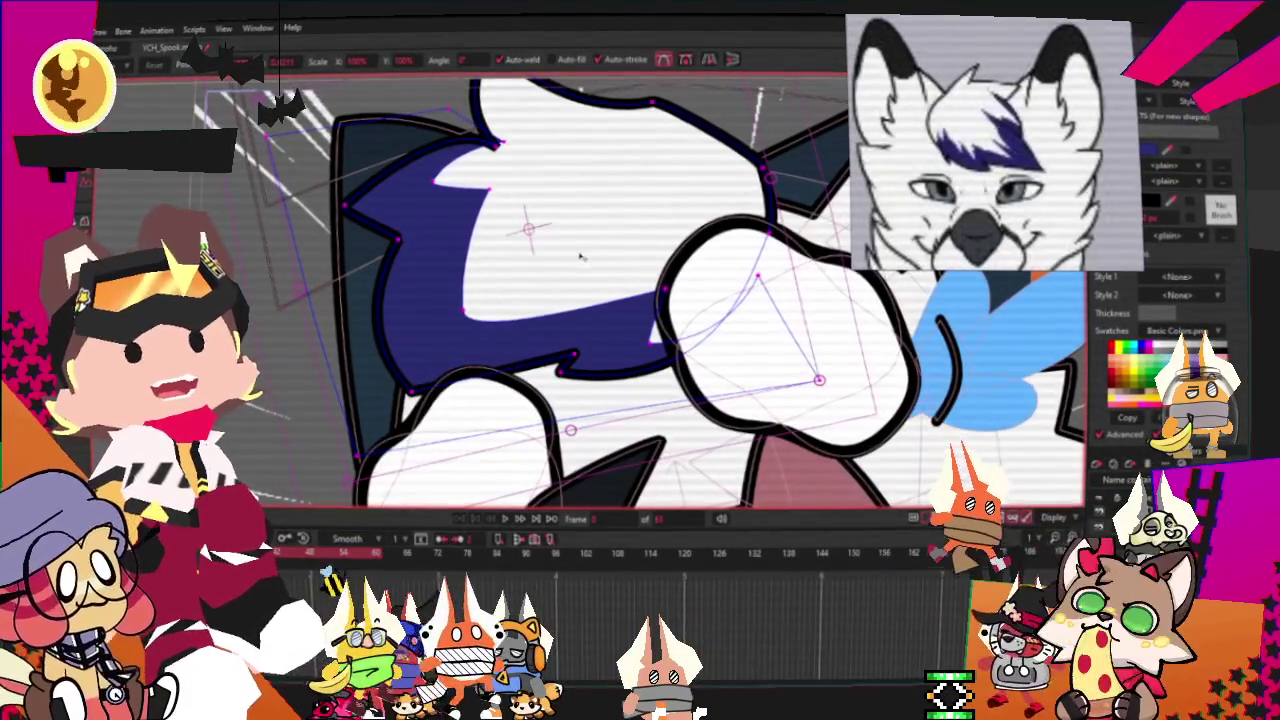
left_click_drag(591, 250, 636, 301)
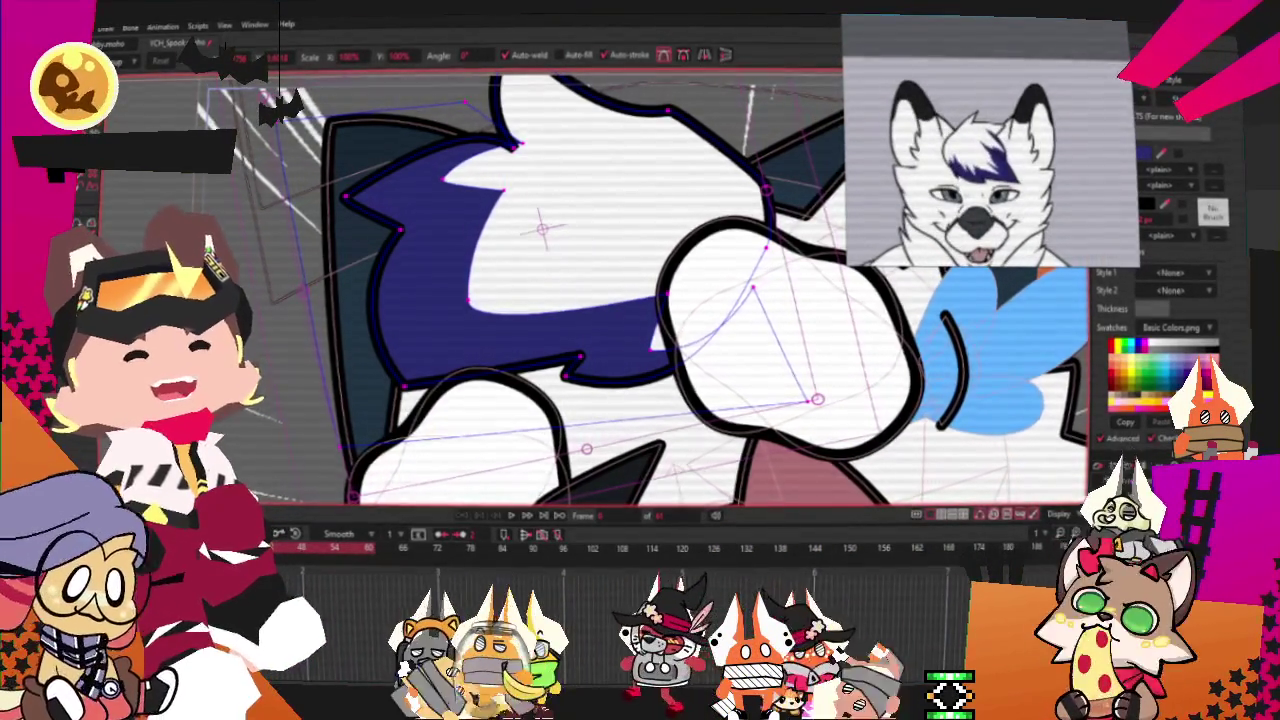
key("q")
scroll(497, 270, "down", 1)
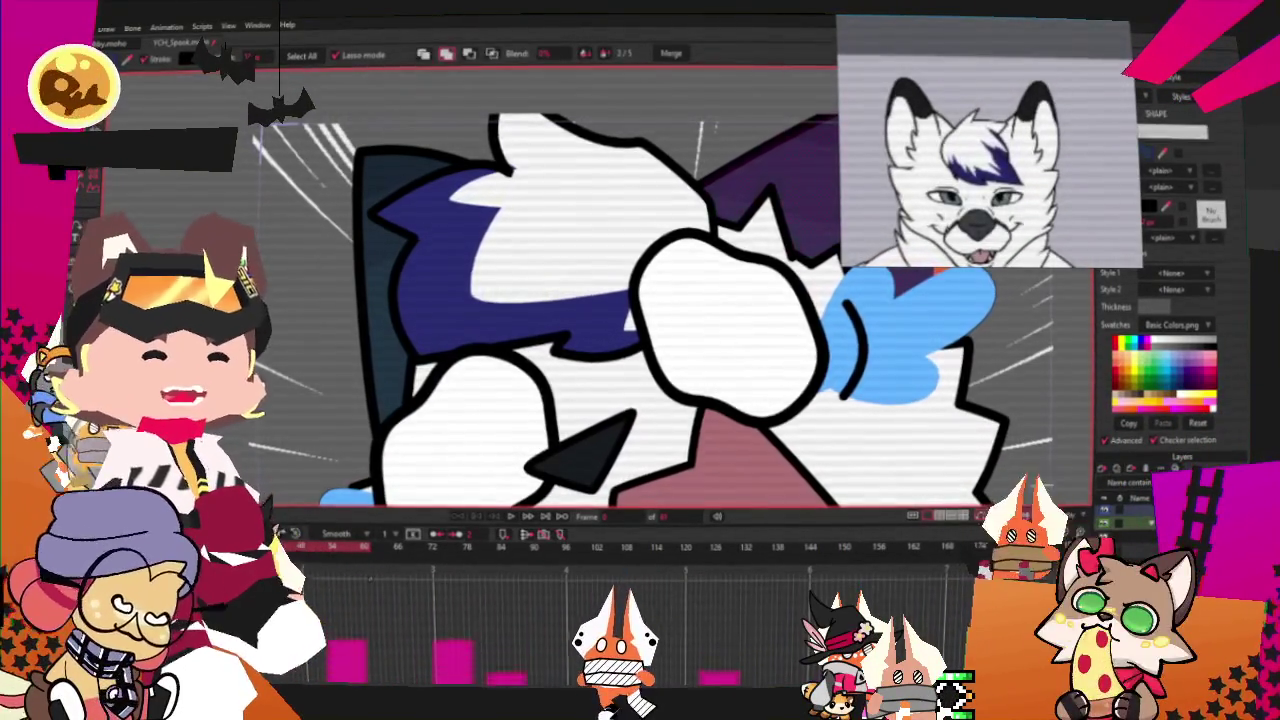
Step: Delete the orange stripe on the right edge of the dark shape behind the head
scroll(560, 300, "down", 3)
scroll(560, 300, "up", 3)
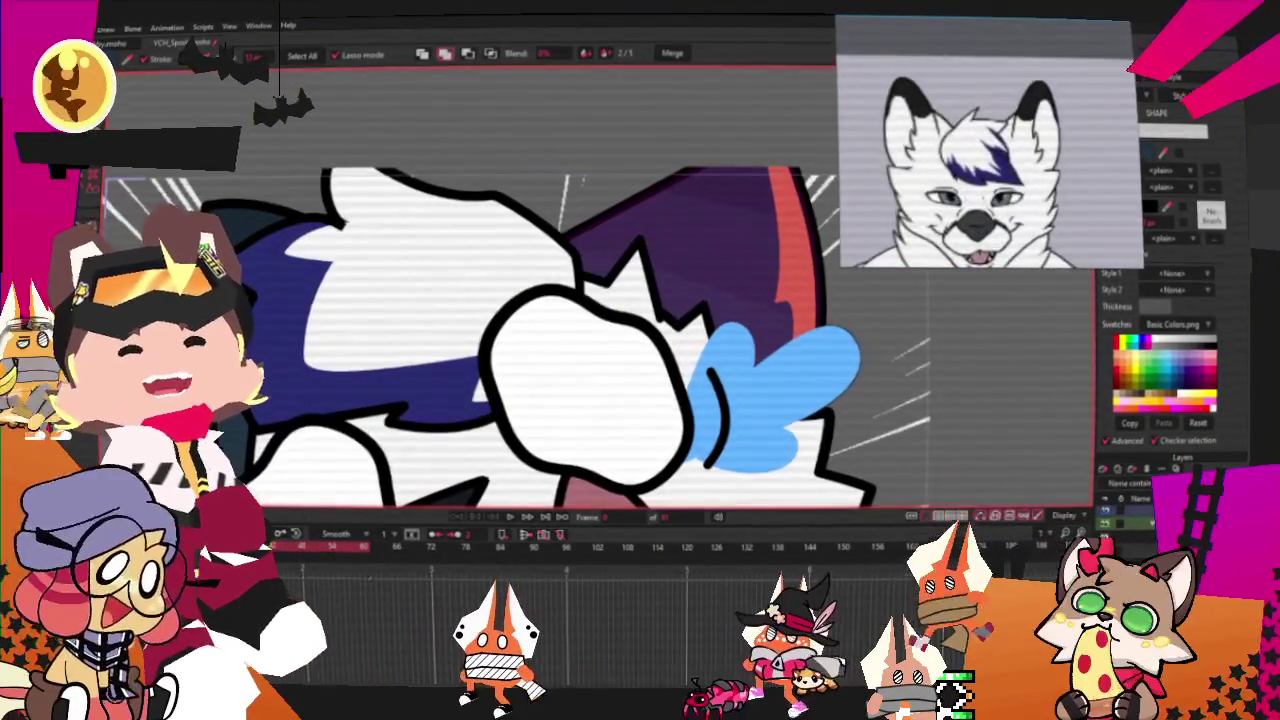
left_click(670, 215)
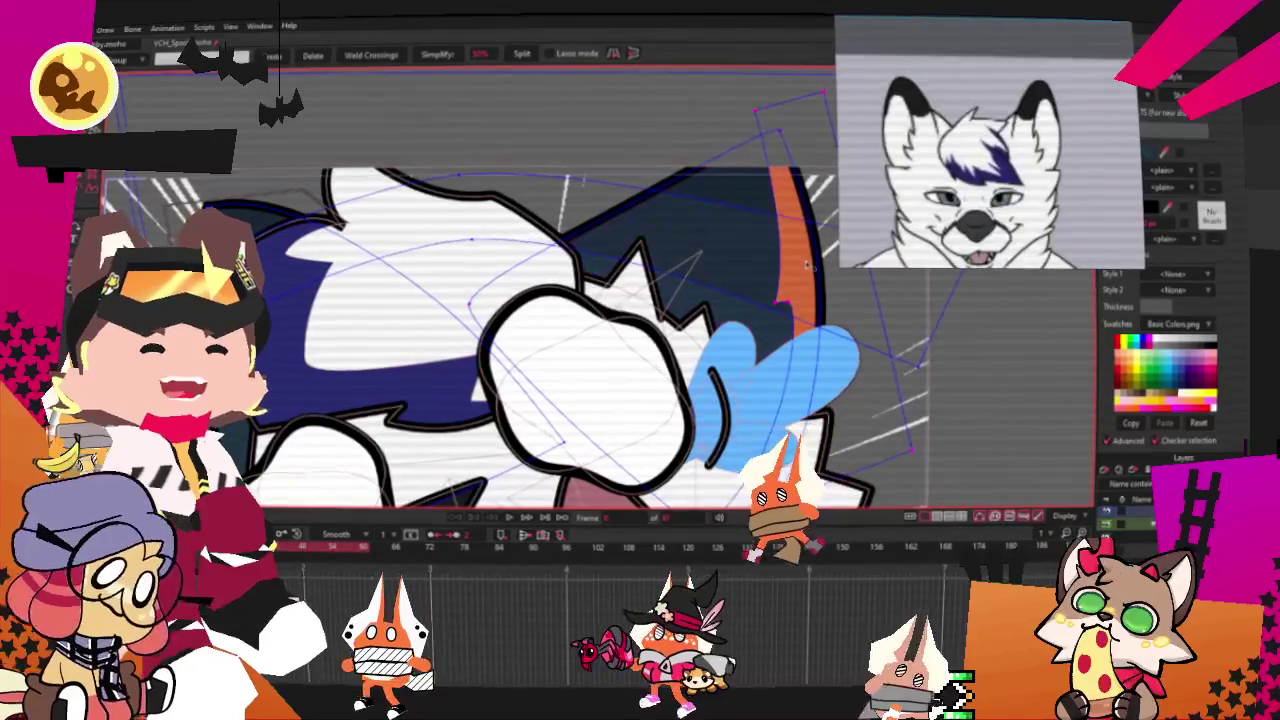
key("Delete")
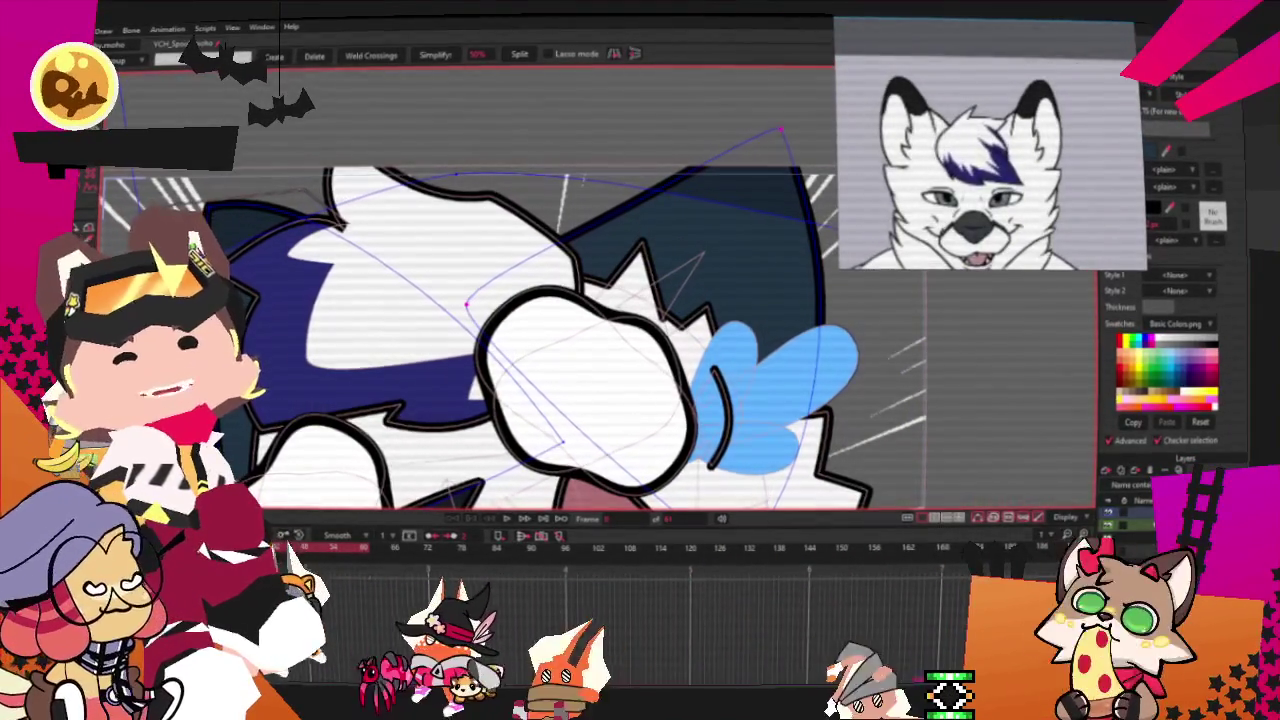
key("q")
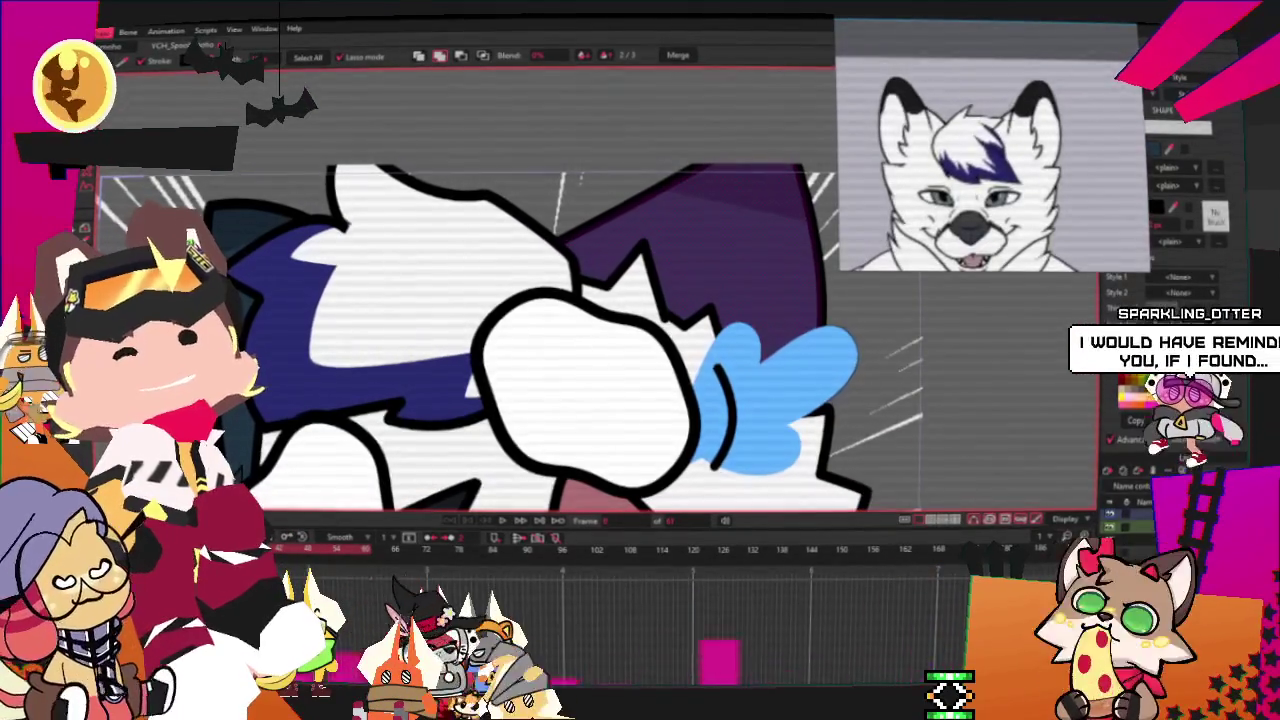
Step: Move the reference image window out of the way of the canvas
scroll(528, 291, "down", 1)
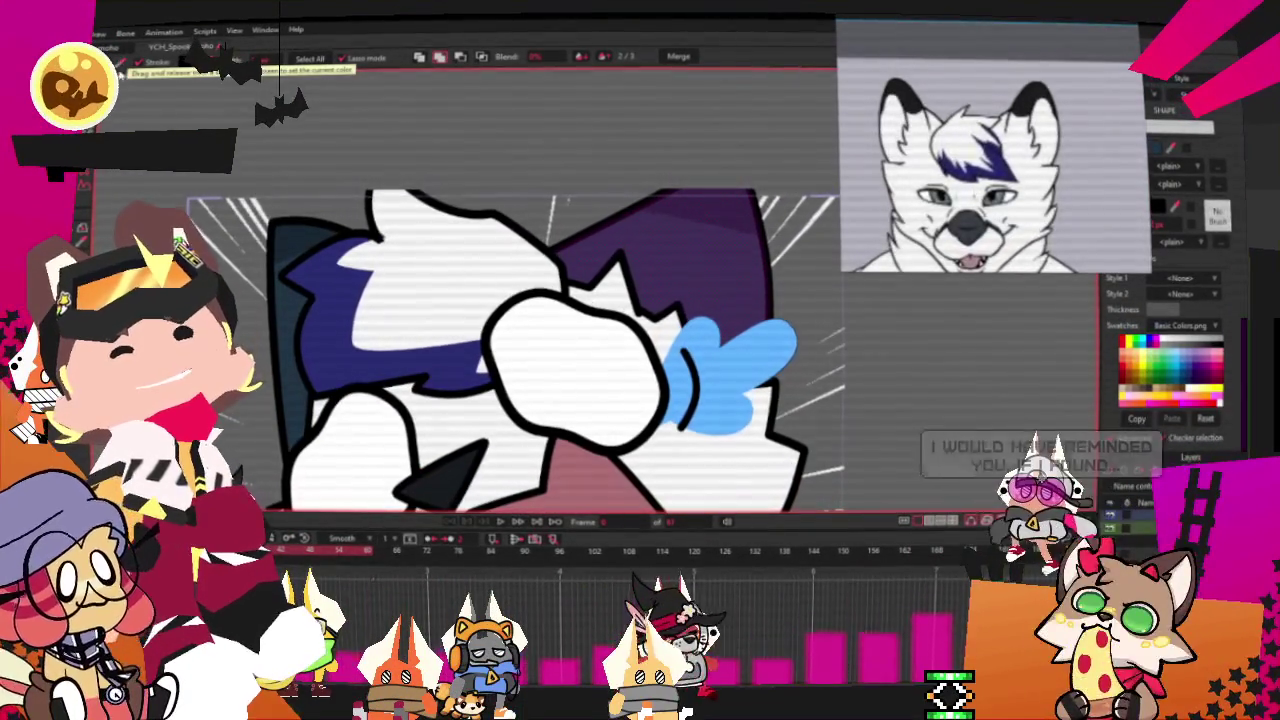
scroll(469, 270, "down", 2)
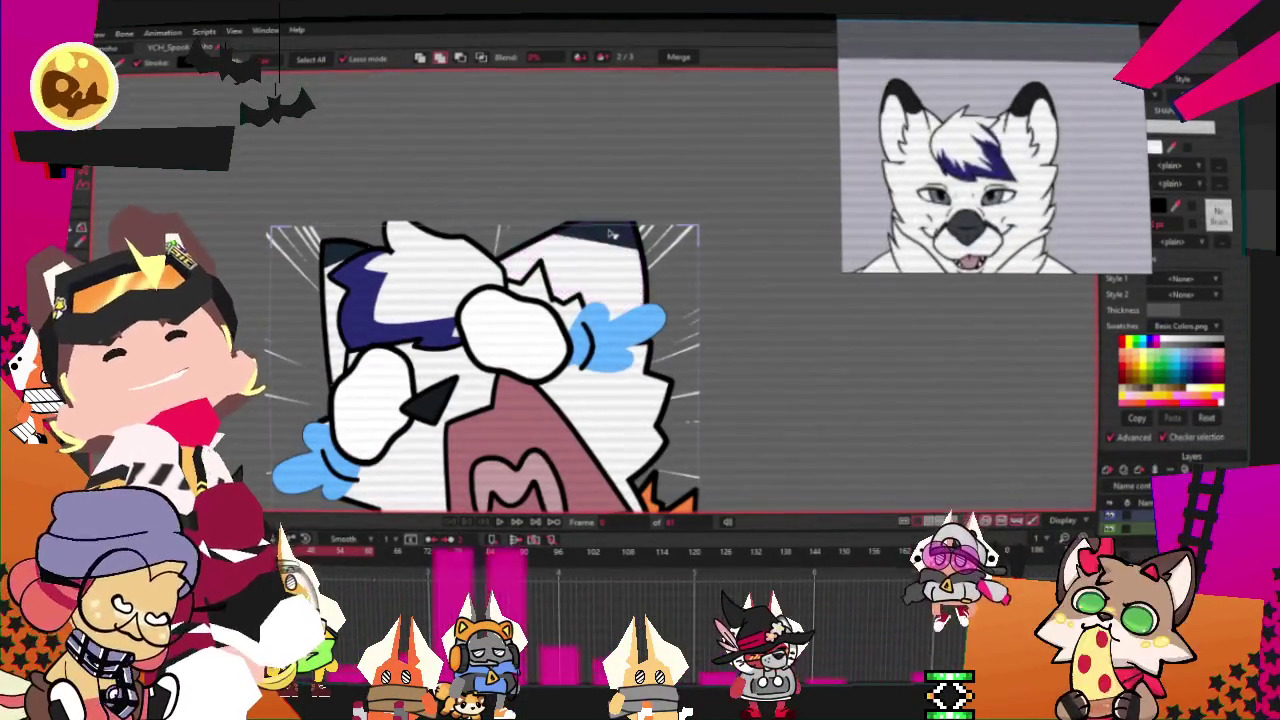
scroll(1107, 130, "up", 3)
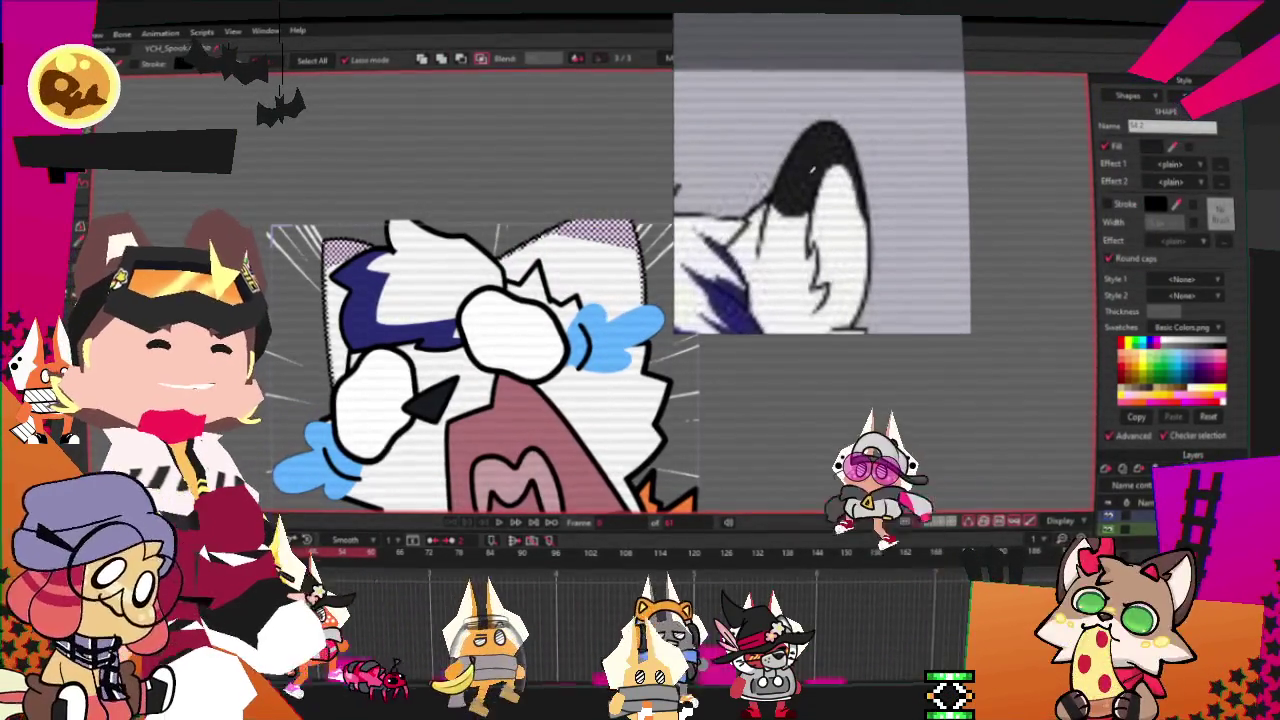
scroll(500, 360, "down", 1)
left_click_drag(820, 200, 948, 145)
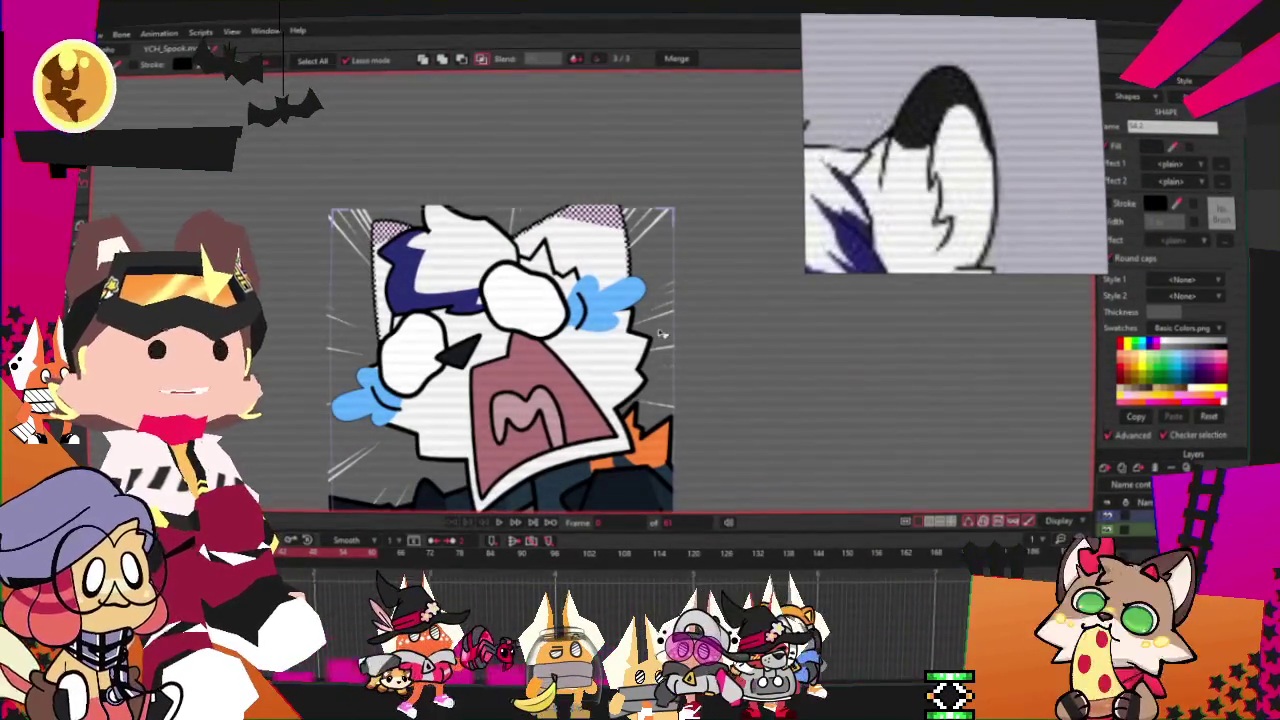
scroll(520, 250, "up", 5)
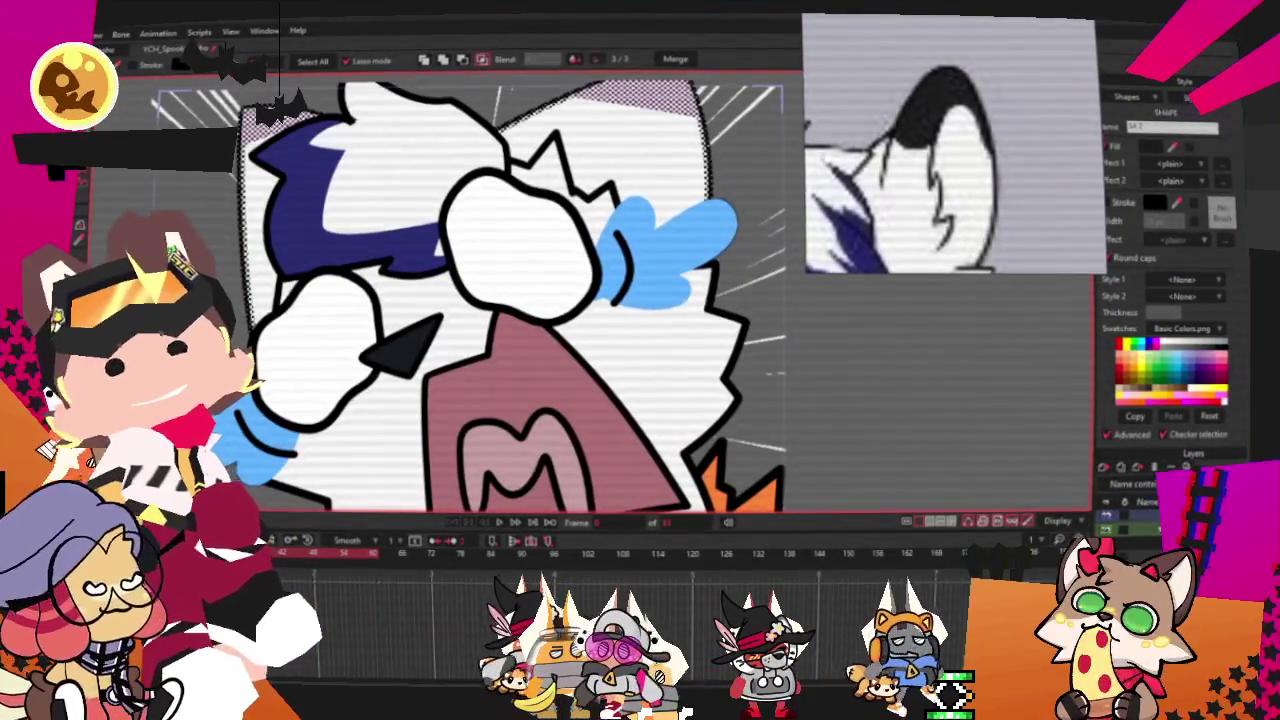
key("t")
scroll(544, 188, "down", 3)
scroll(713, 167, "up", 3)
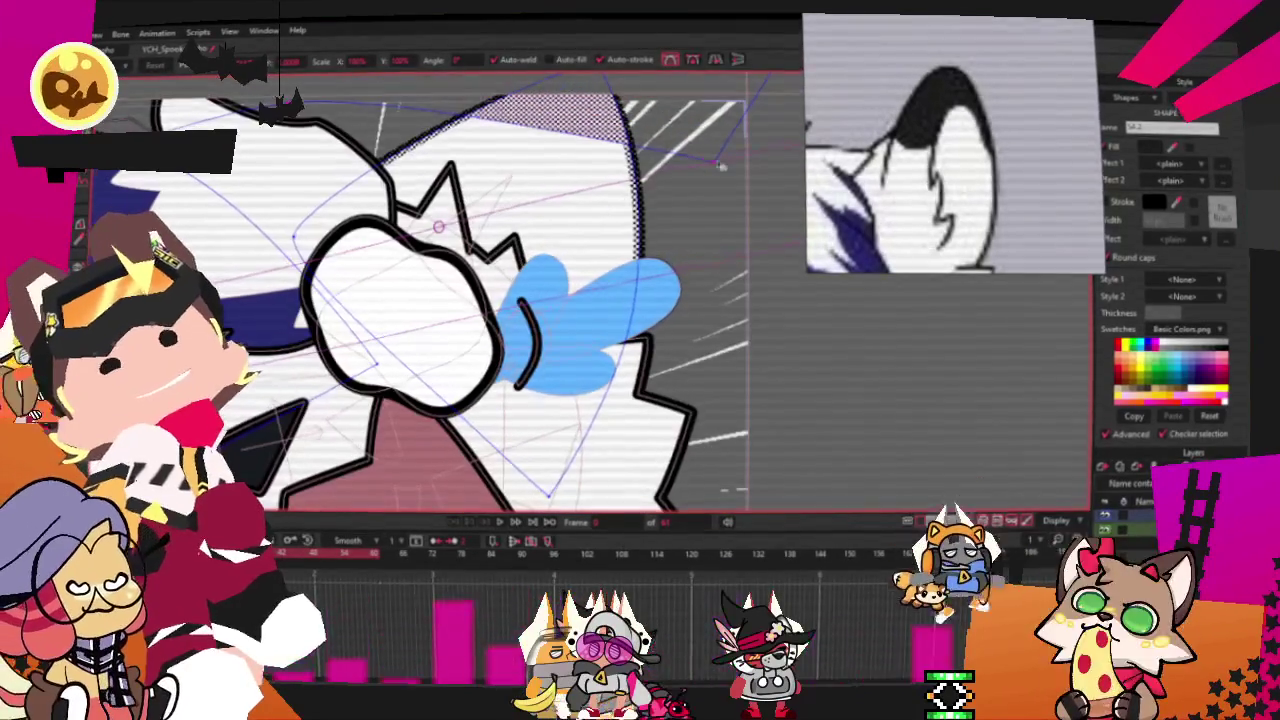
Step: Pull a point of the top hair shape downward
left_click_drag(713, 167, 729, 236)
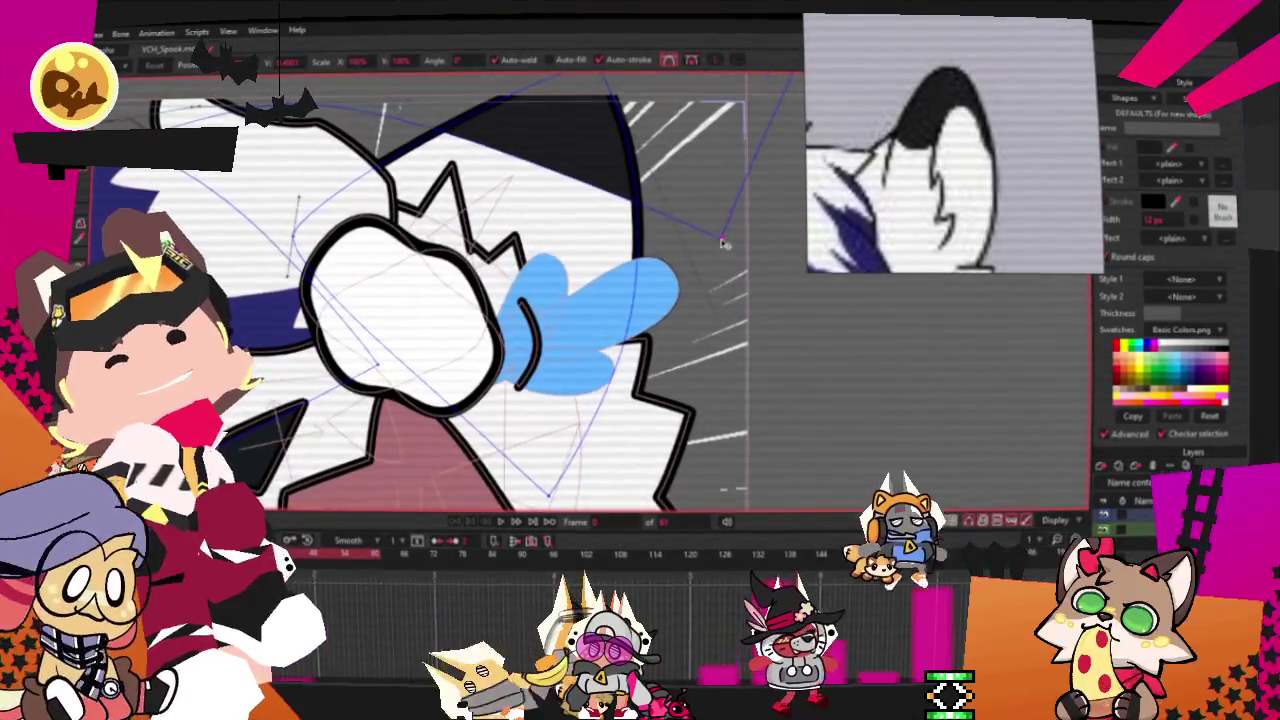
scroll(729, 236, "up", 2)
scroll(640, 300, "down", 2)
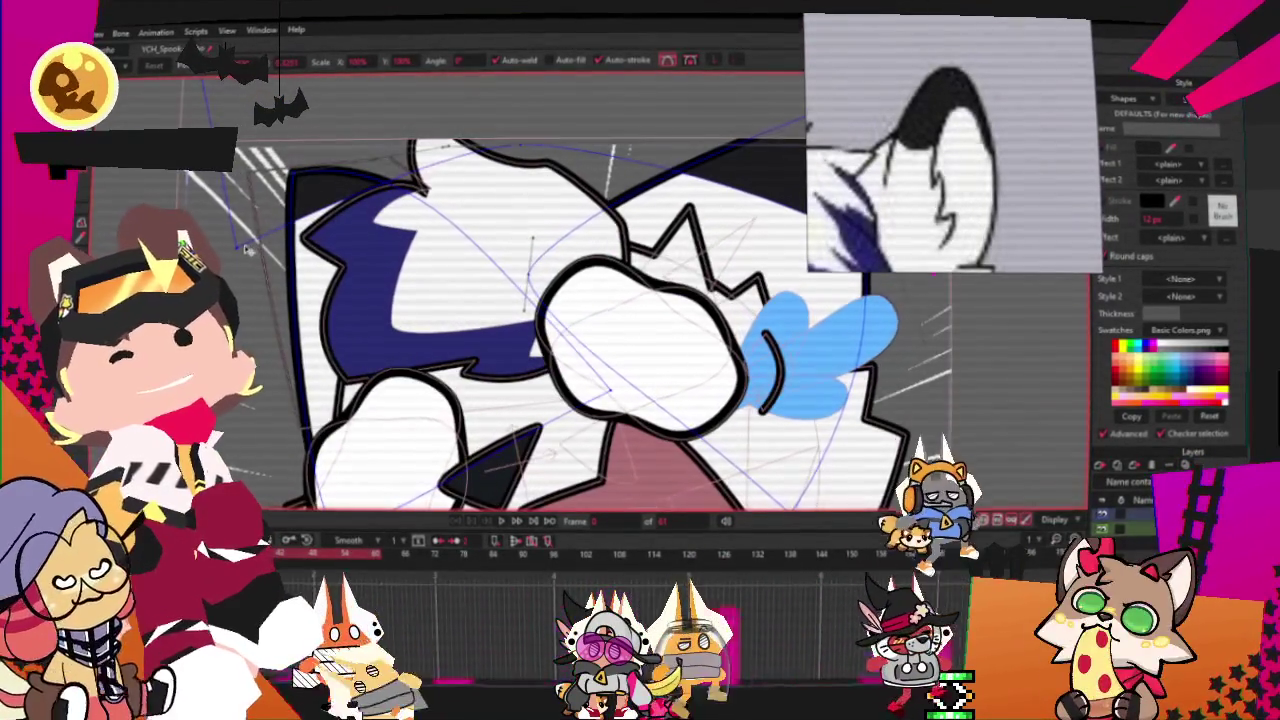
scroll(343, 285, "down", 2)
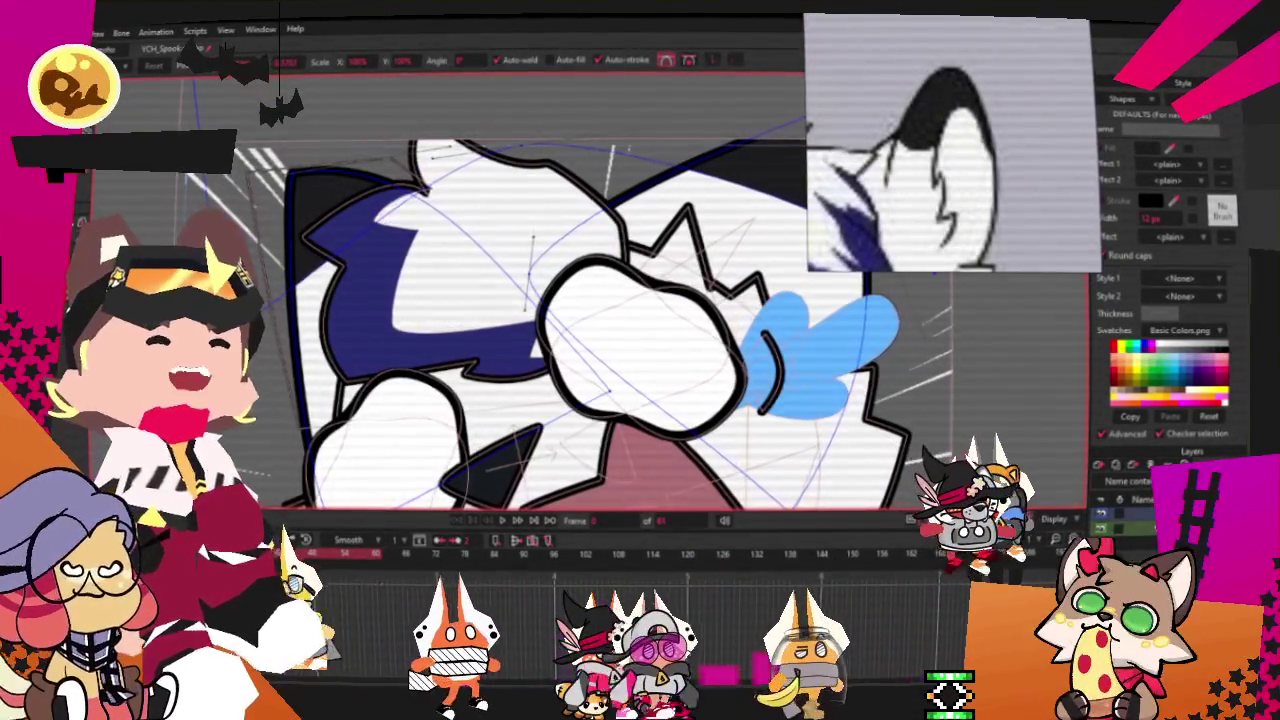
scroll(343, 285, "up", 2)
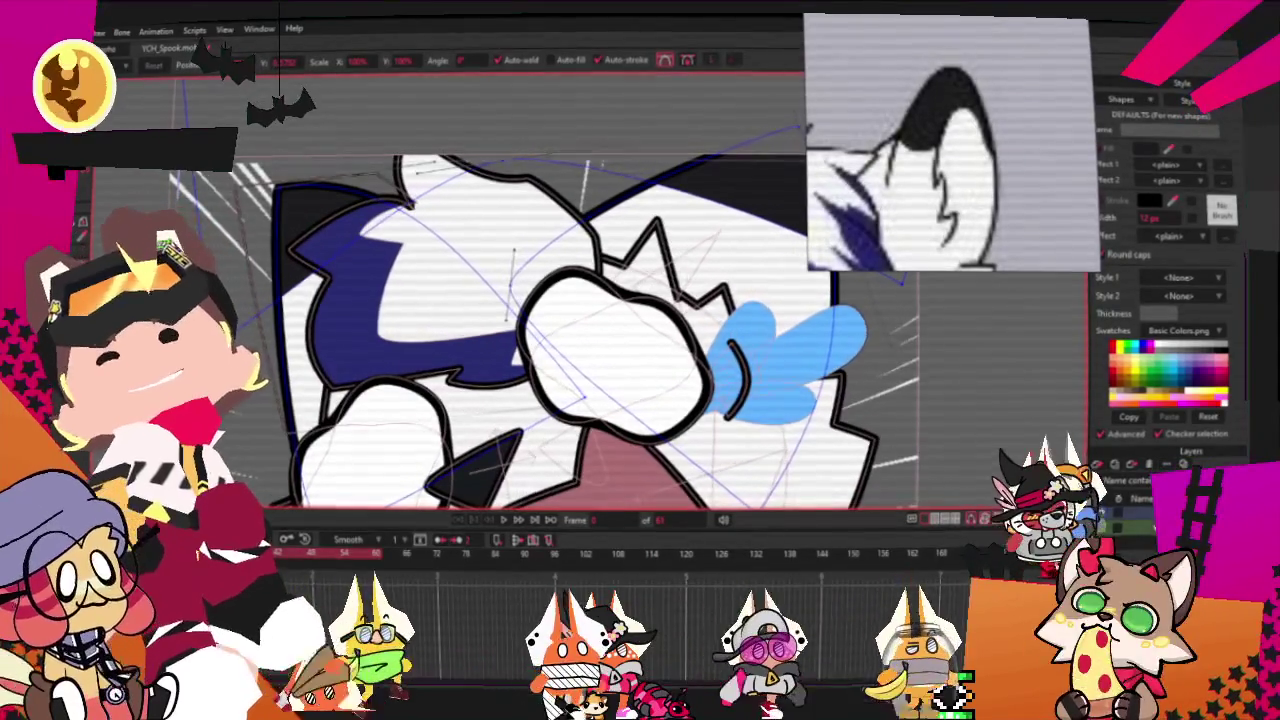
Step: Bend the hair shape's top-right curve outward with the Curvature tool and preview playback
key("c")
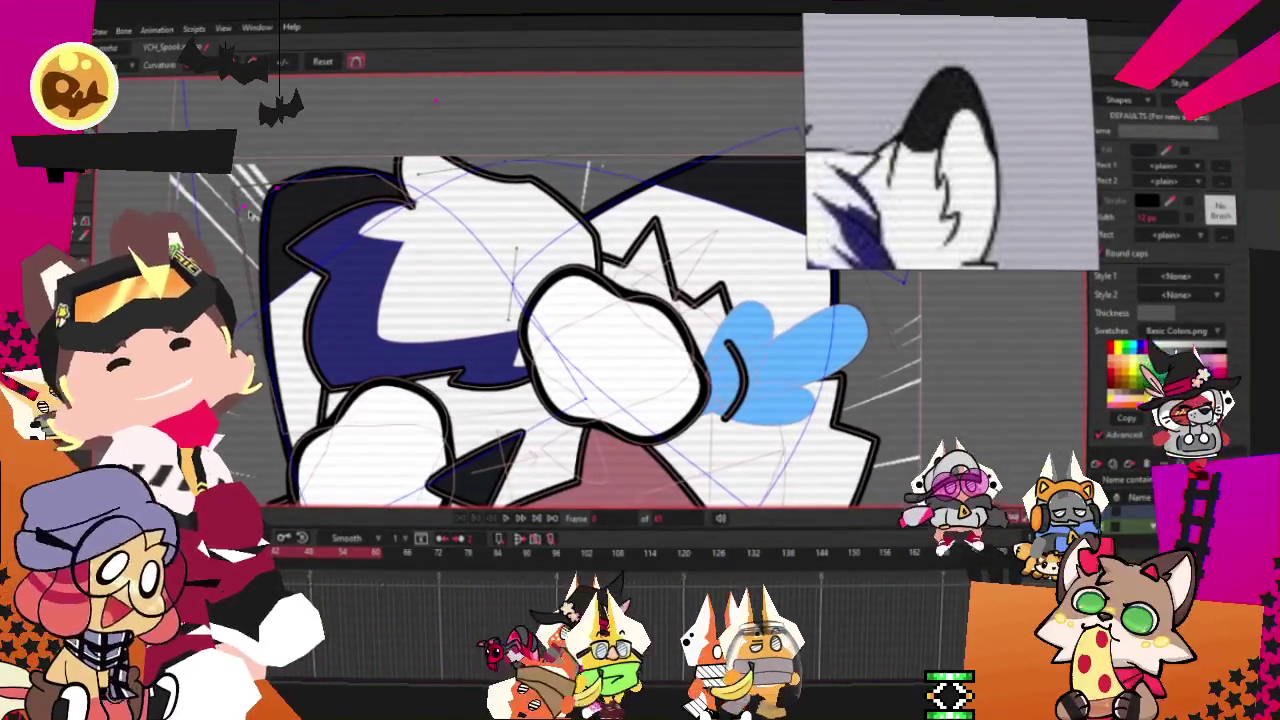
key("space")
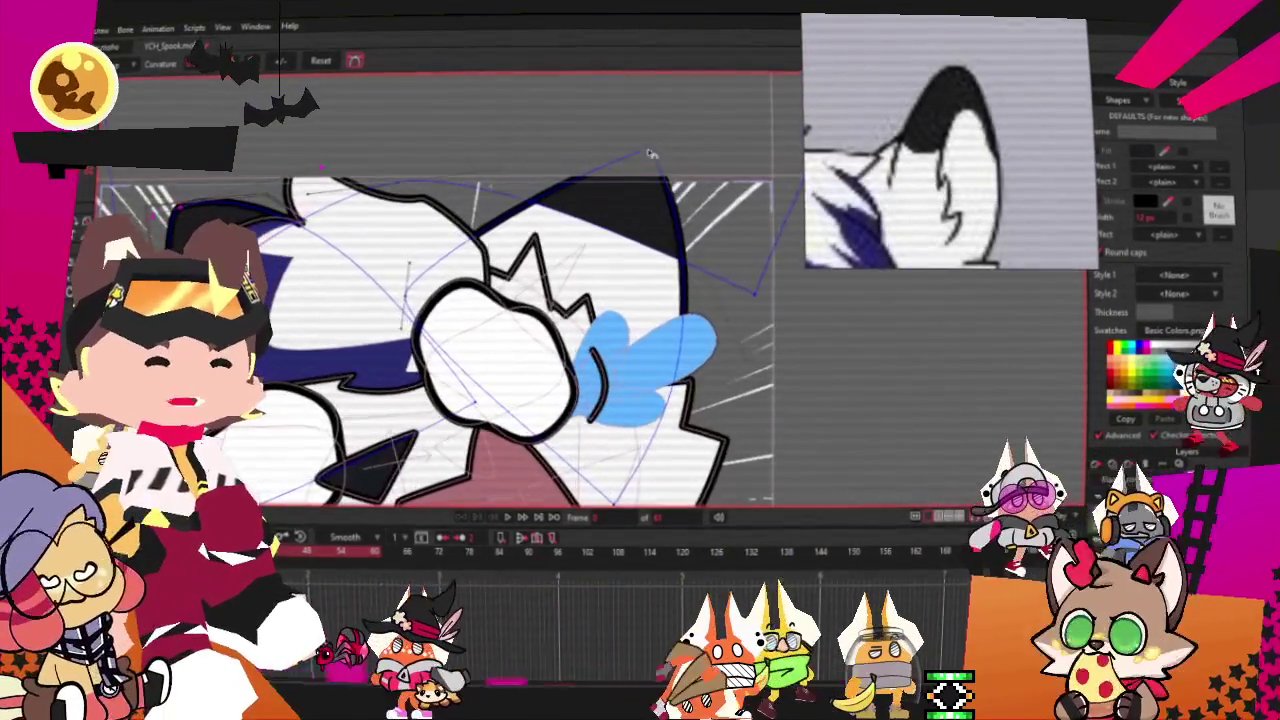
left_click_drag(650, 153, 786, 243)
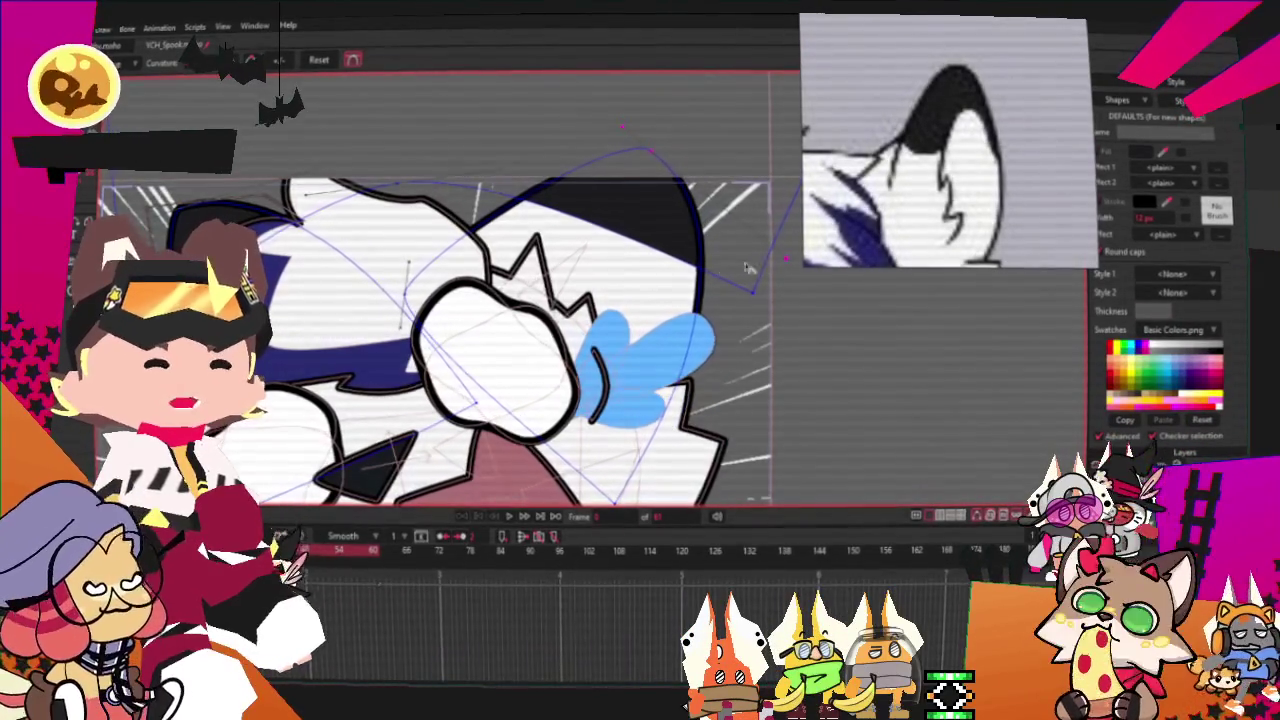
key("space")
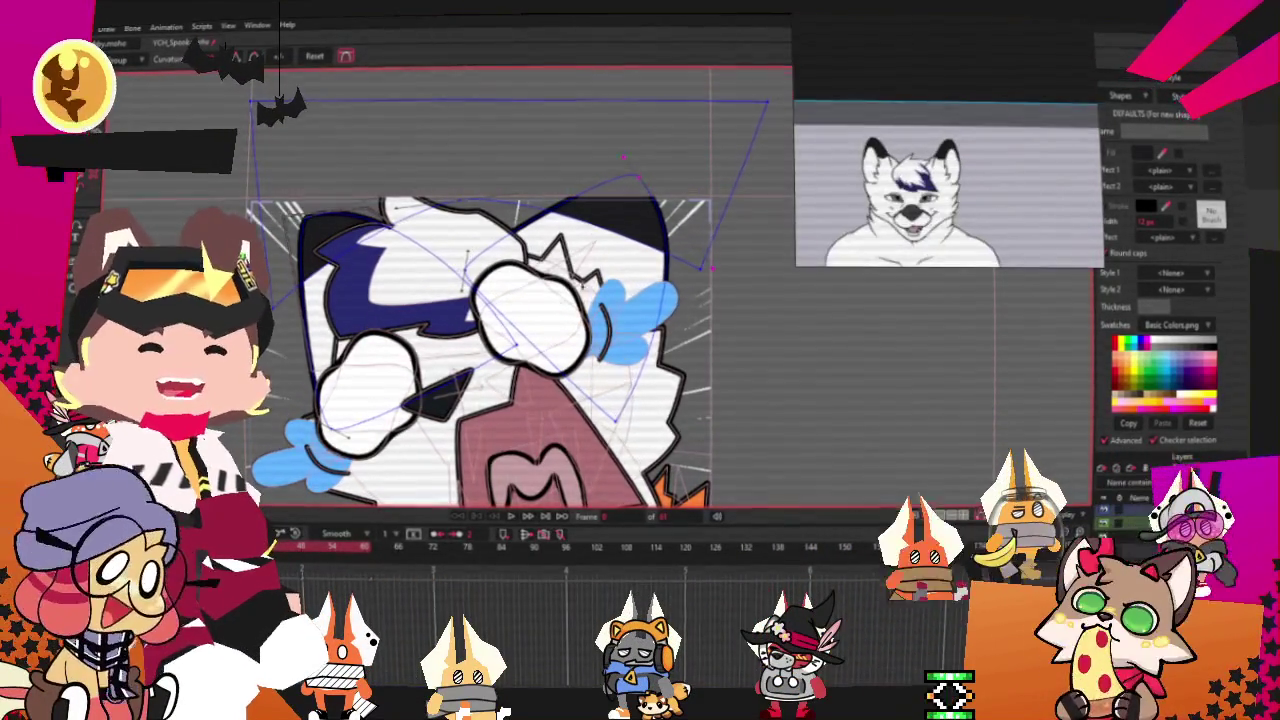
Step: Zoom the canvas in on the screaming character's face
scroll(560, 210, "up", 5)
scroll(508, 267, "down", 2)
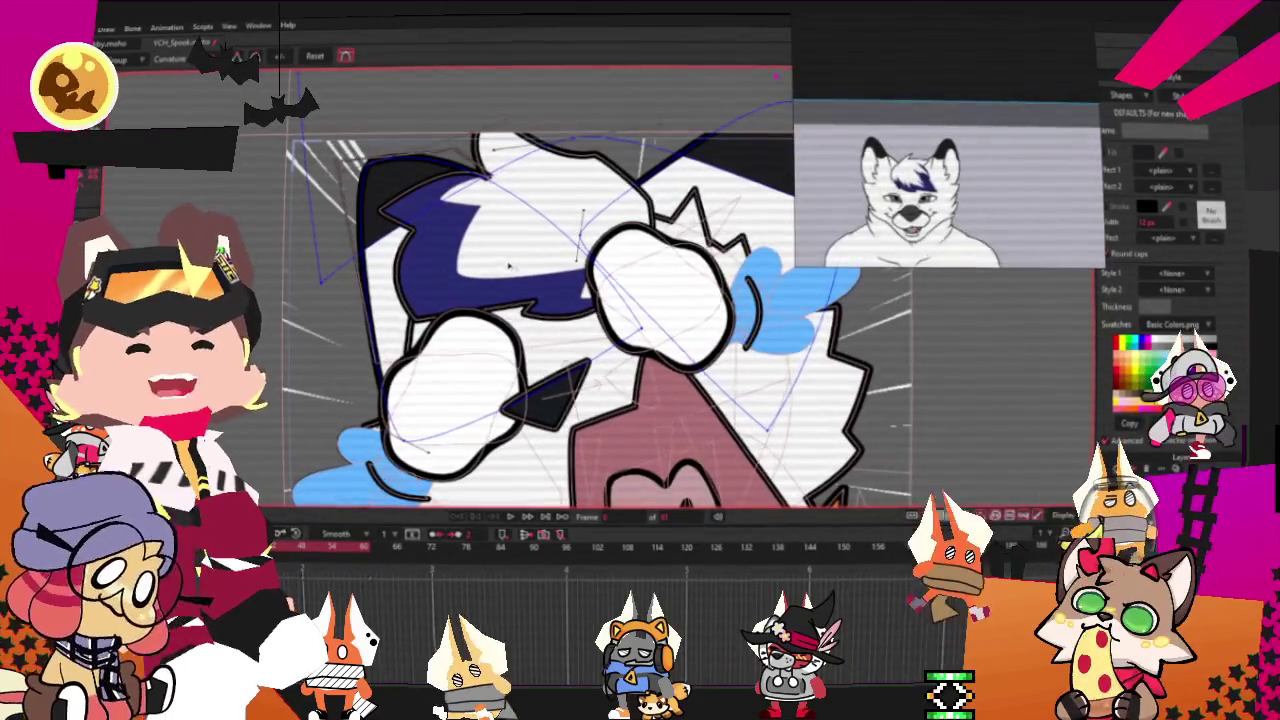
scroll(509, 267, "down", 2)
scroll(509, 267, "down", 1)
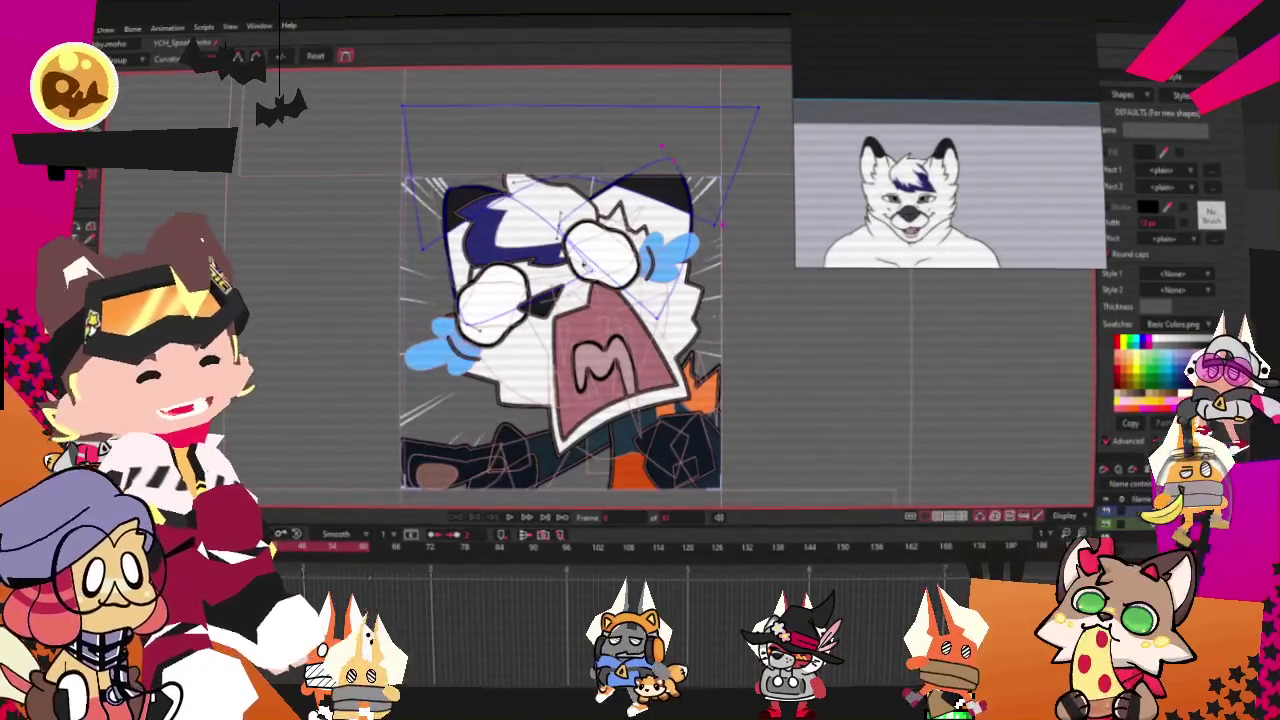
scroll(571, 263, "up", 3)
scroll(572, 258, "down", 2)
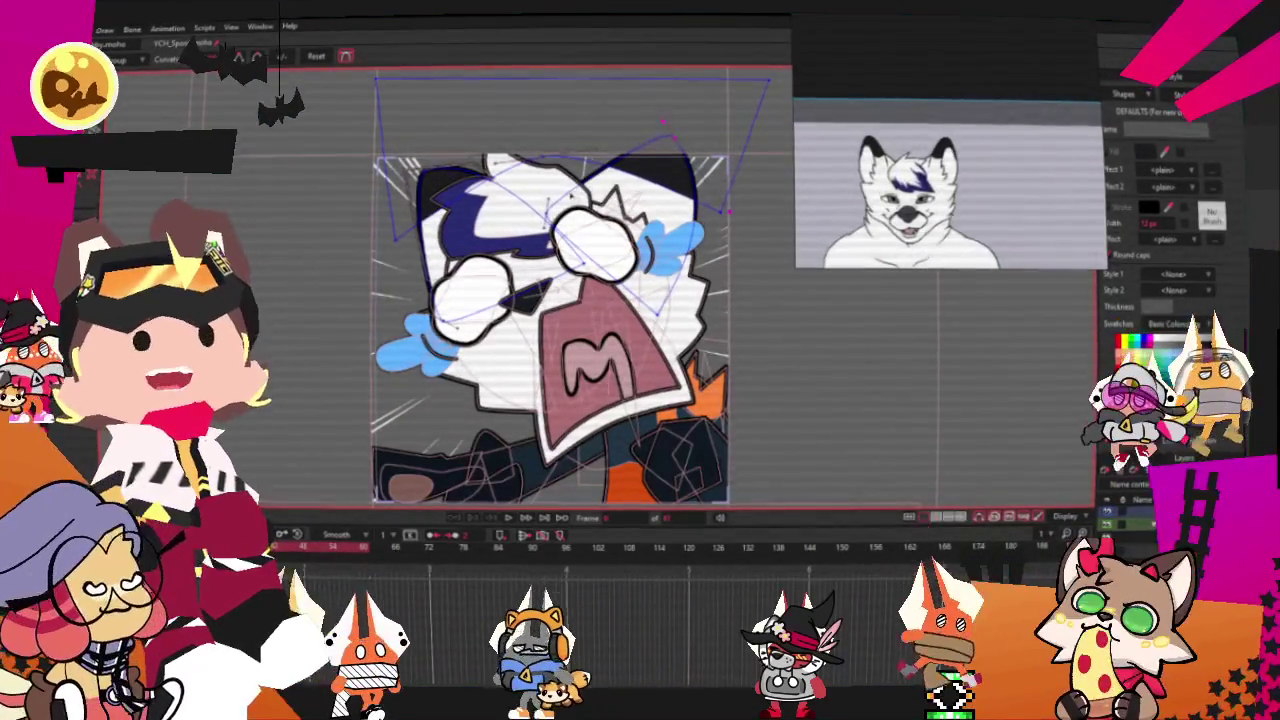
scroll(504, 206, "up", 2)
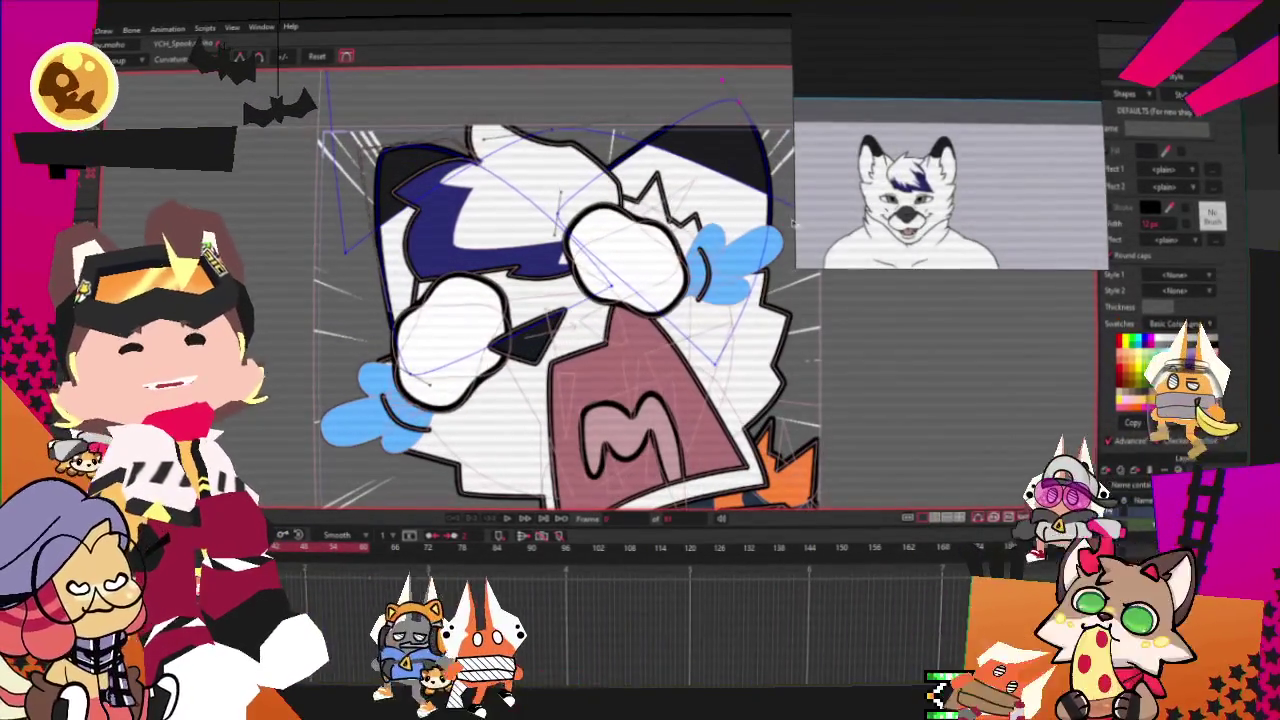
scroll(806, 408, "down", 2)
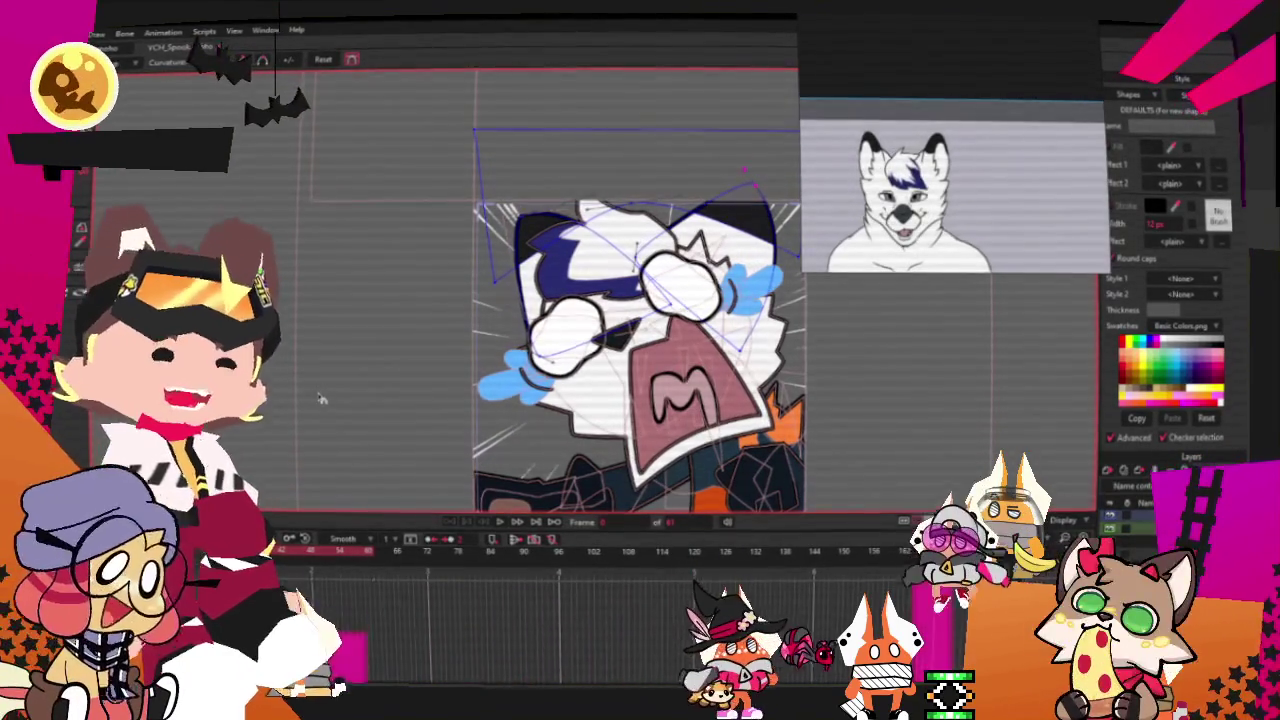
scroll(967, 148, "up", 2)
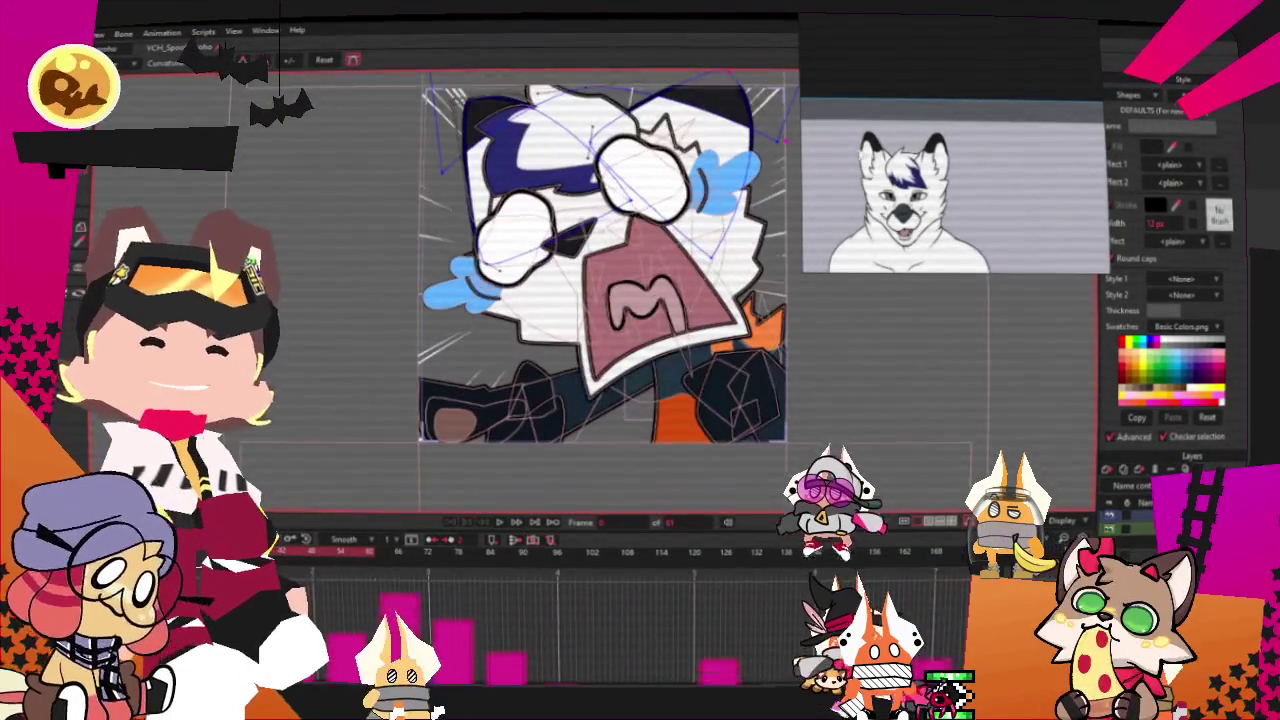
Step: Shift the reference window aside and zoom it onto the wolf's face
left_click_drag(965, 141, 1010, 131)
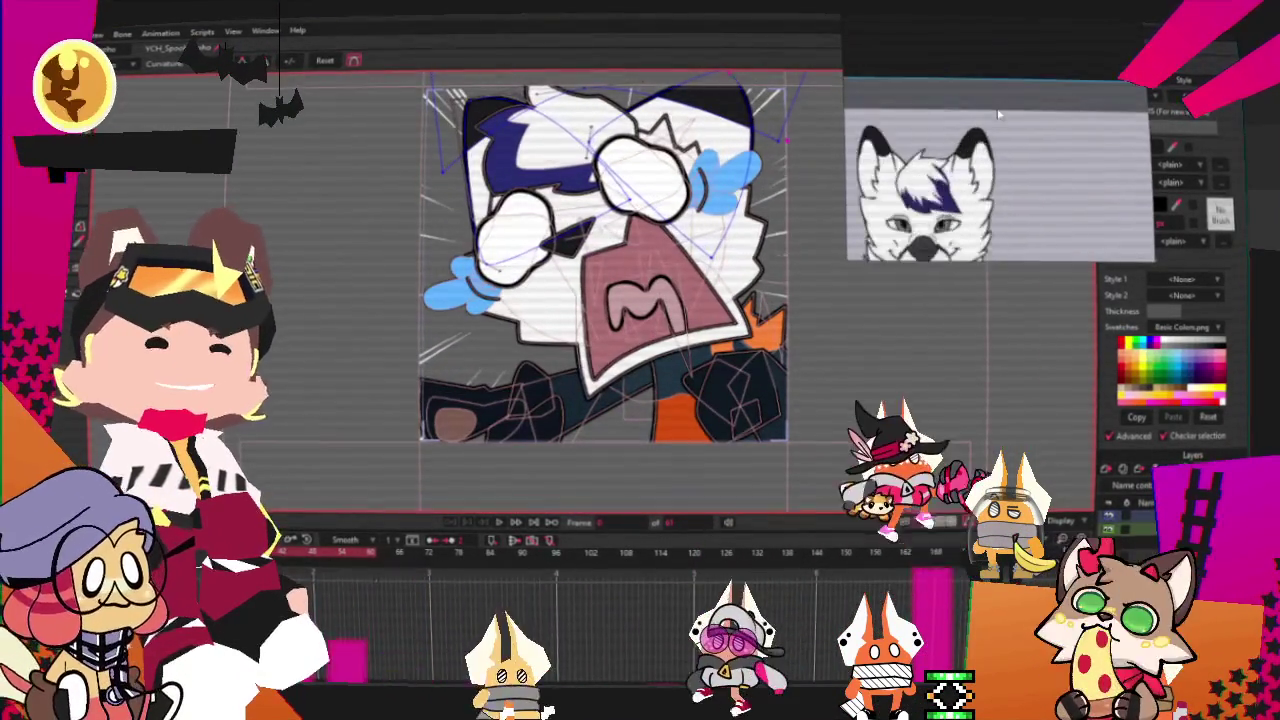
scroll(998, 150, "down", 2)
scroll(998, 150, "down", 3)
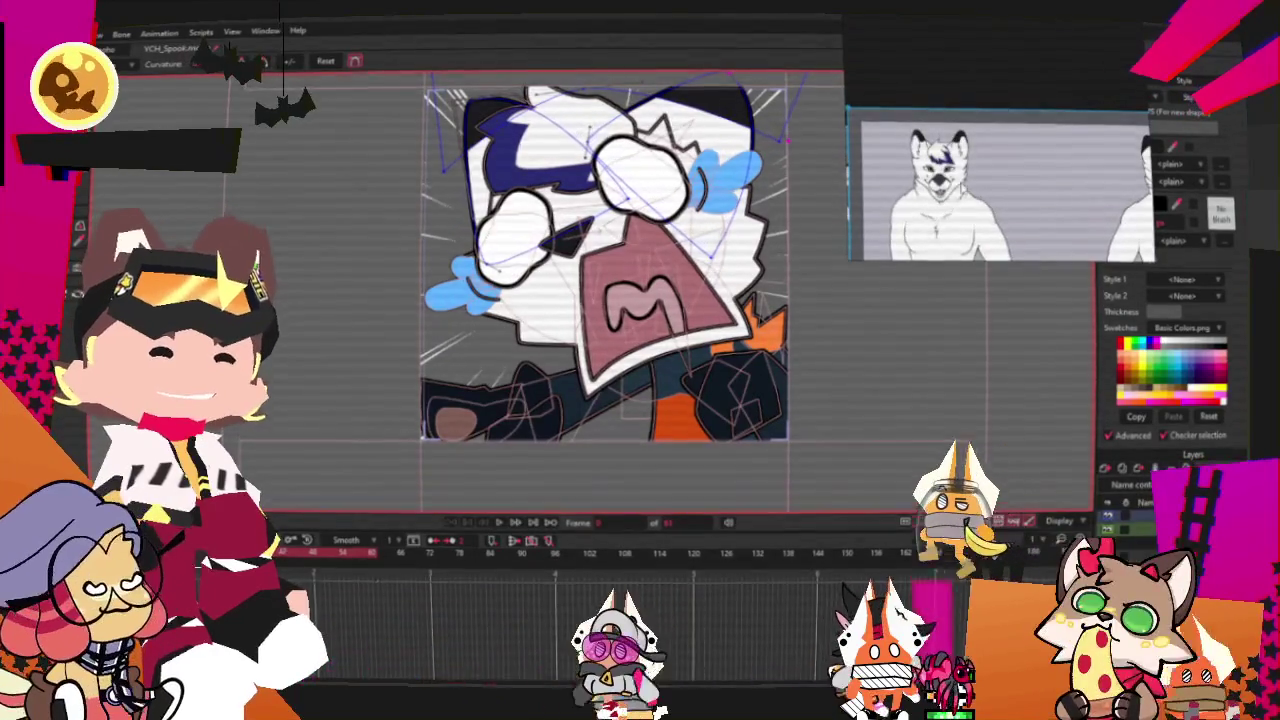
scroll(995, 140, "up", 2)
scroll(995, 140, "up", 2)
scroll(623, 197, "up", 3)
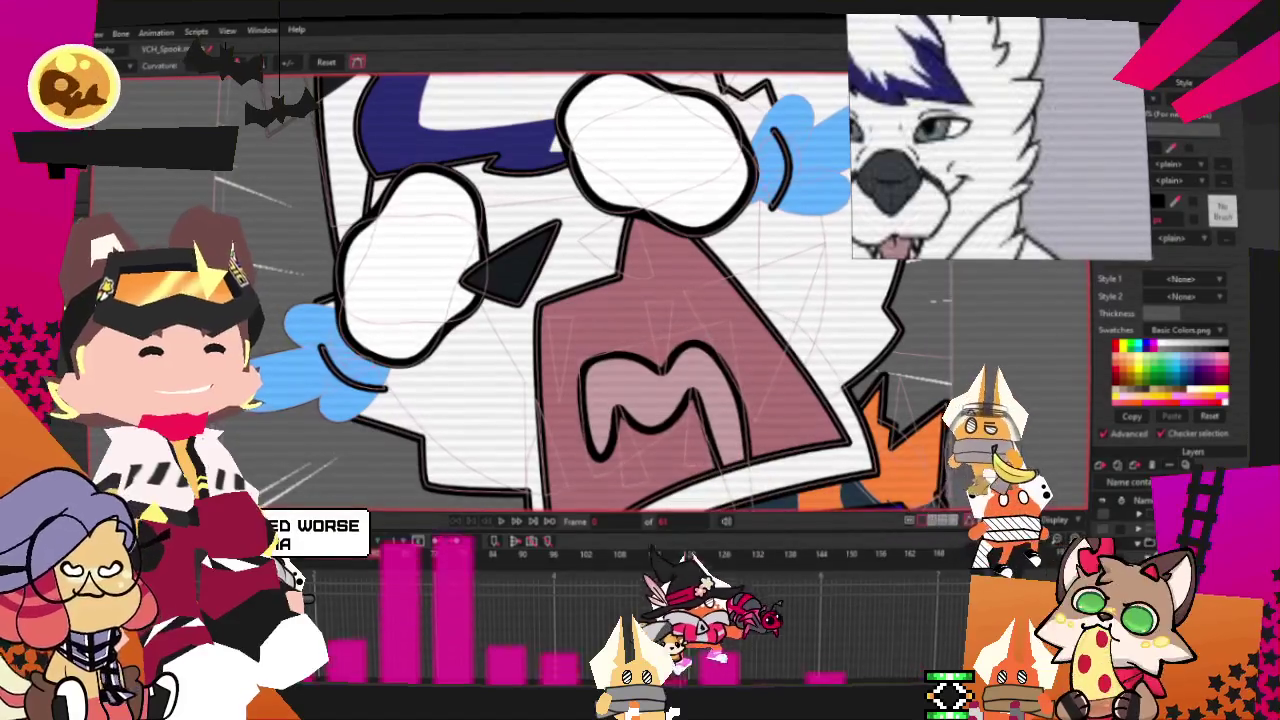
Step: Turn the dark triangle over the left eye into a four-sided shape and adjust its corners
left_click(410, 260)
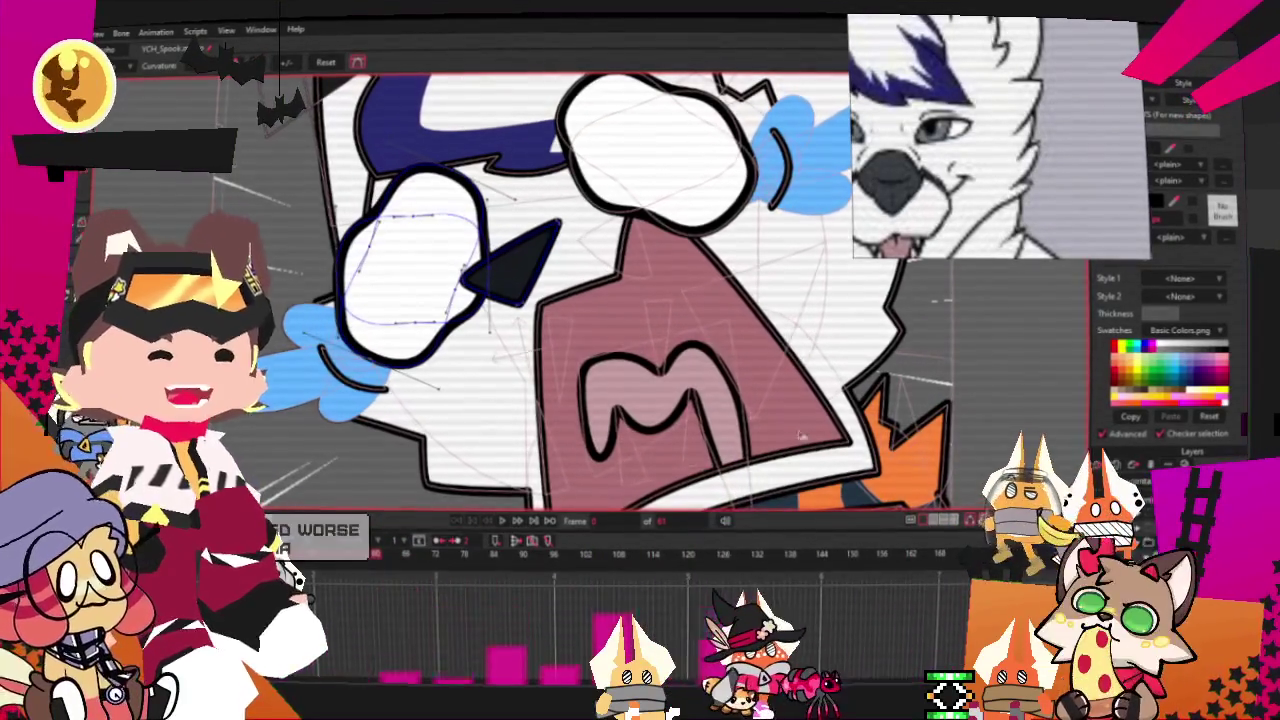
scroll(560, 250, "up", 3)
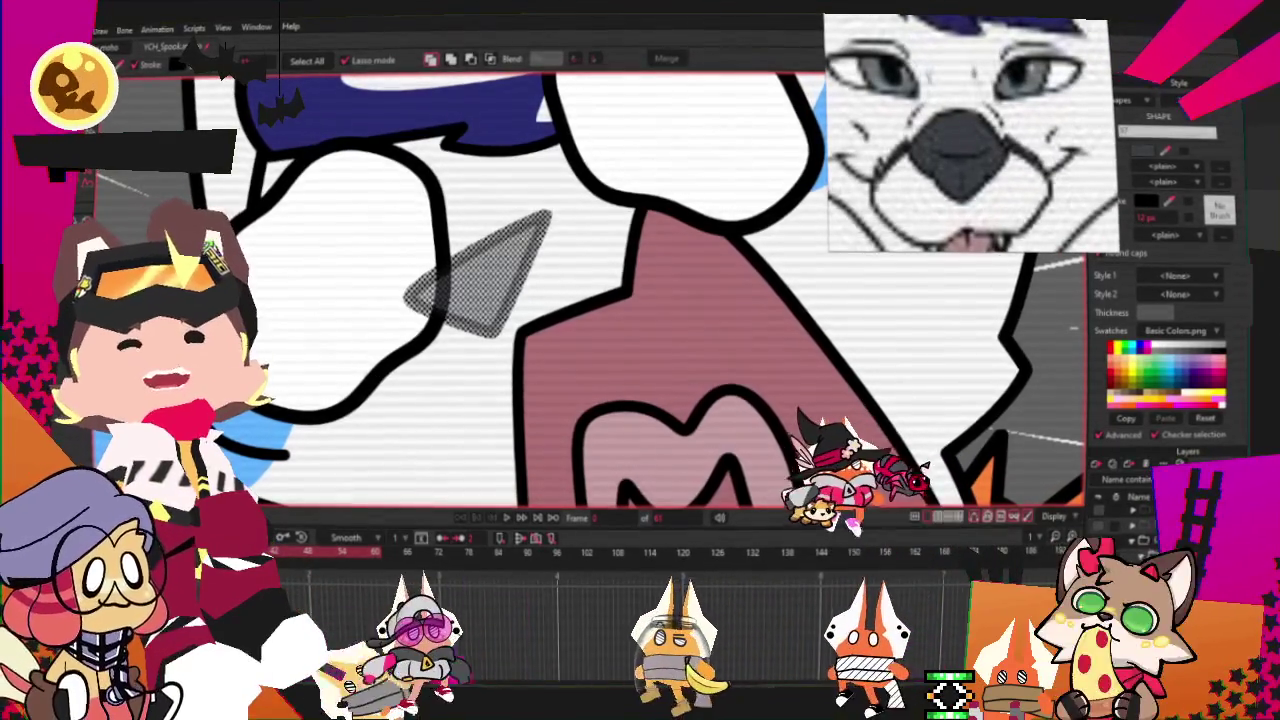
key("a")
scroll(484, 213, "up", 1)
scroll(484, 213, "up", 1)
left_click_drag(440, 295, 433, 256)
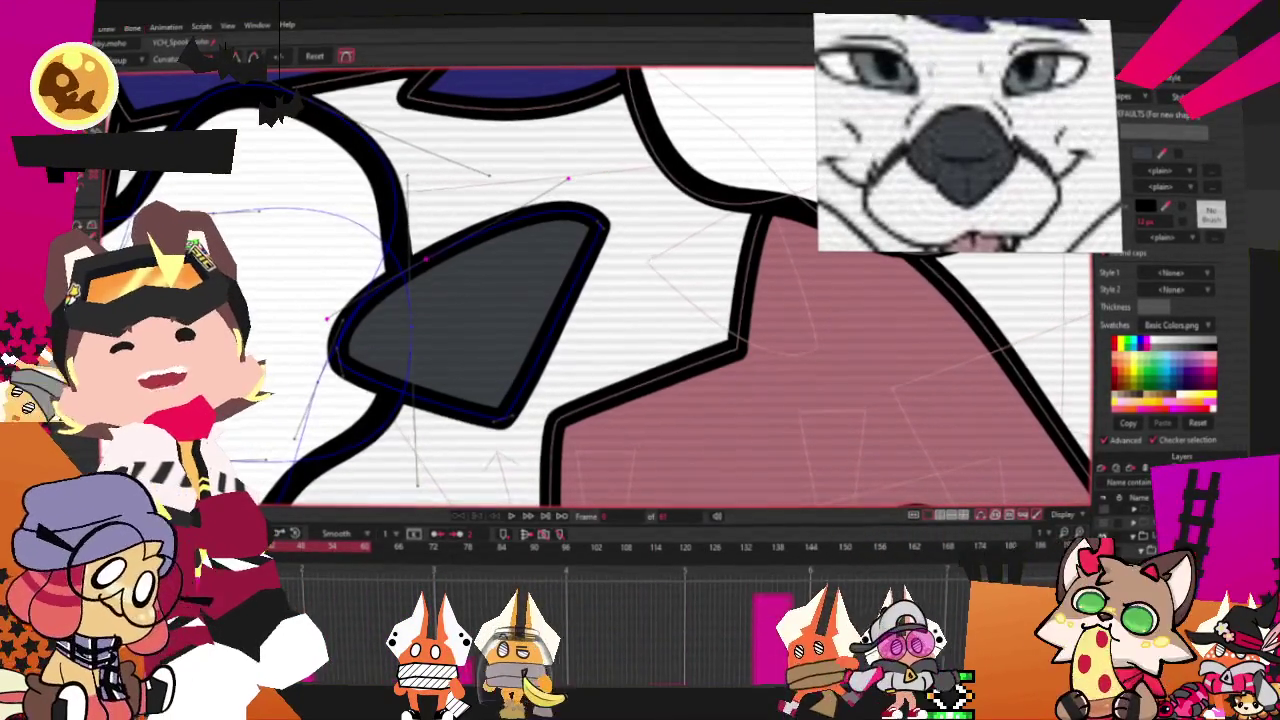
key("t")
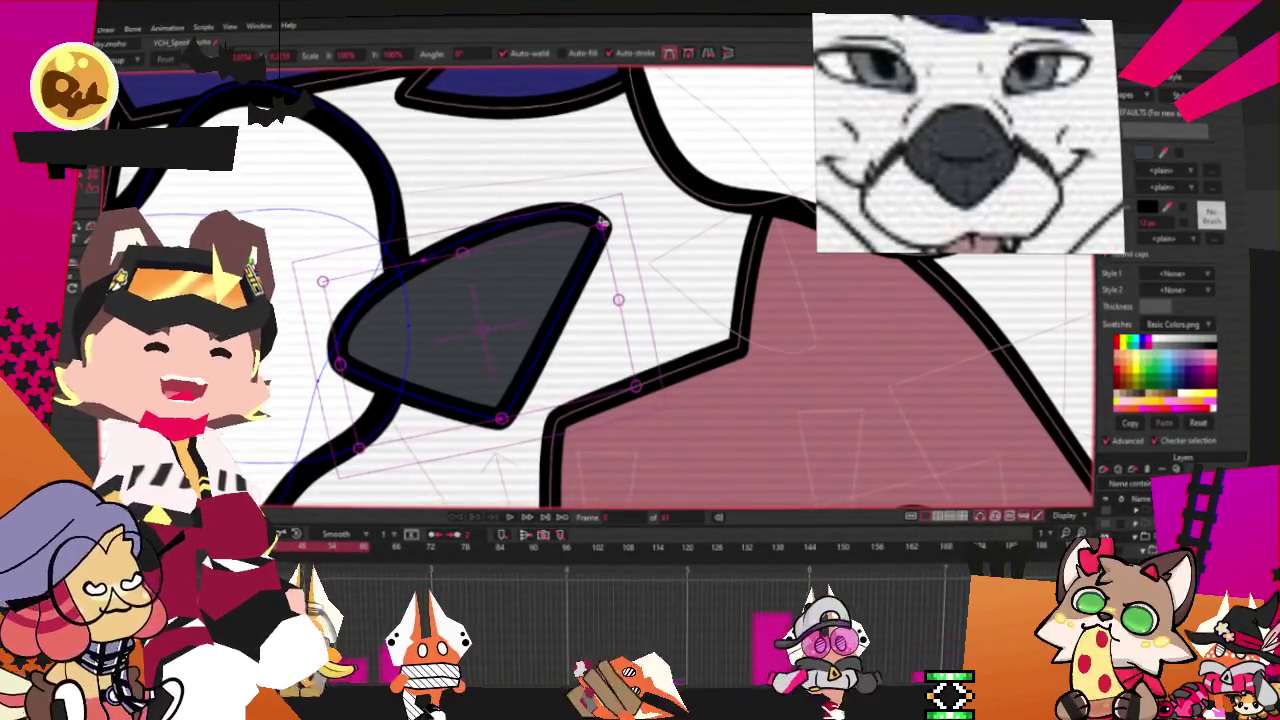
left_click_drag(603, 229, 537, 325)
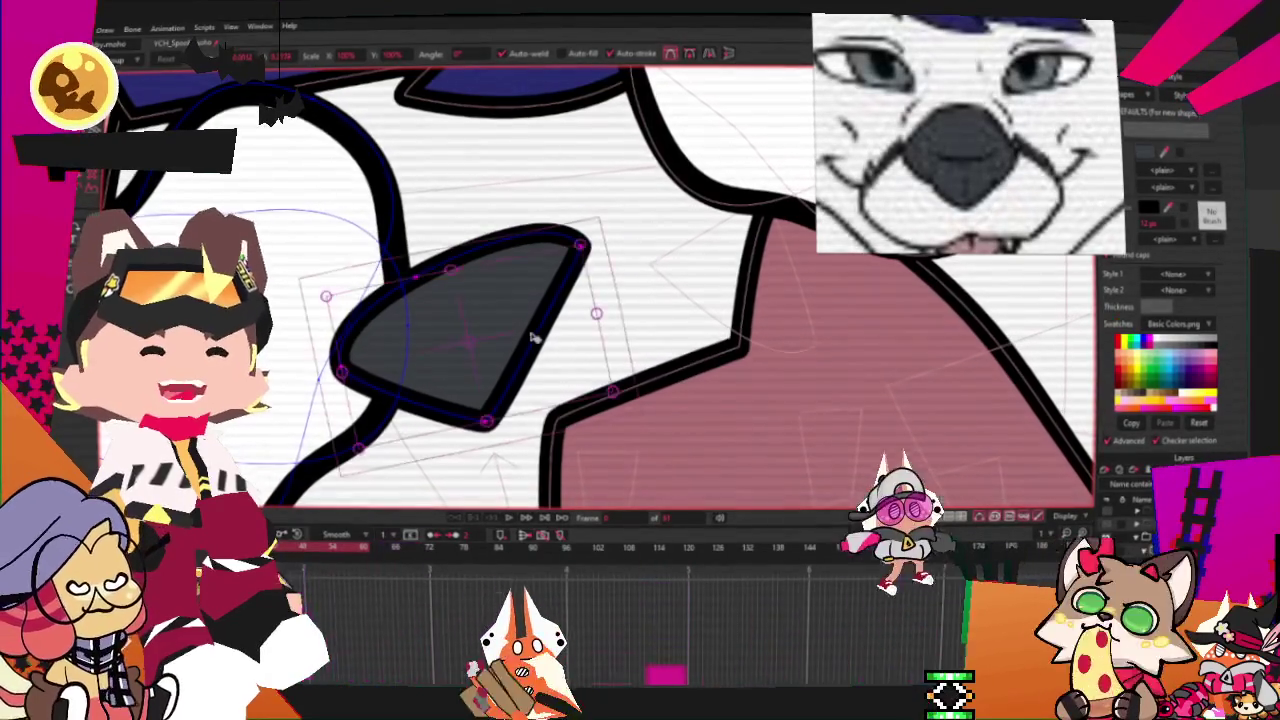
left_click(537, 325)
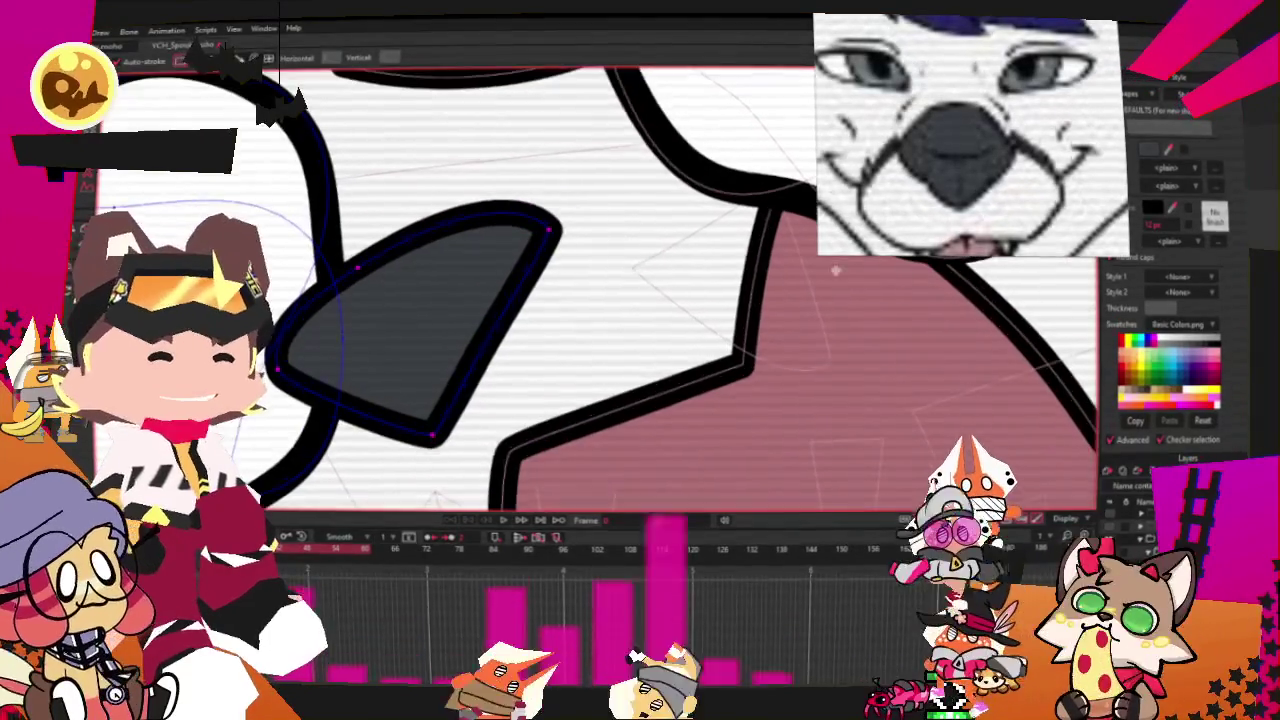
Step: Draw a new dark four-sided bar beside the eye shape and clear its point selection
left_click_drag(478, 215, 790, 340)
key("g")
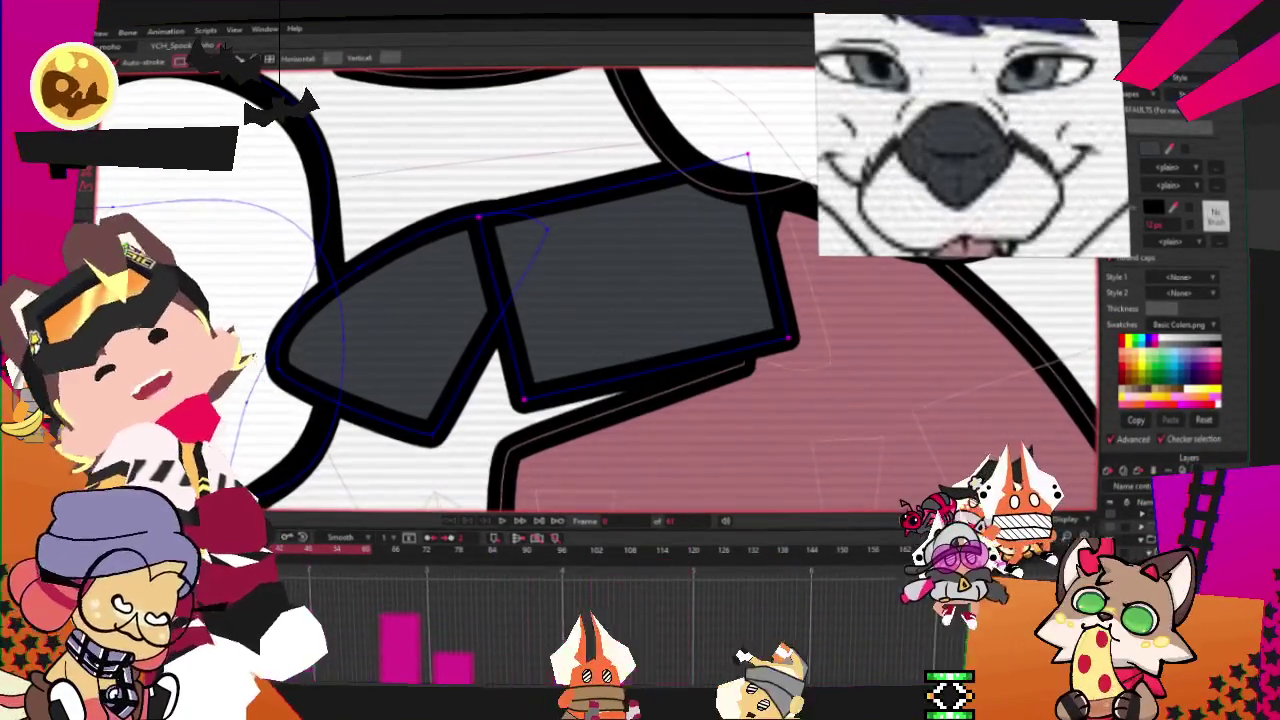
left_click(672, 251)
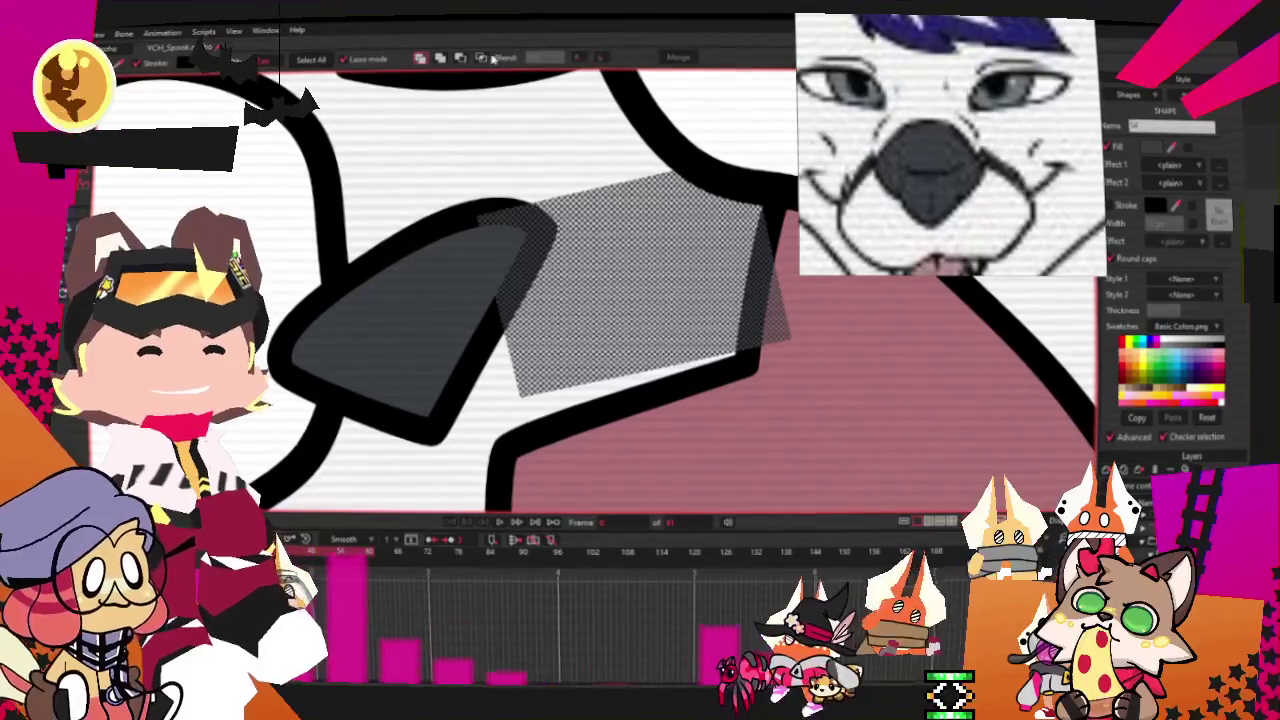
scroll(489, 131, "down", 2)
scroll(489, 131, "down", 2)
scroll(489, 131, "down", 3)
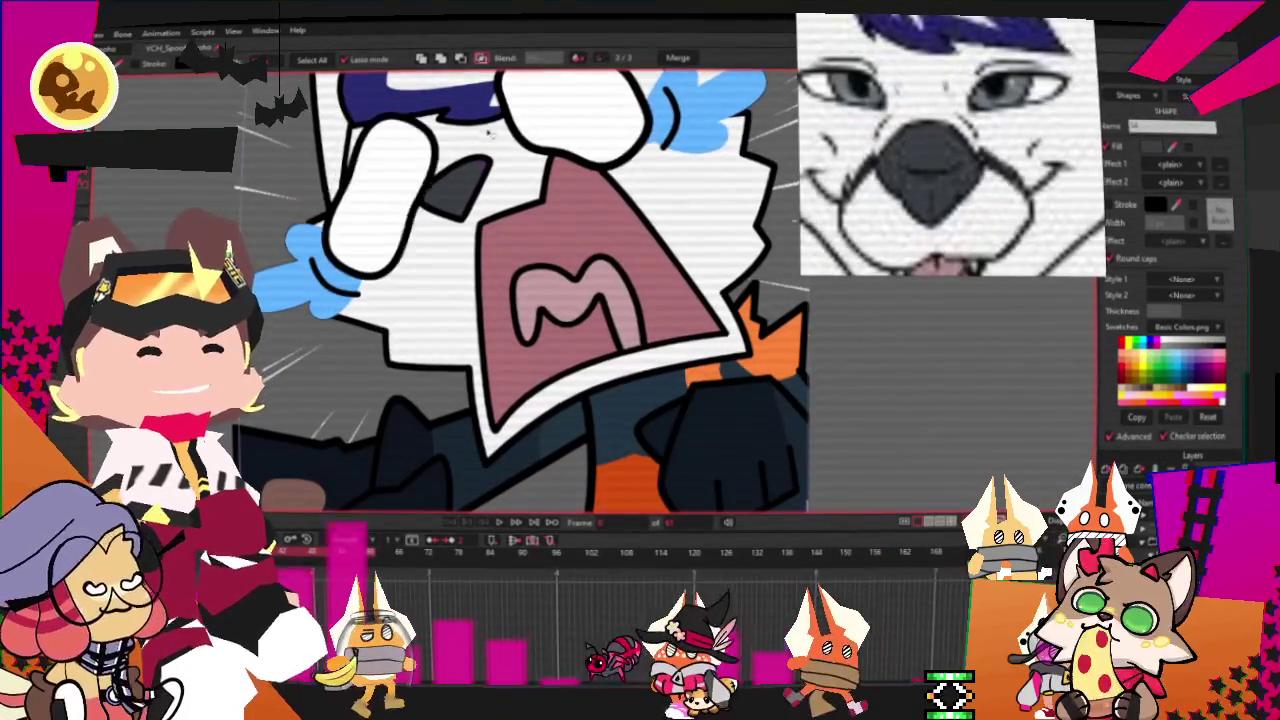
left_click(489, 131)
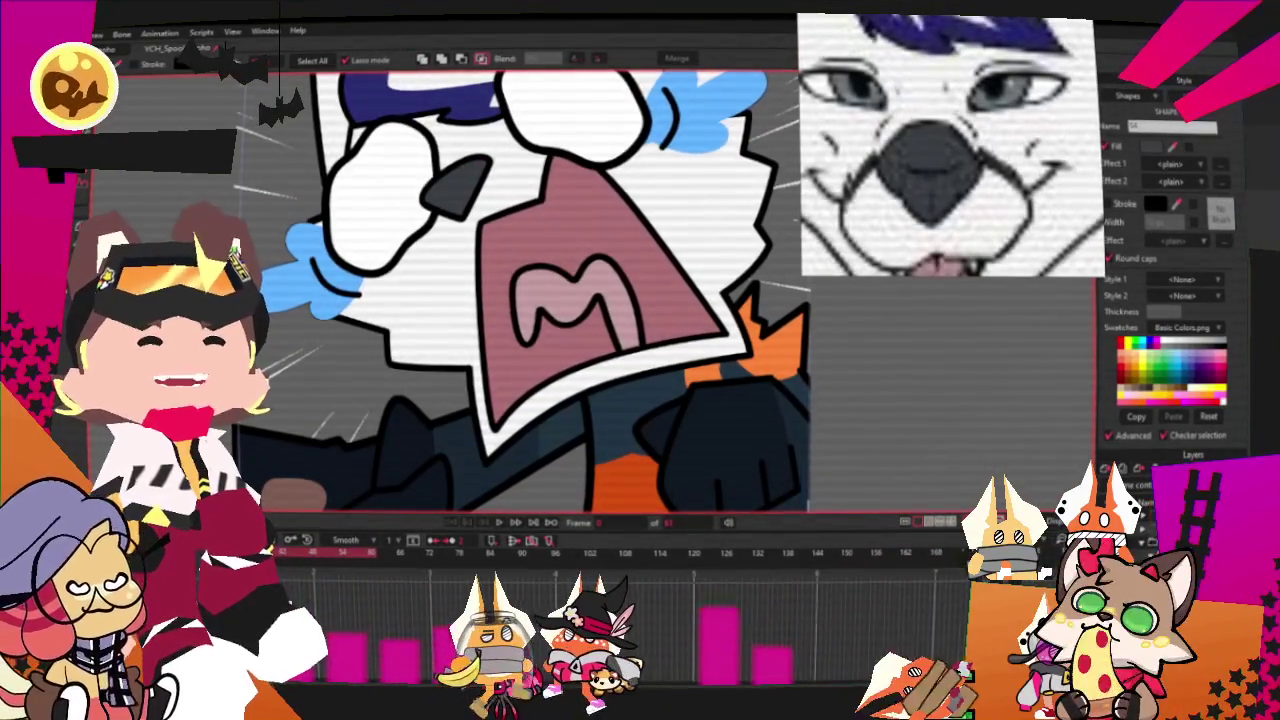
scroll(640, 198, "up", 2)
scroll(640, 198, "up", 2)
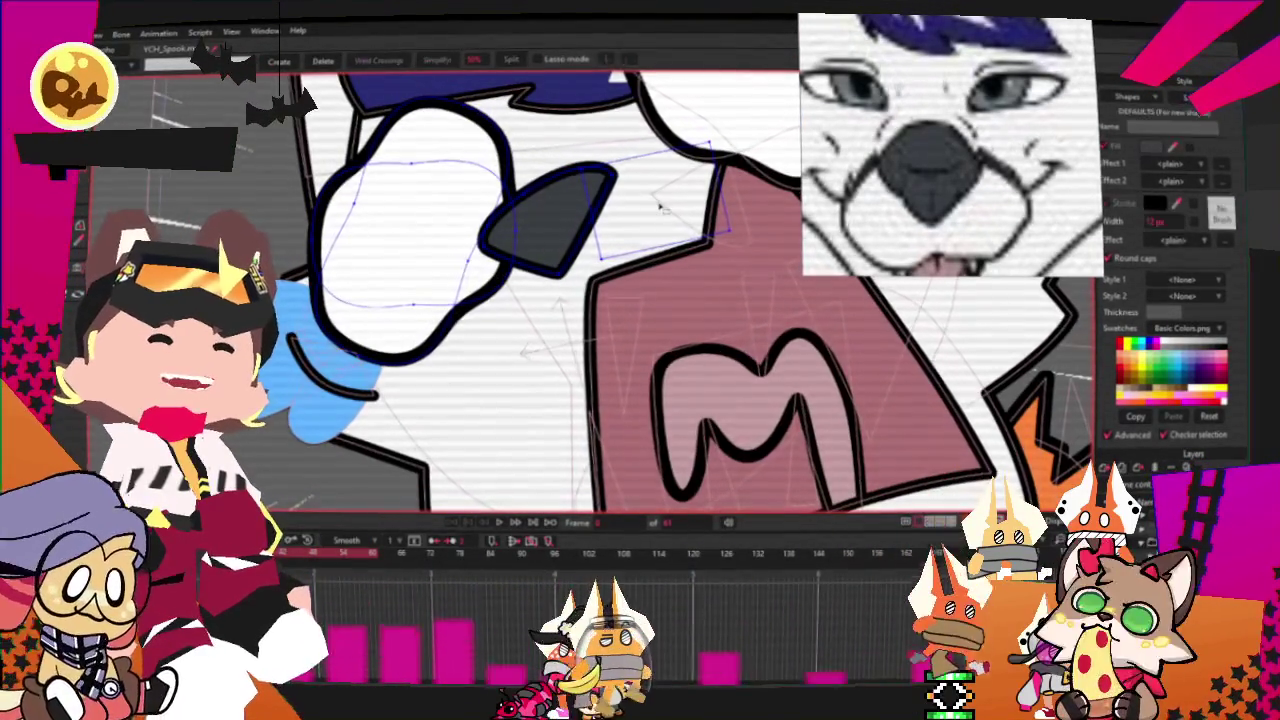
left_click(655, 205)
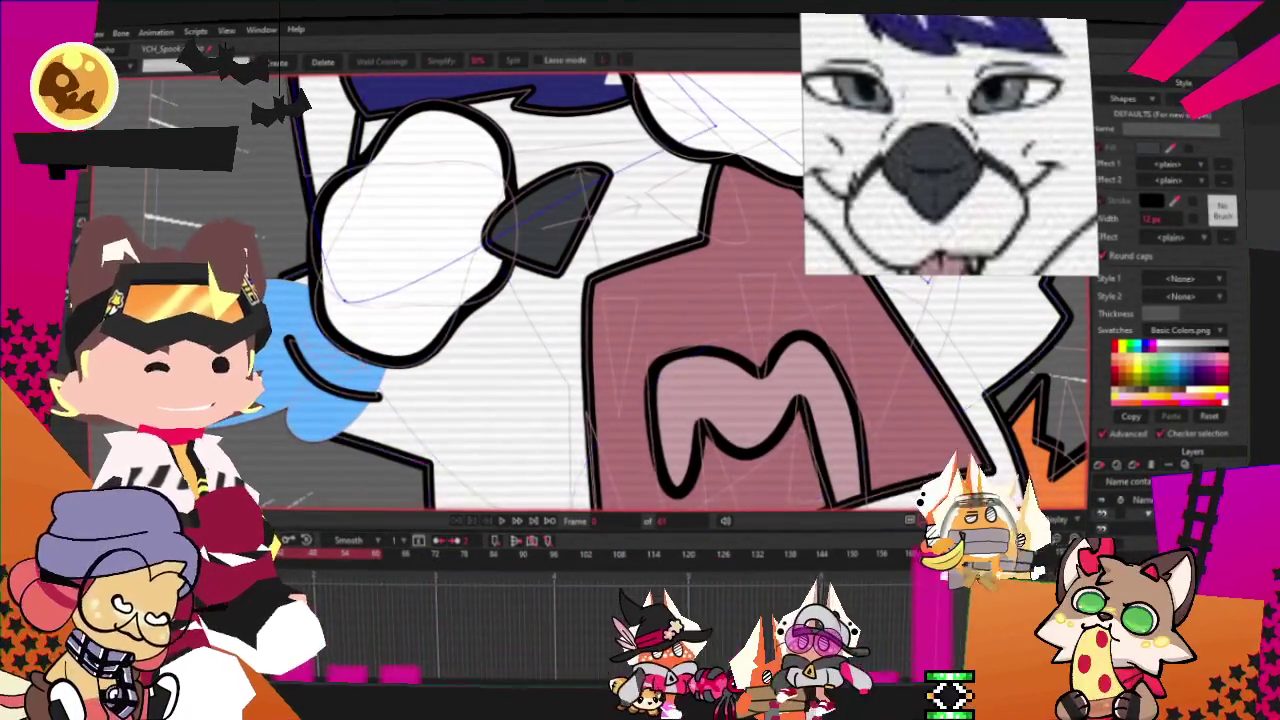
Step: Pull the dark bar's lower-left corner up and to the left across the face
key("t")
scroll(557, 269, "up", 2)
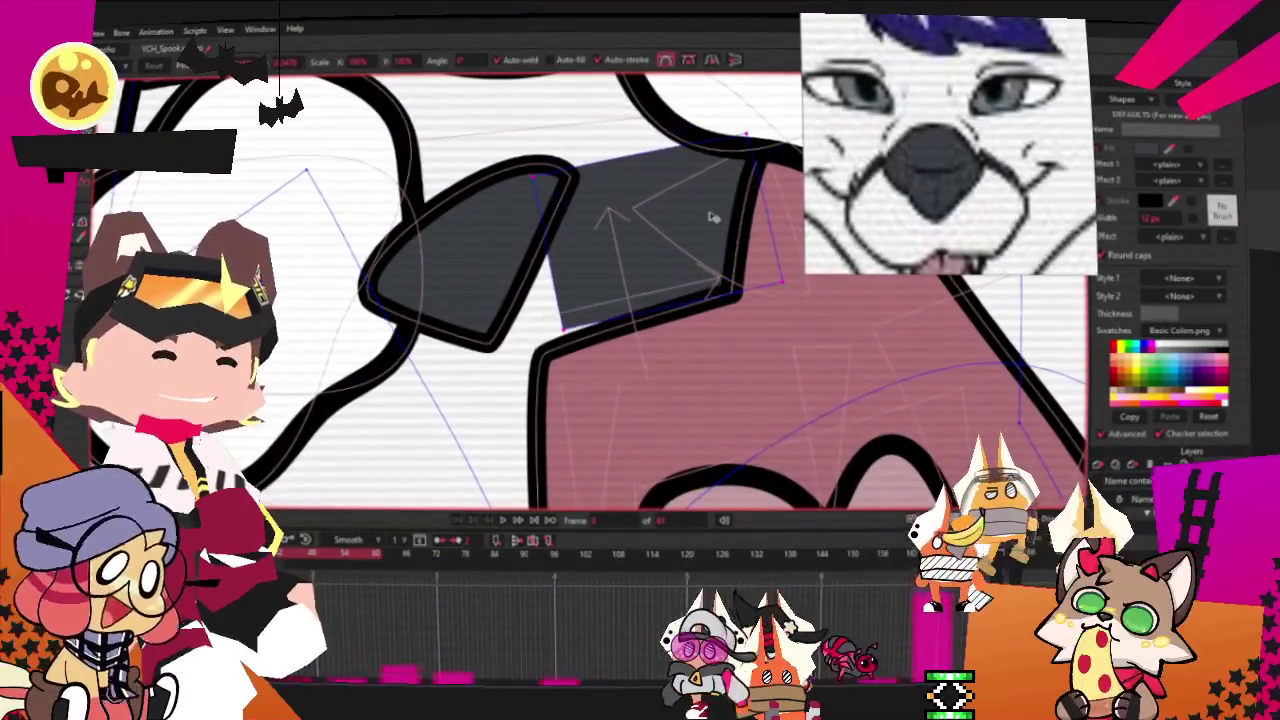
key("Escape")
left_click_drag(565, 325, 525, 220)
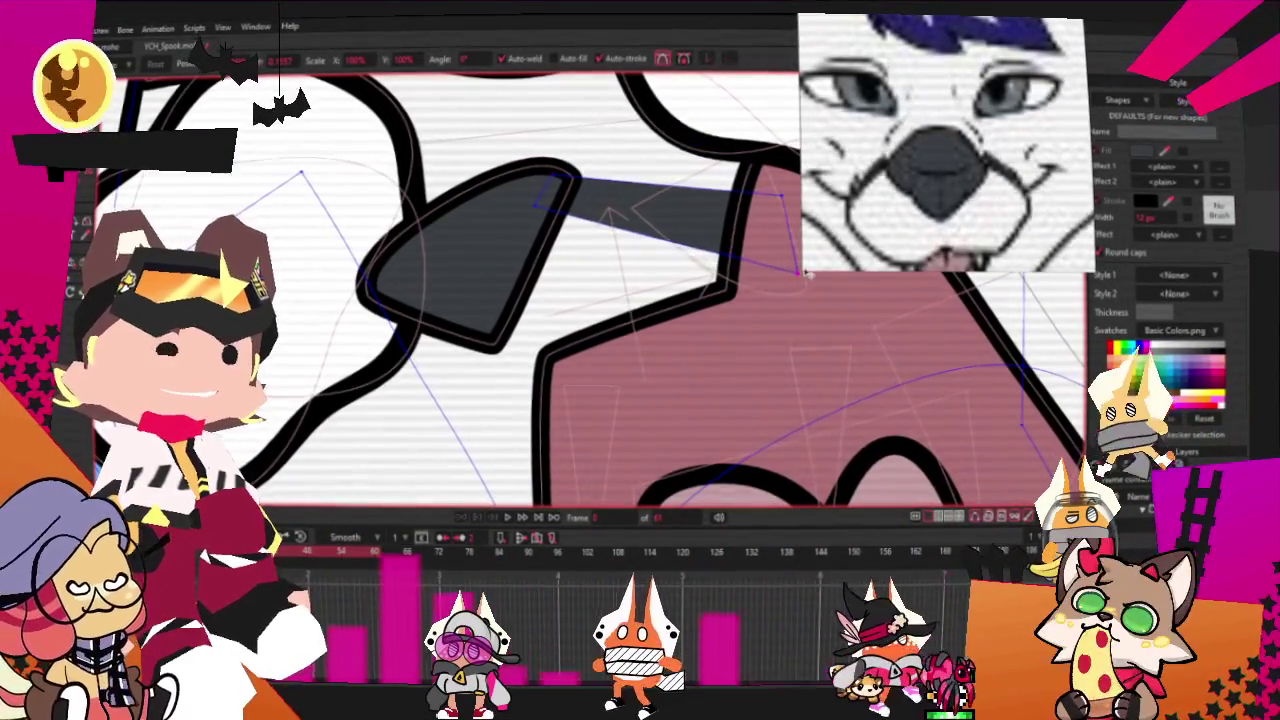
scroll(620, 210, "down", 5)
scroll(620, 210, "up", 3)
scroll(618, 208, "up", 2)
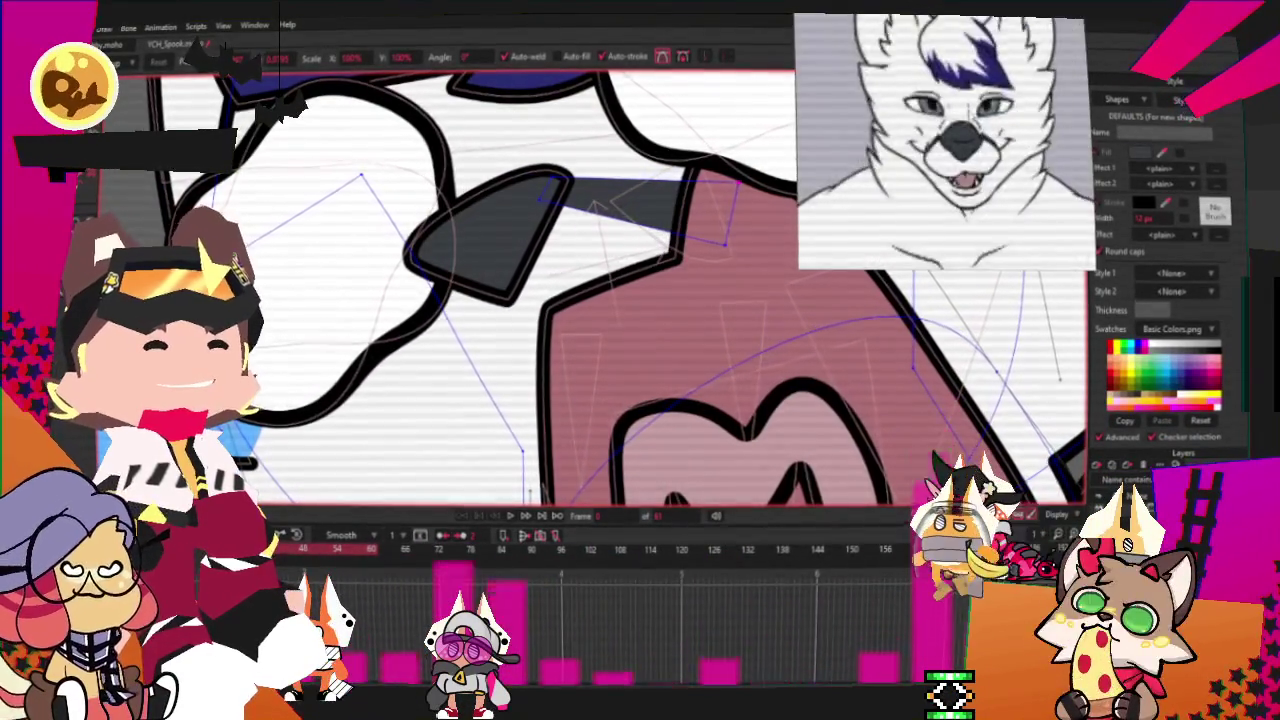
scroll(600, 205, "down", 1)
scroll(600, 205, "down", 3)
scroll(600, 205, "up", 1)
scroll(945, 190, "down", 2)
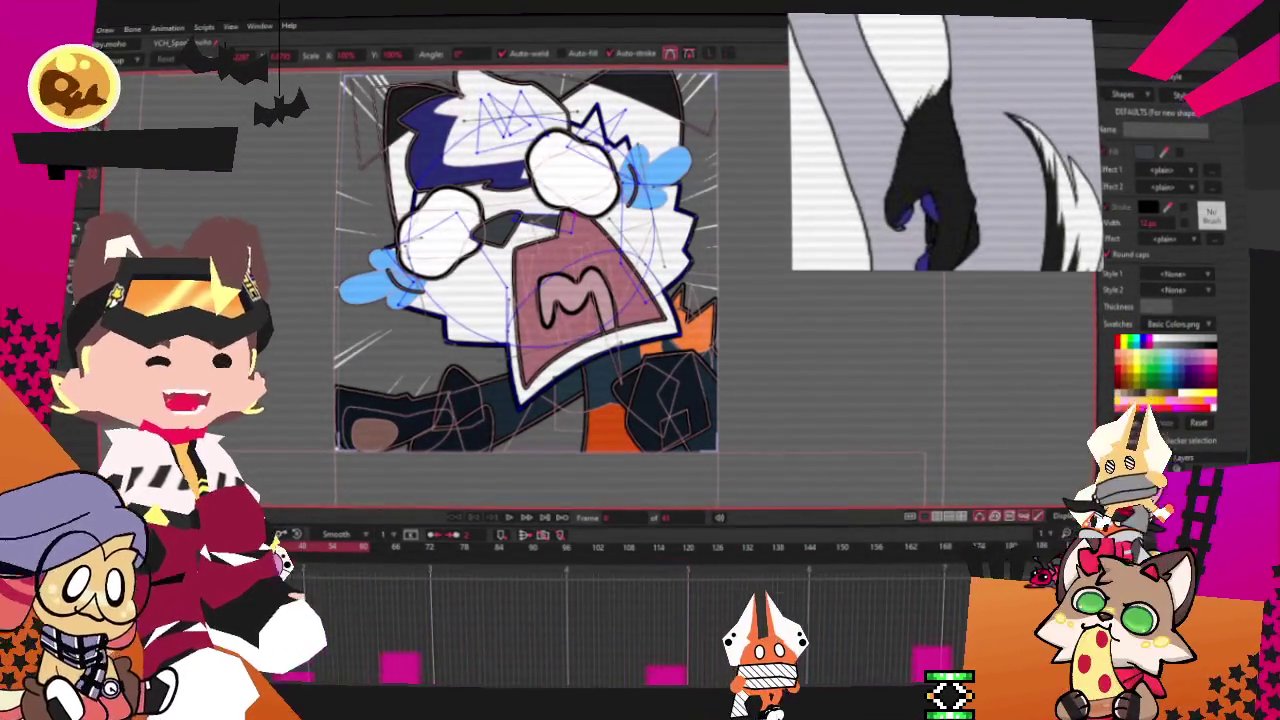
Step: Select the wolf's black fist shape so its vector points are shown for editing
left_click(683, 388)
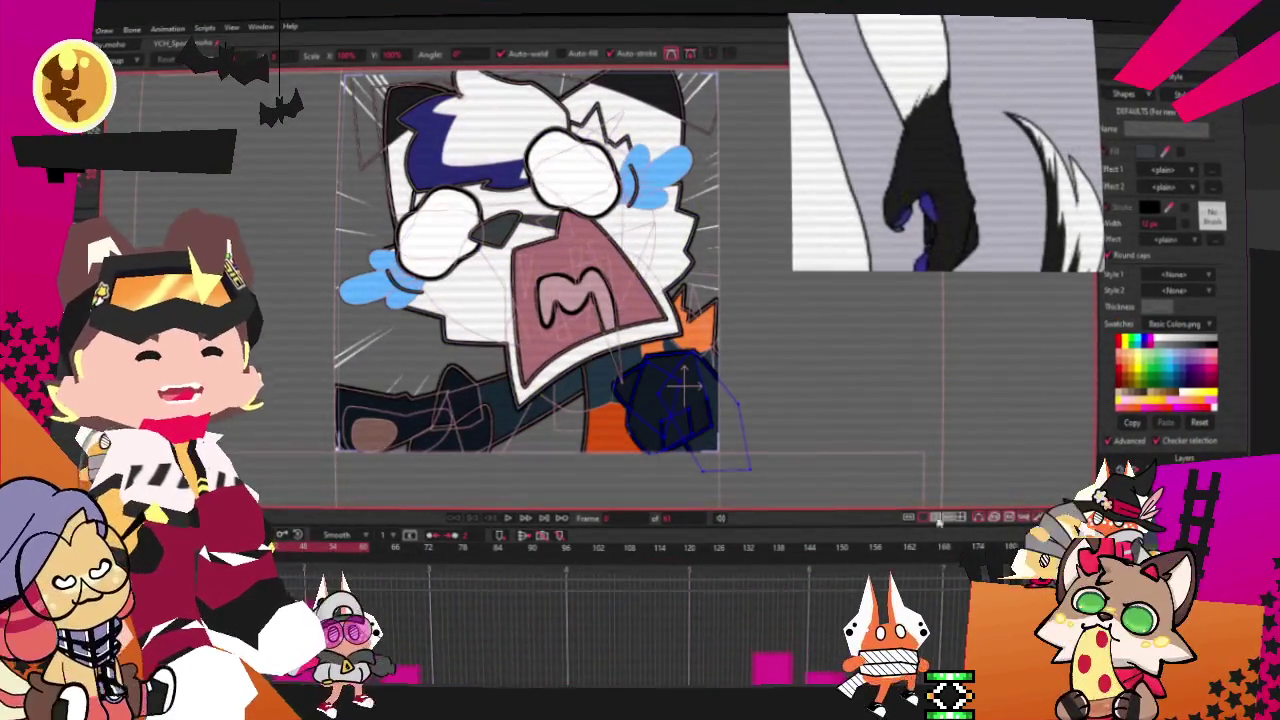
scroll(600, 340, "up", 2)
scroll(600, 340, "up", 2)
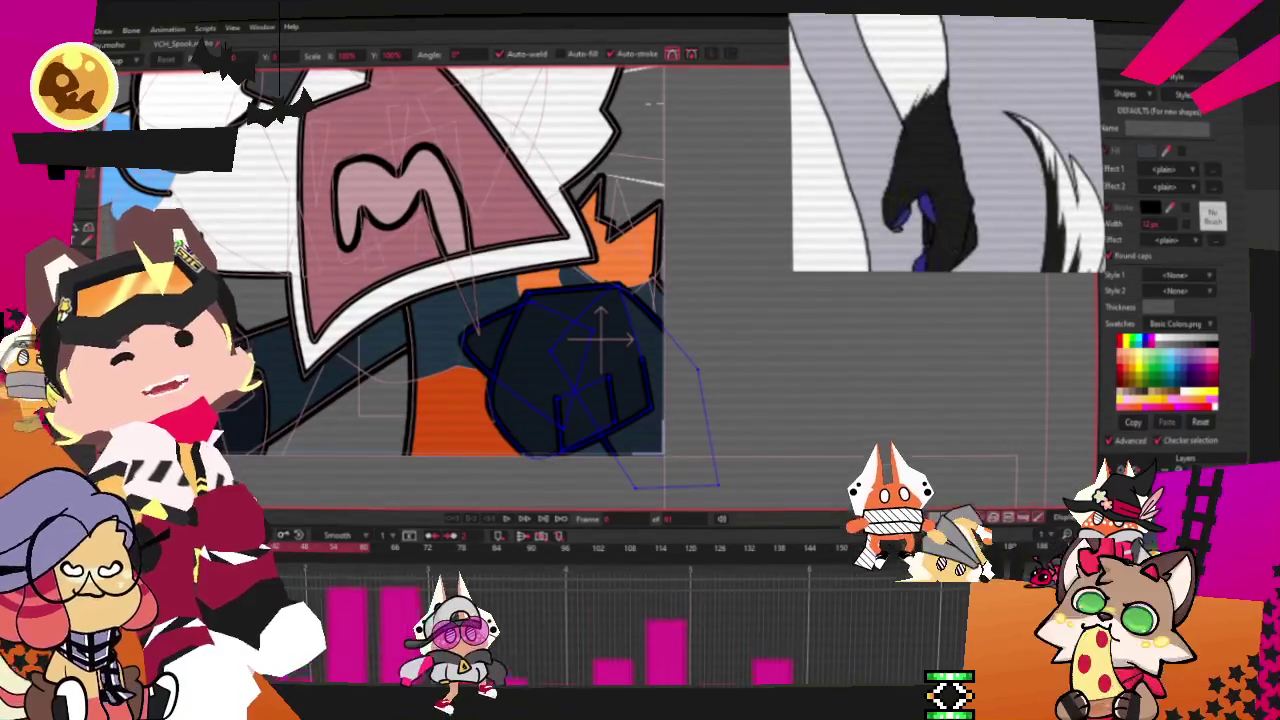
key("g")
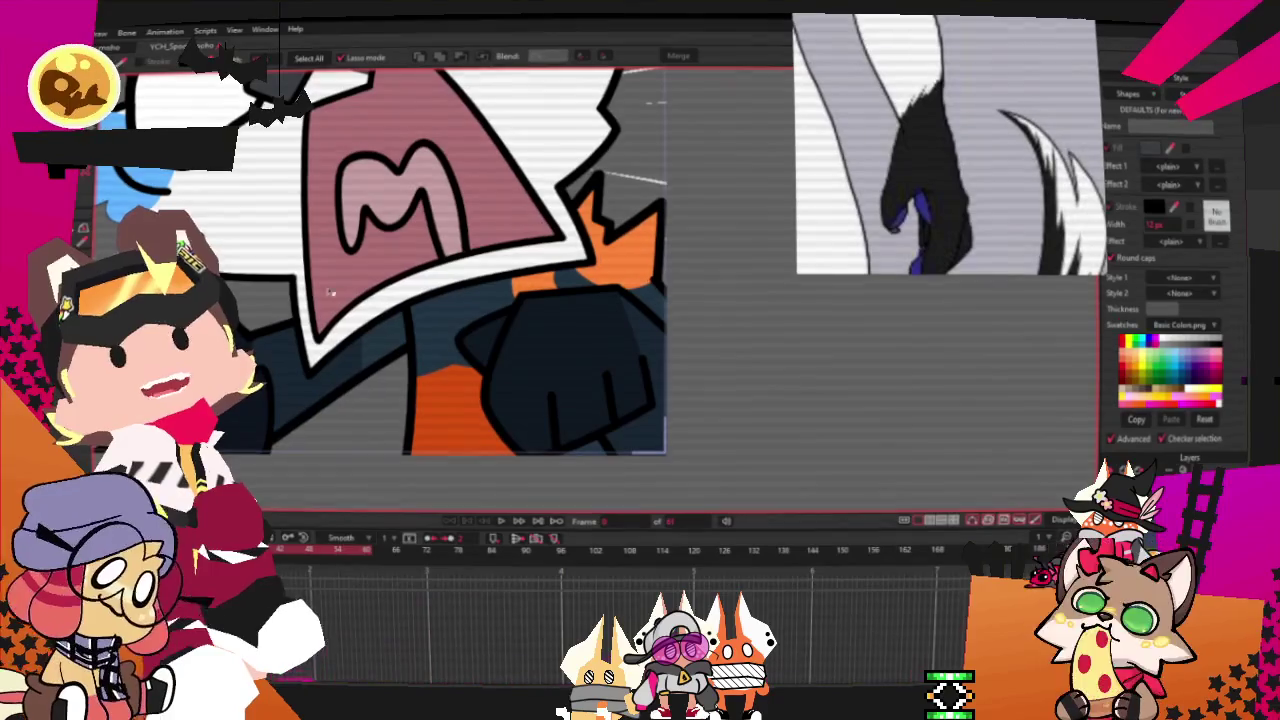
scroll(540, 378, "up", 2)
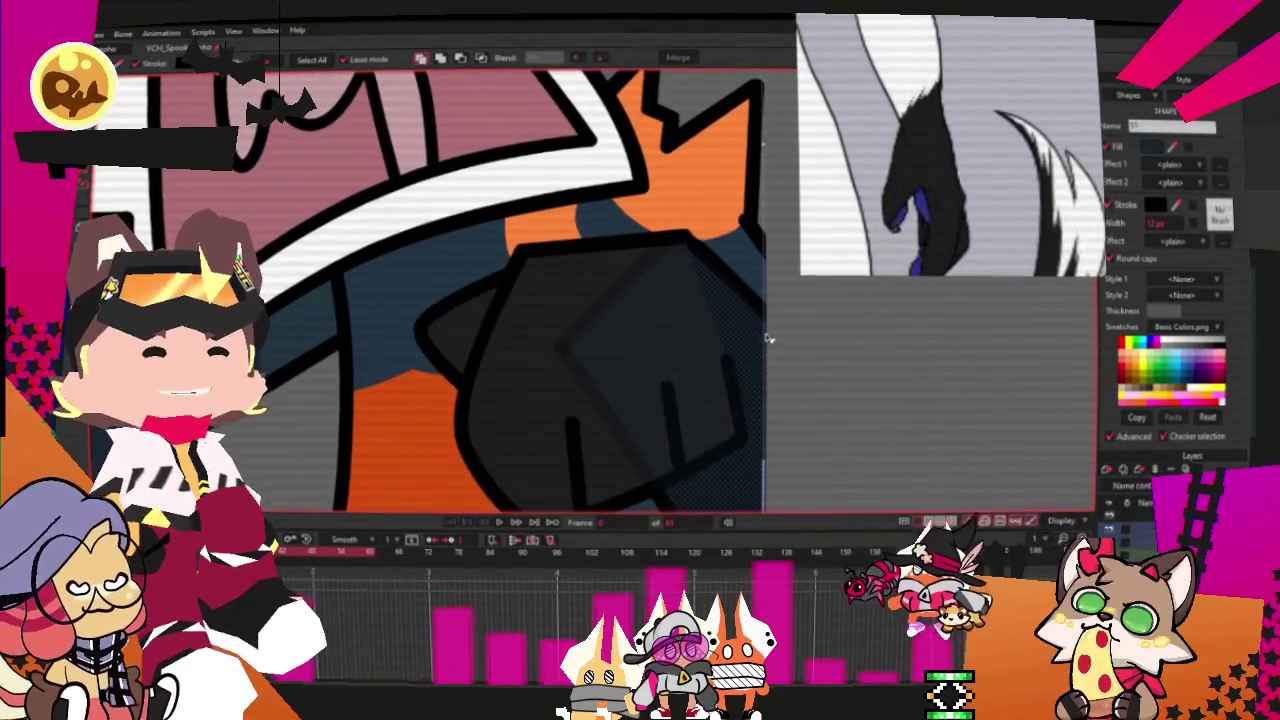
scroll(755, 344, "down", 3)
scroll(645, 318, "up", 1)
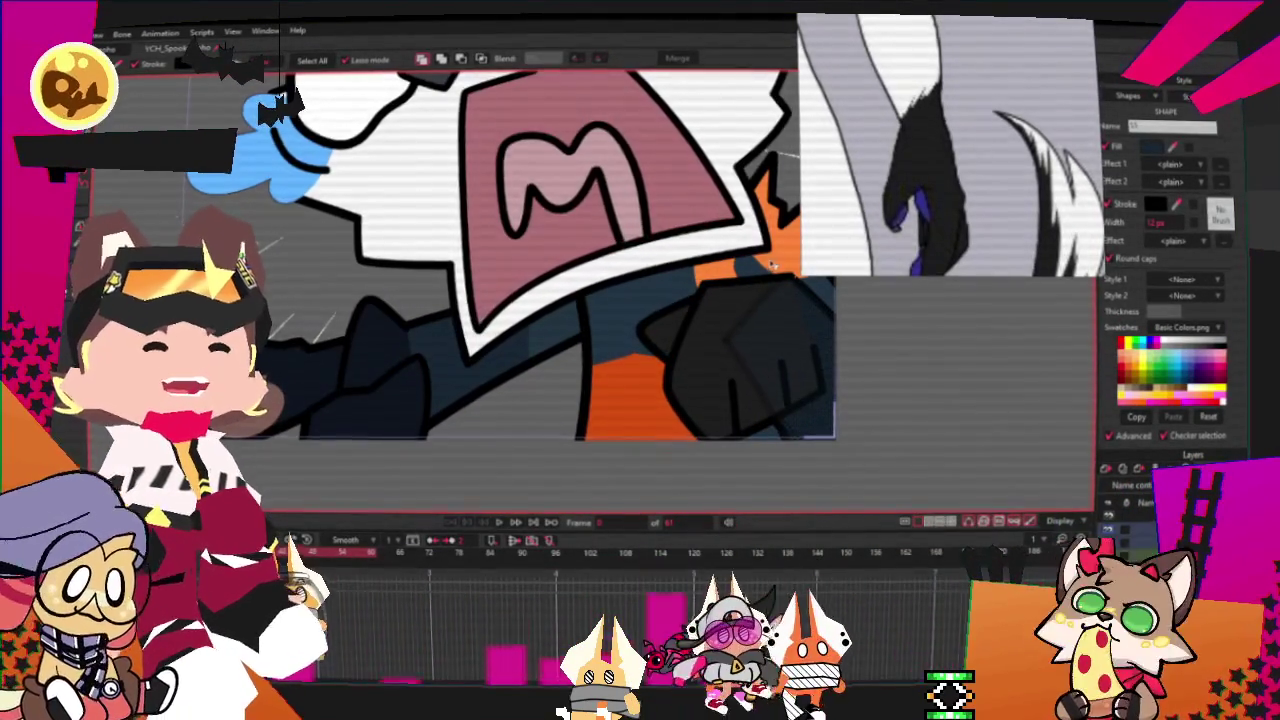
scroll(730, 312, "down", 2)
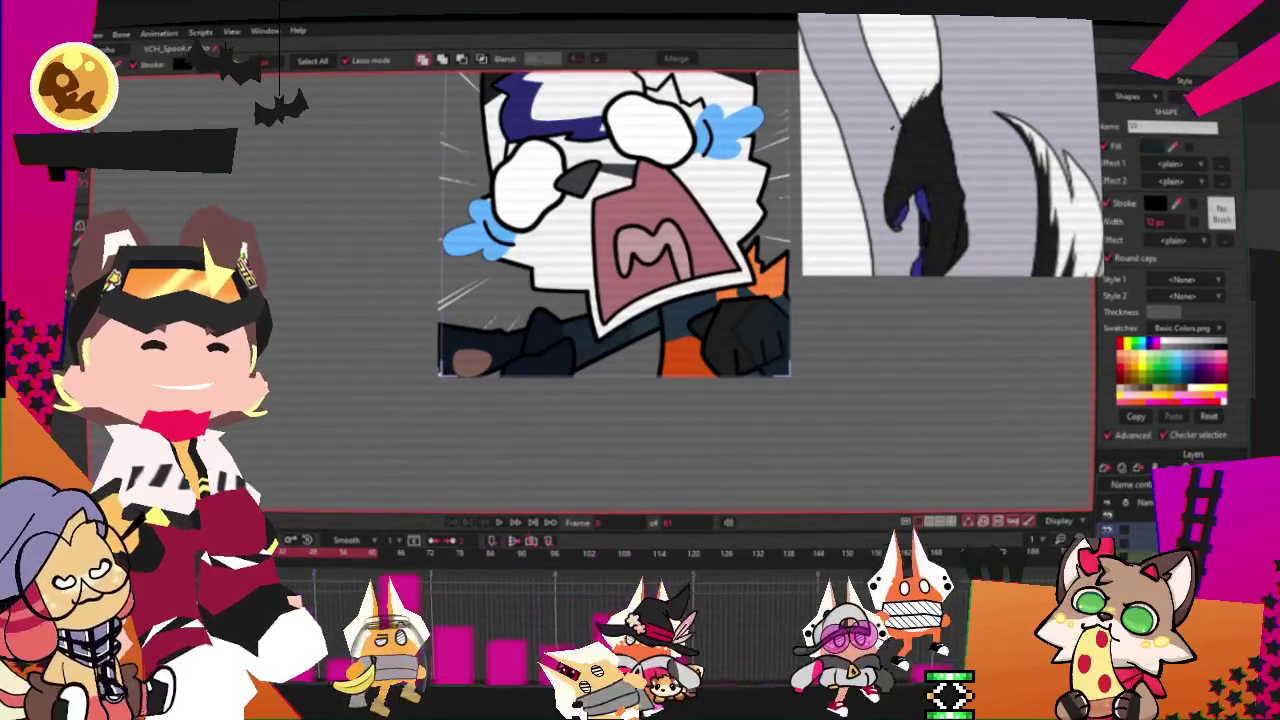
scroll(840, 370, "up", 2)
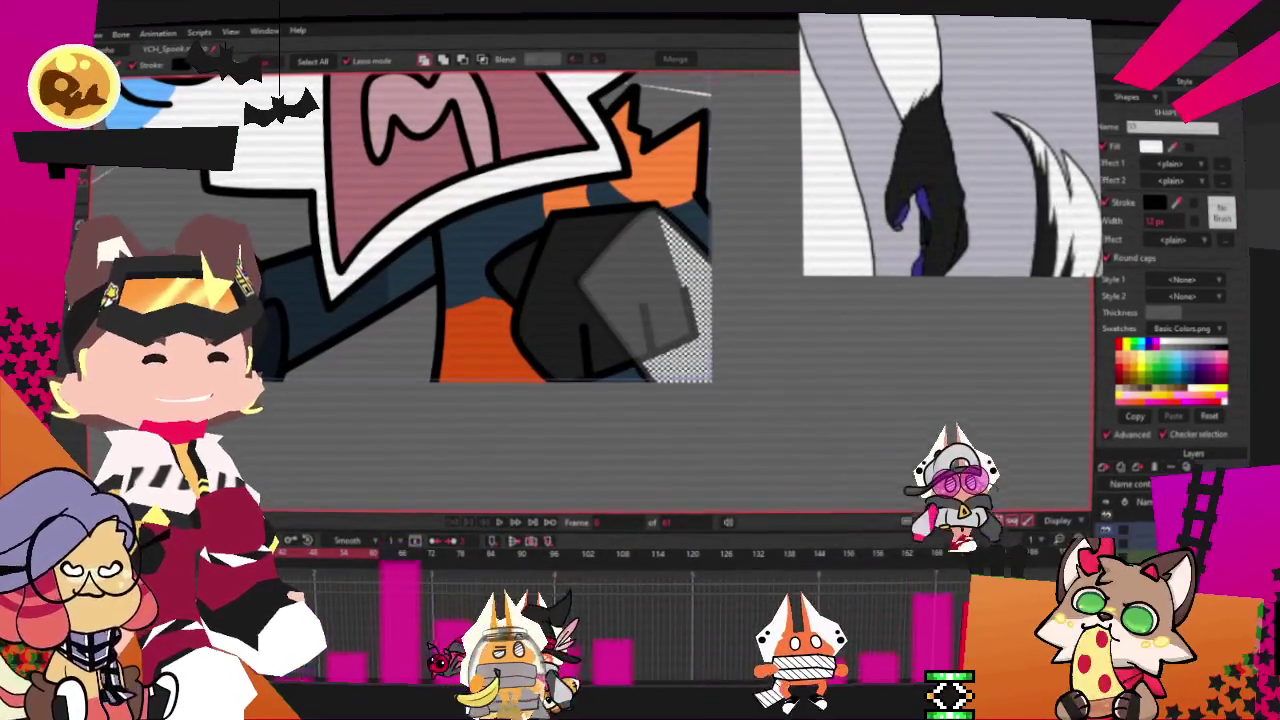
left_click(855, 385)
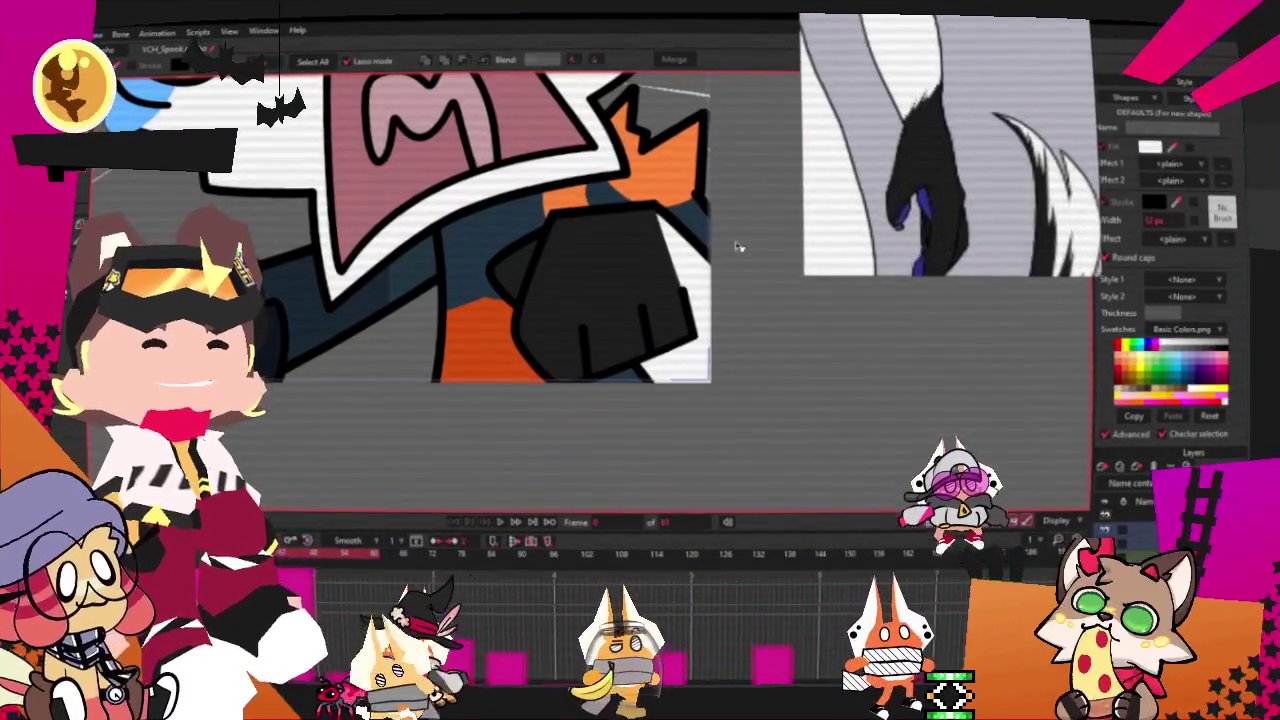
left_click(708, 243)
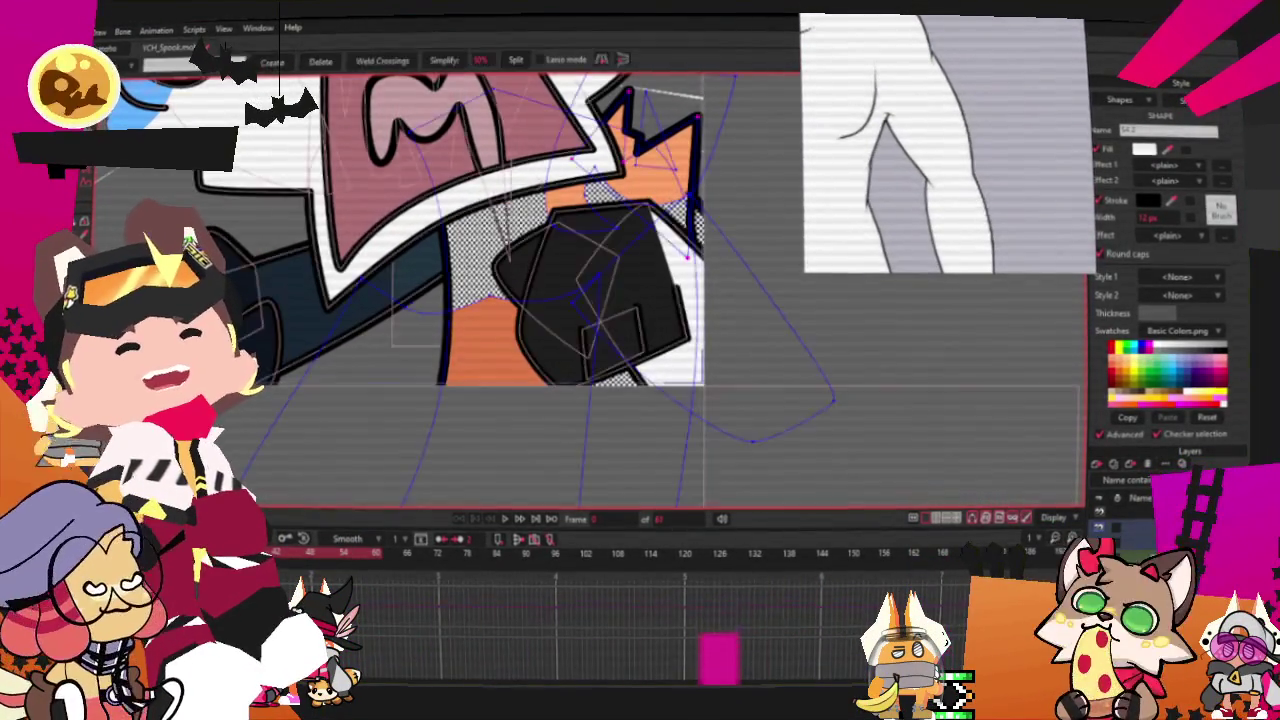
key("ctrl+shift+a")
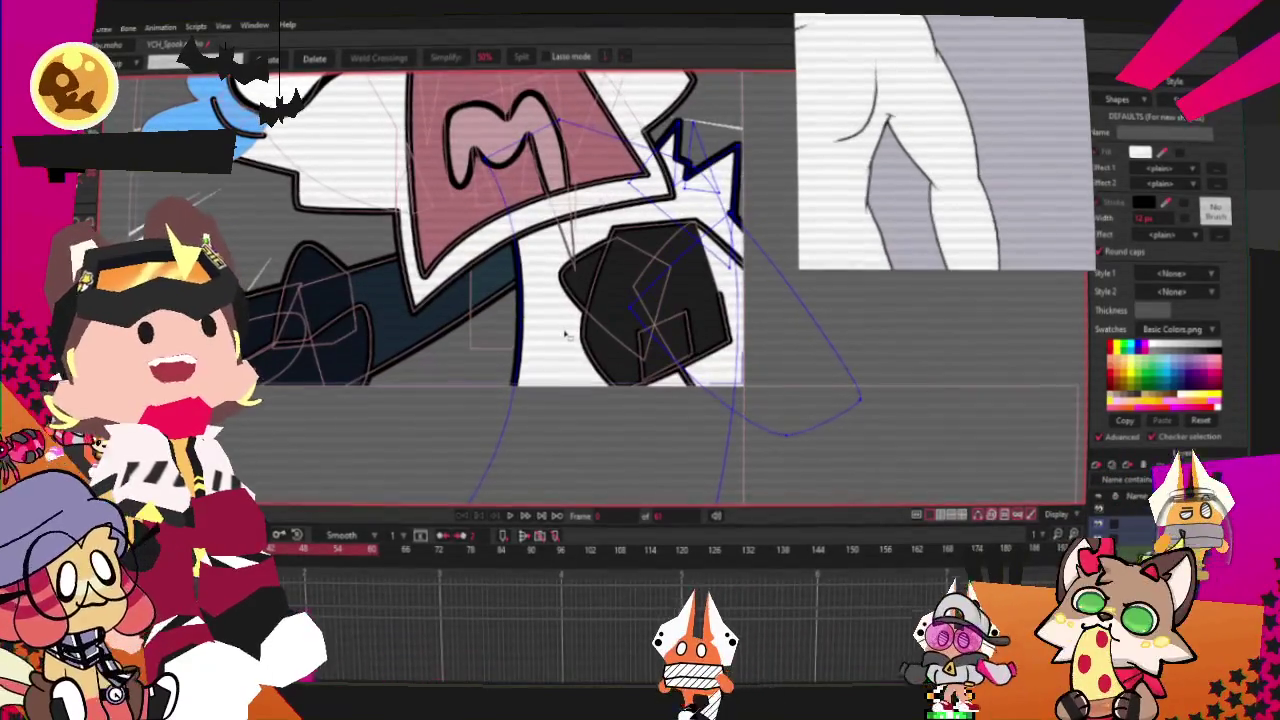
scroll(565, 335, "down", 1)
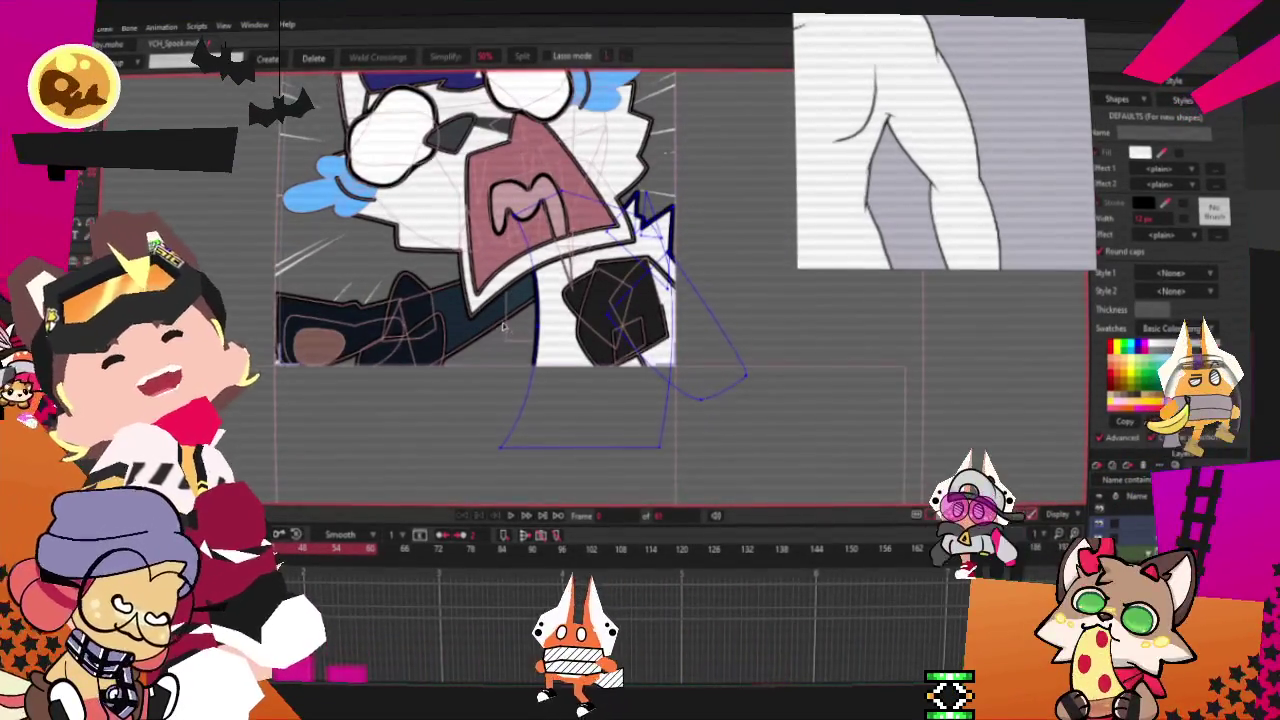
scroll(503, 328, "up", 1)
scroll(503, 328, "down", 1)
scroll(503, 328, "down", 1)
scroll(510, 210, "up", 1)
scroll(510, 210, "up", 1)
scroll(510, 210, "up", 1)
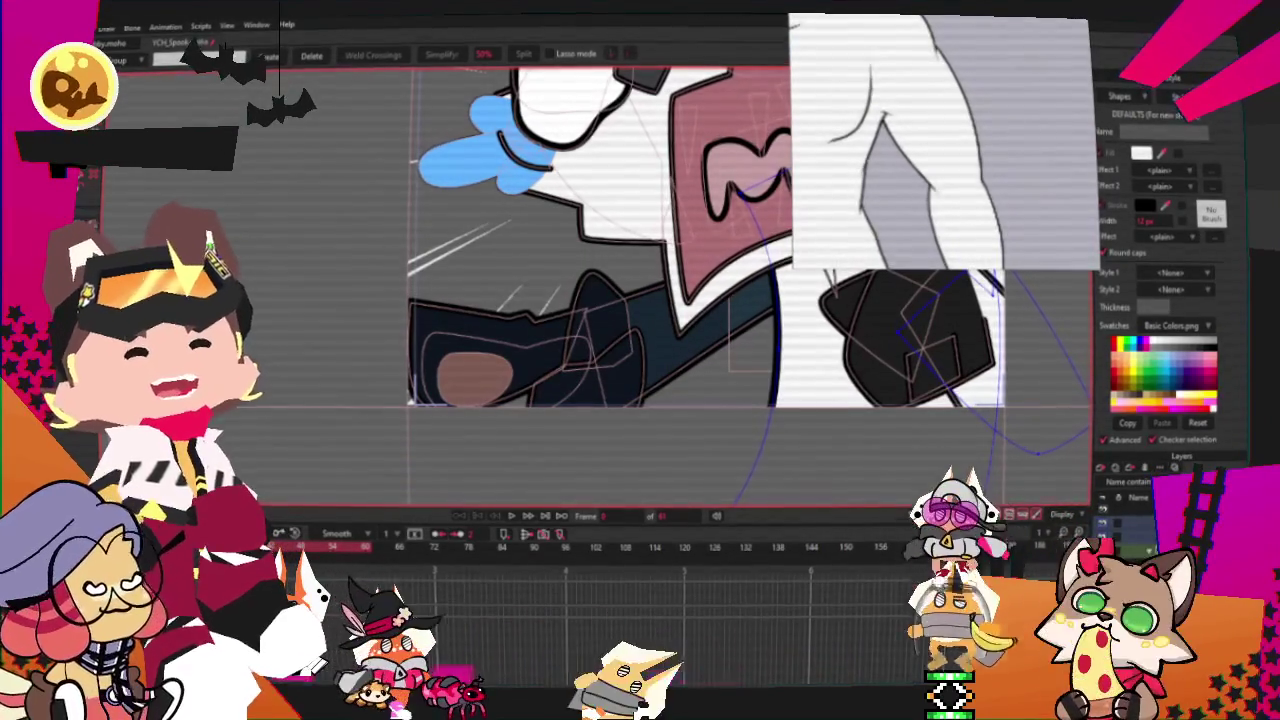
scroll(785, 315, "up", 1)
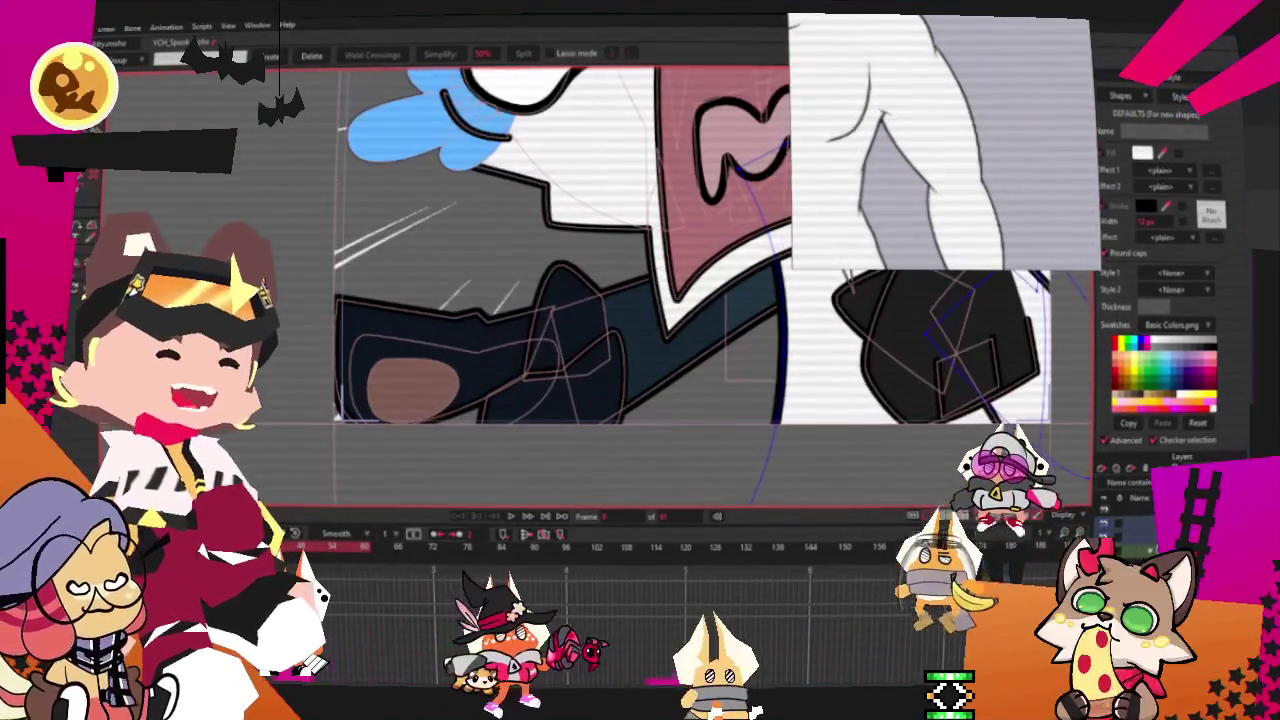
key("Delete")
key("ctrl+z")
key("ctrl+z")
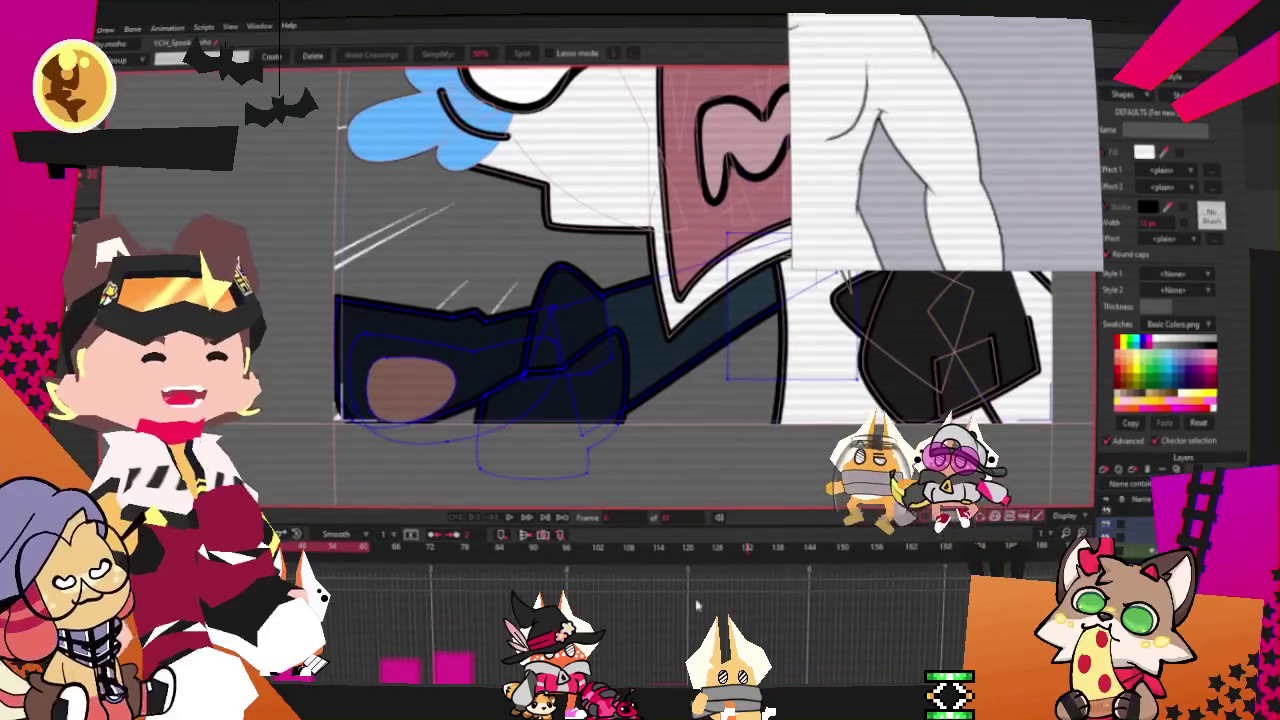
Step: Select the dark sleeve shape and check its points
key("q")
scroll(443, 363, "up", 2)
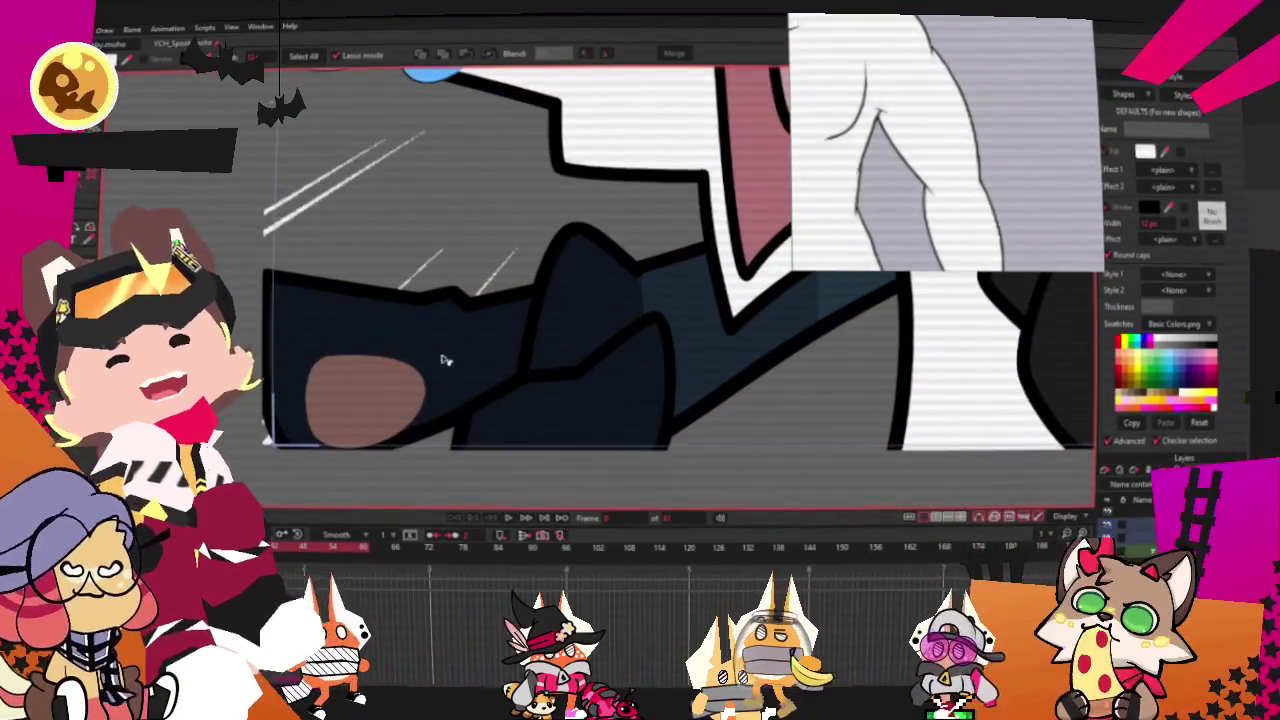
left_click(483, 356)
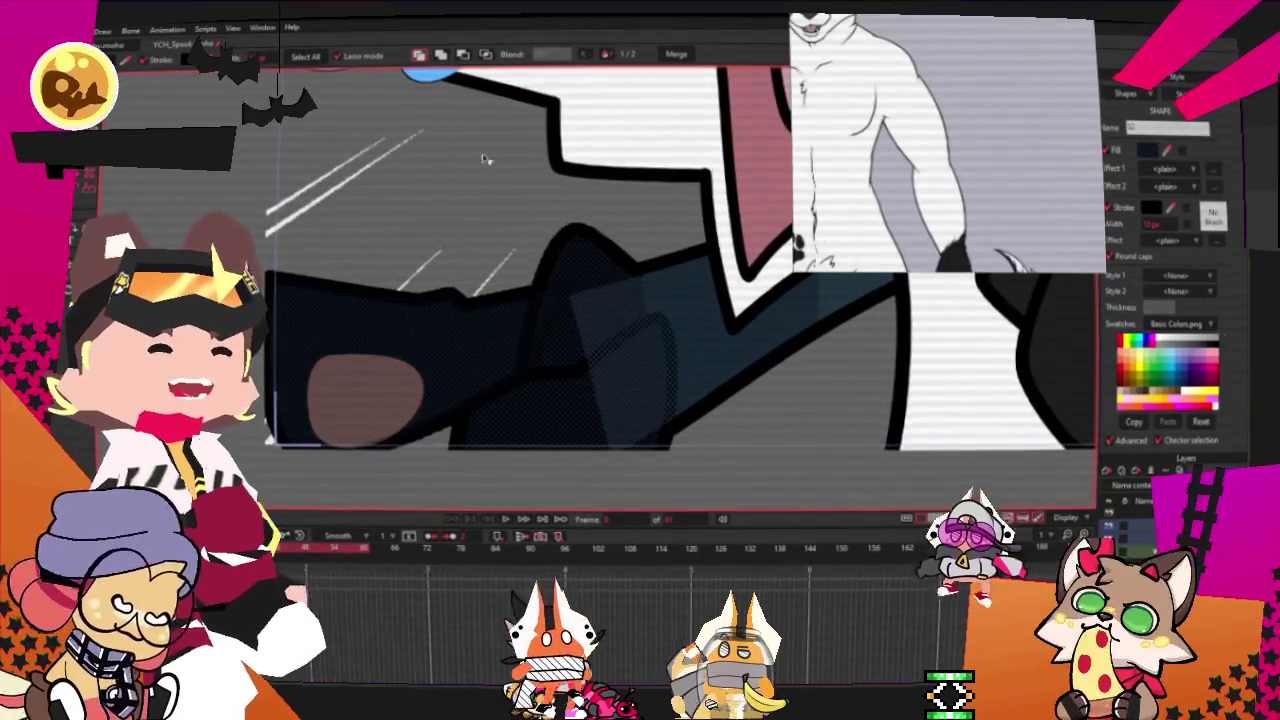
scroll(495, 160, "down", 2)
scroll(652, 206, "up", 2)
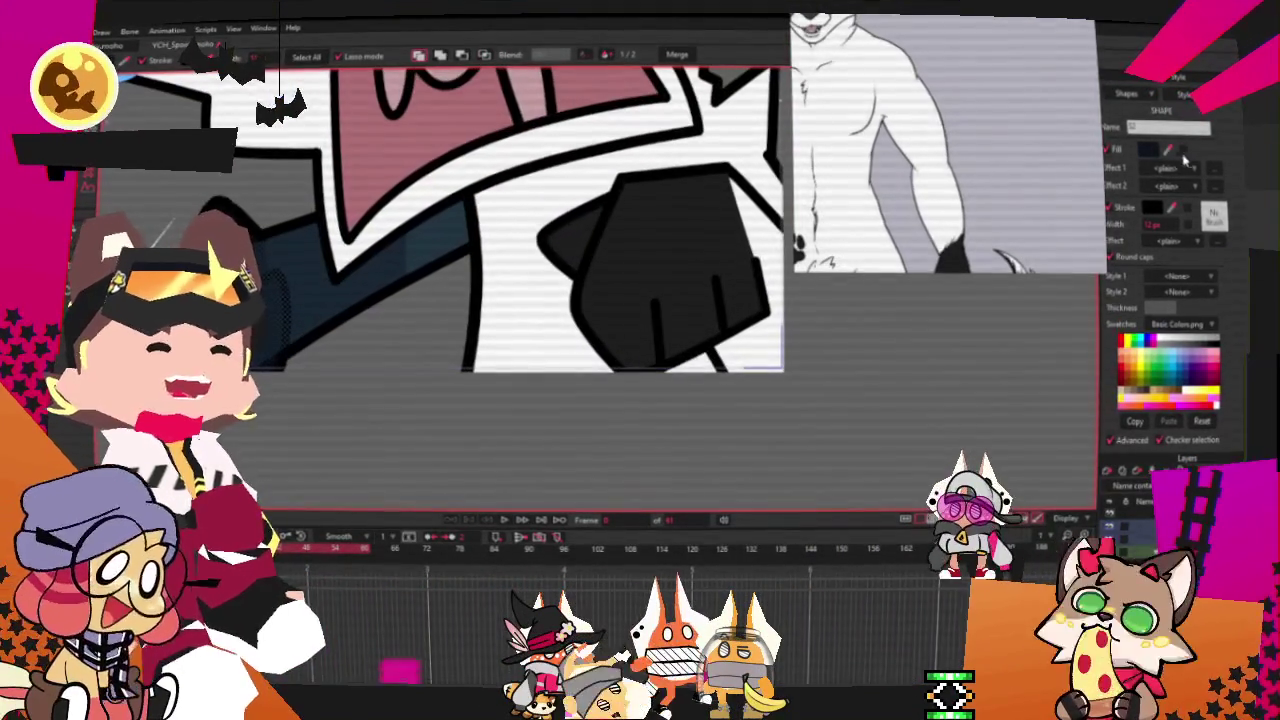
scroll(412, 262, "down", 1)
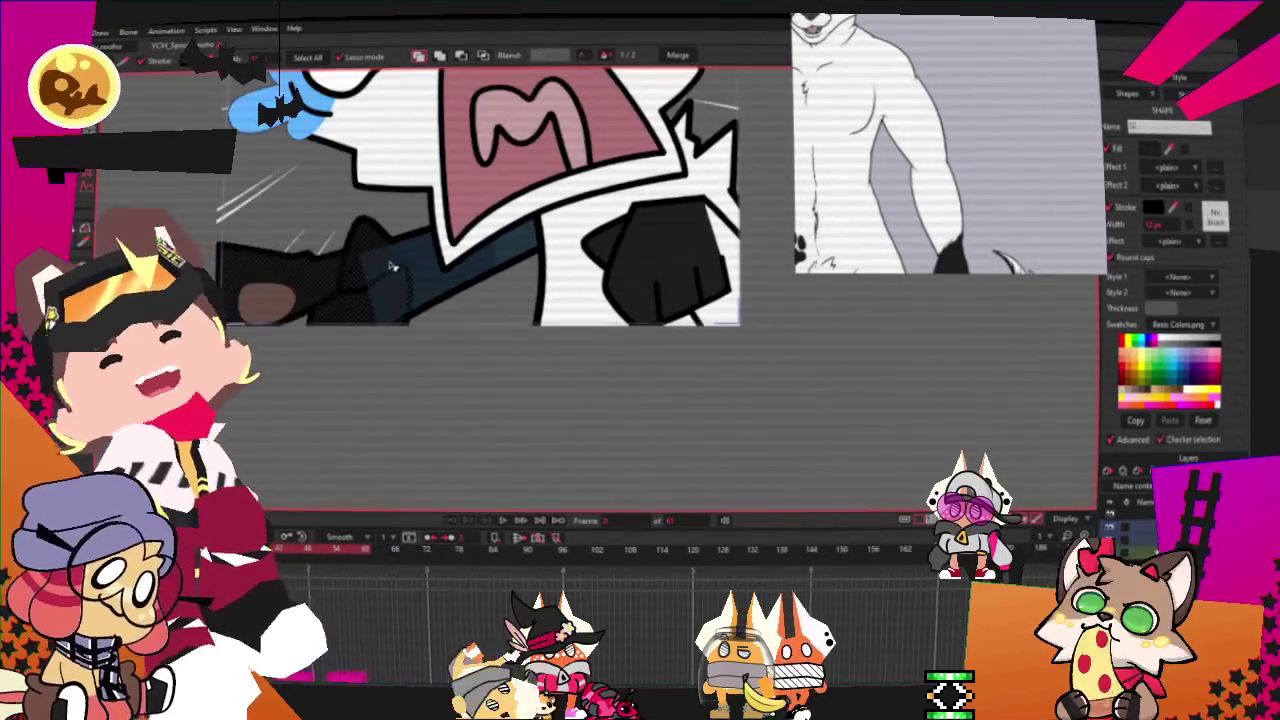
scroll(430, 268, "up", 2)
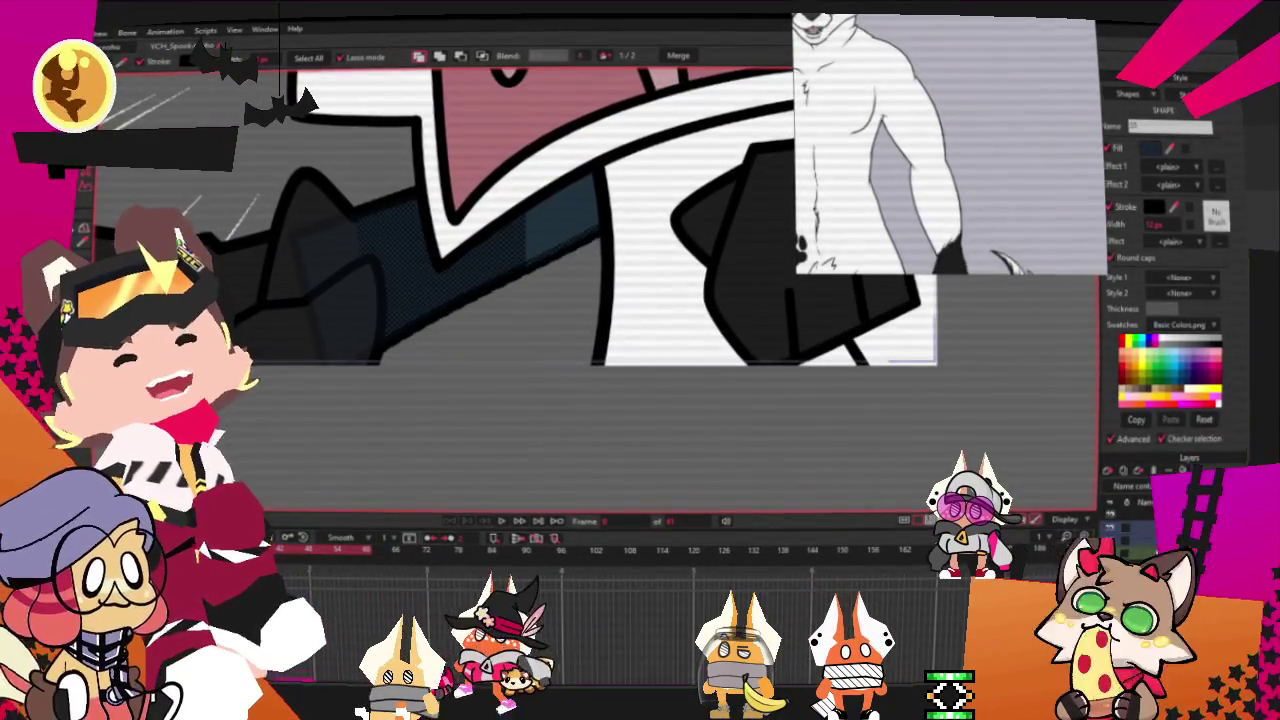
key("t")
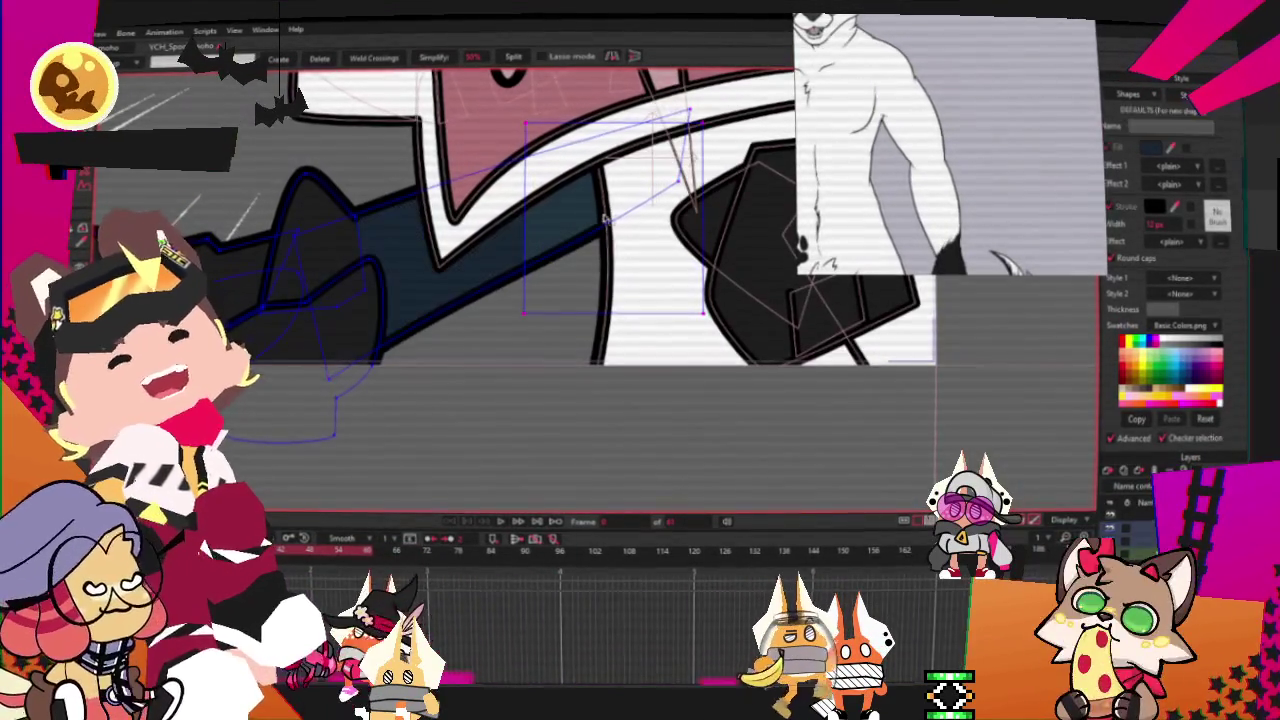
scroll(604, 218, "left", 3)
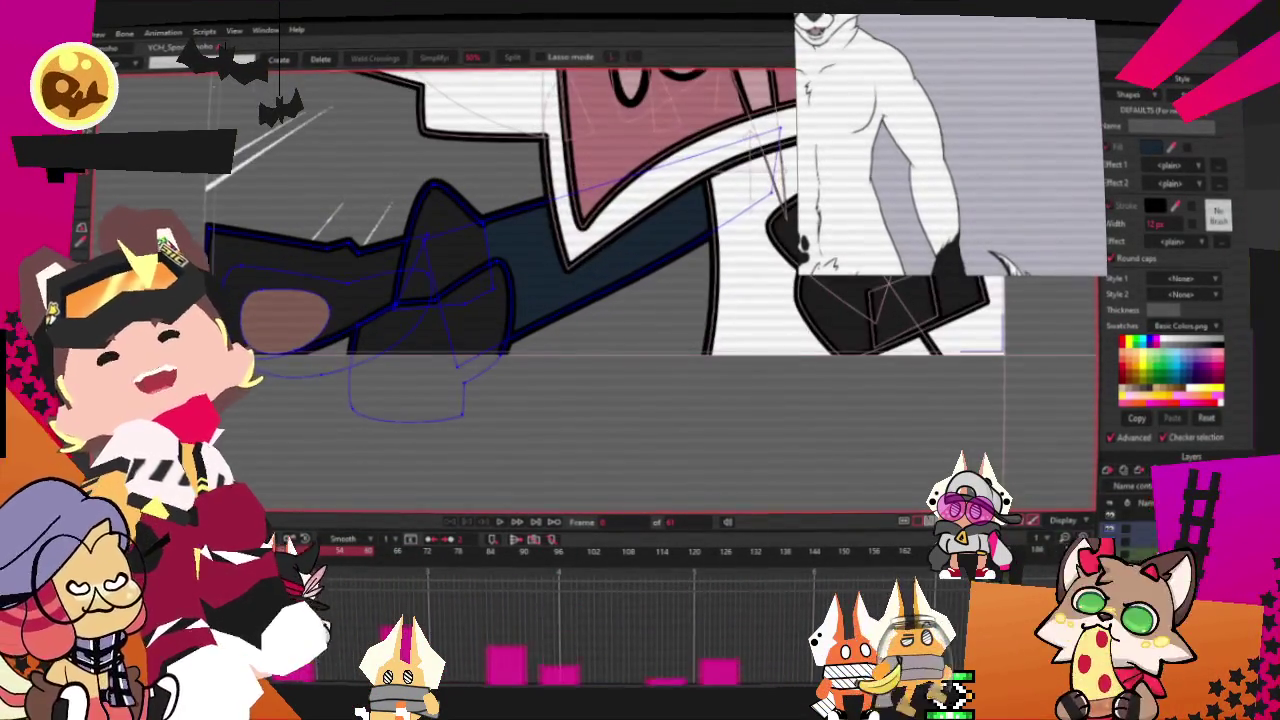
key("q")
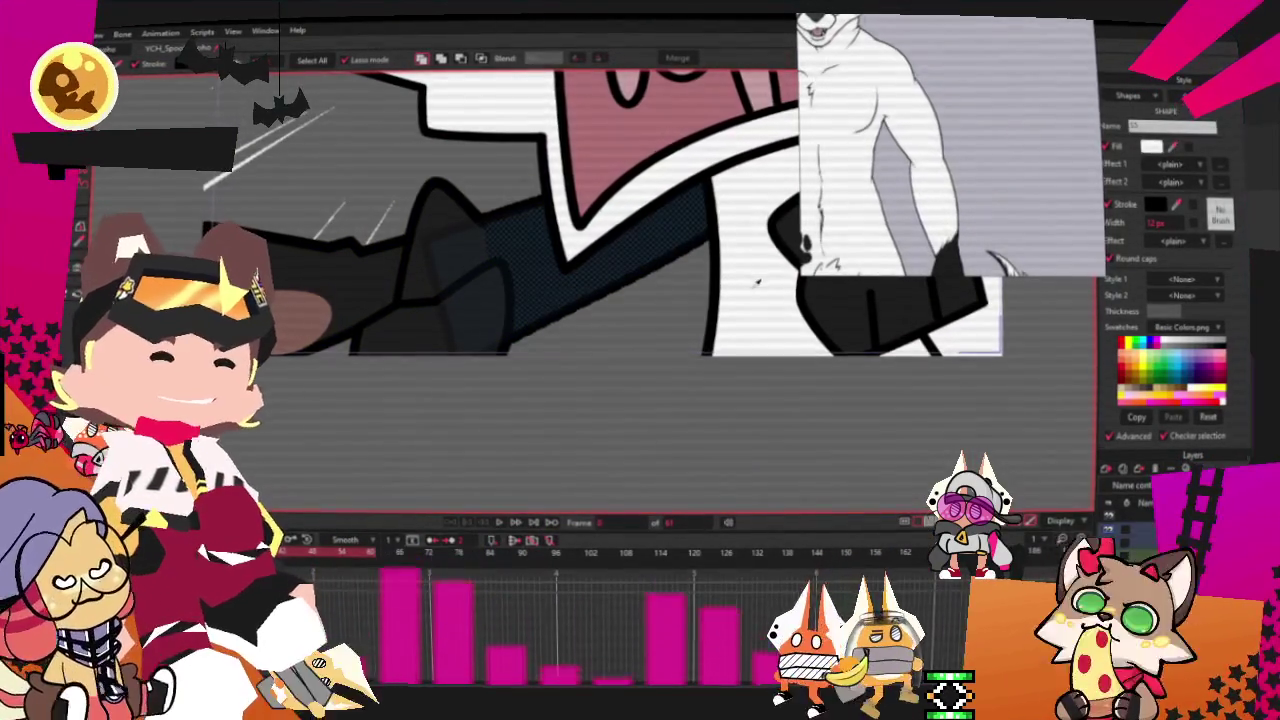
Step: Fill the brownish oval patch beside the sleeve with blue
left_click(300, 316)
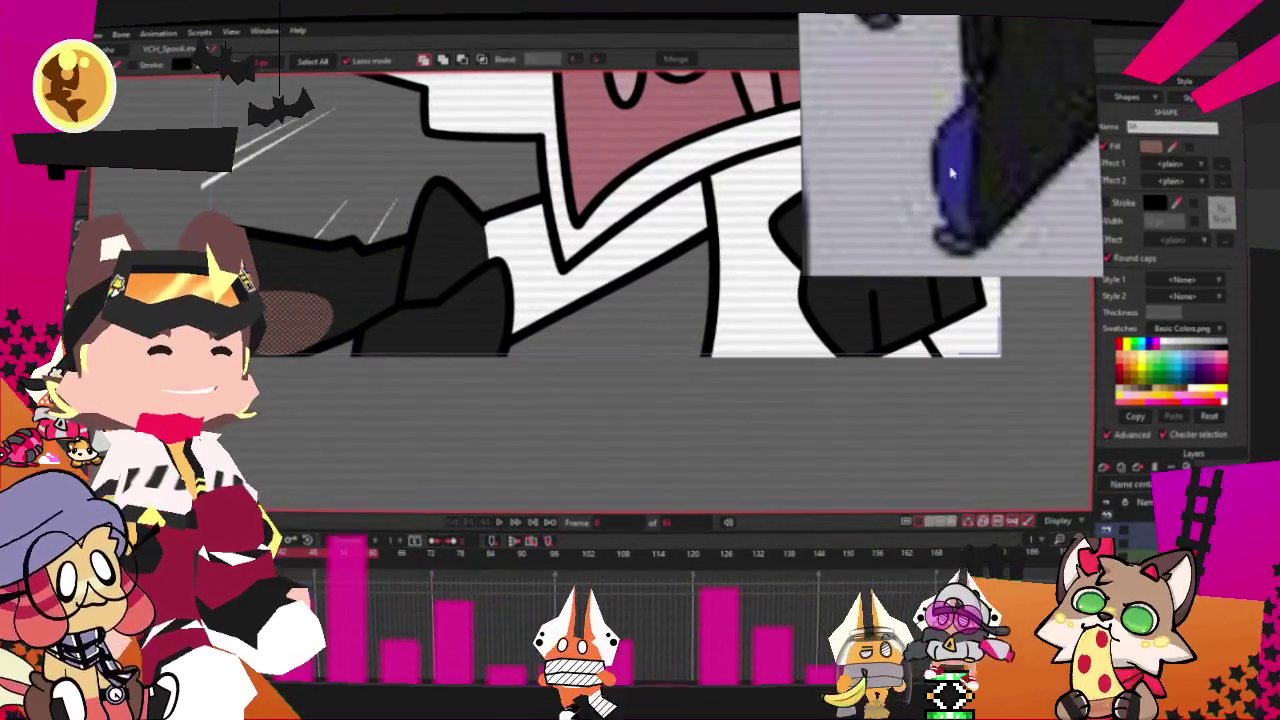
left_click(950, 160)
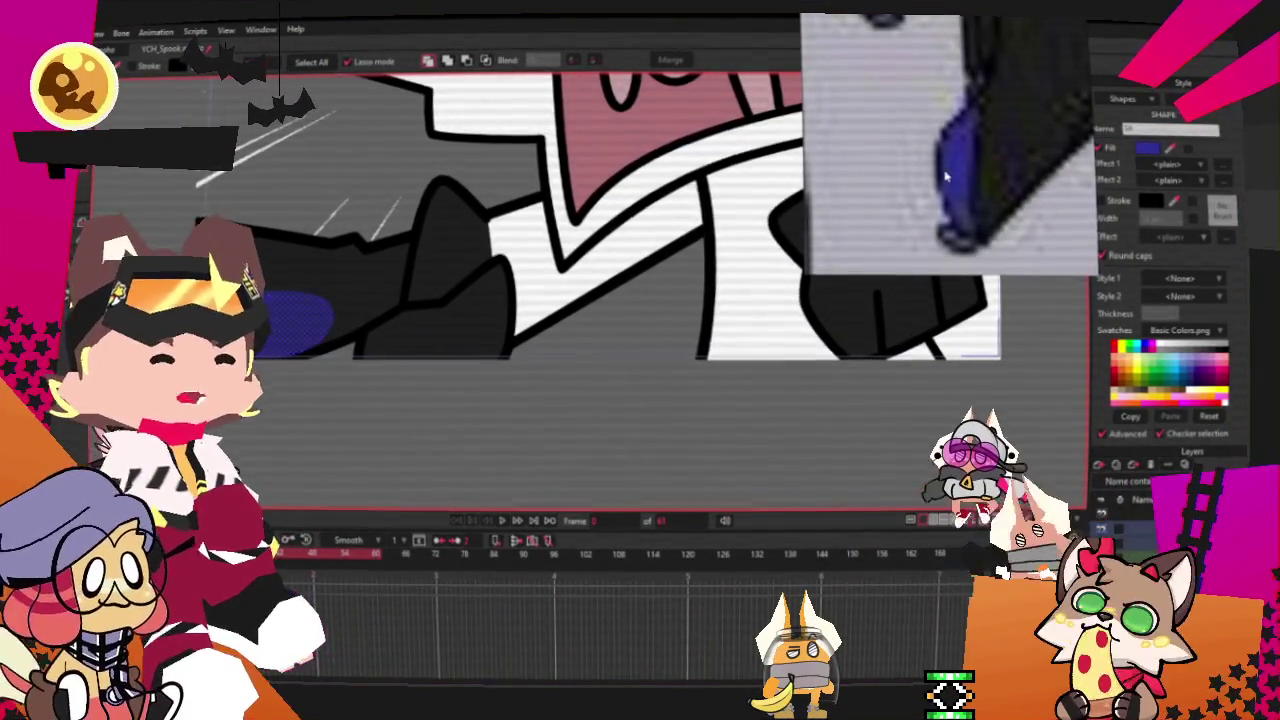
scroll(531, 313, "down", 3)
scroll(559, 321, "up", 3)
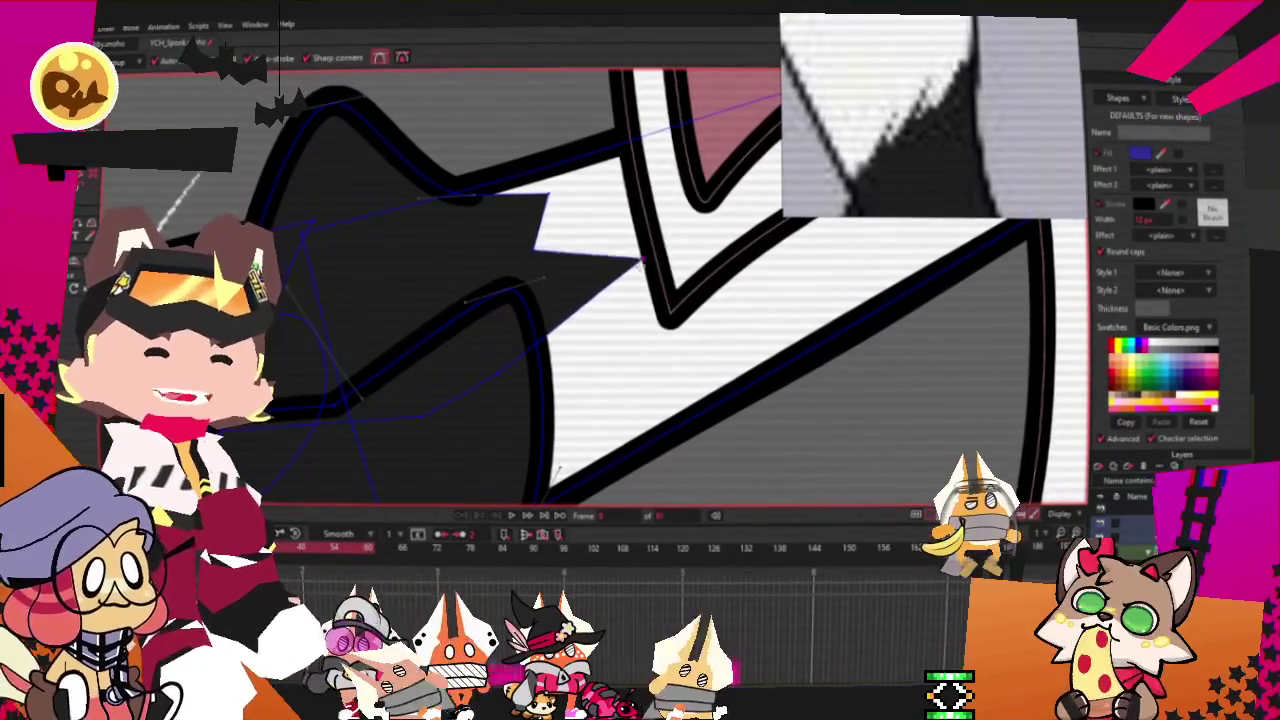
Step: Add a jagged spike to the black fist's edge and drag its tip into position
left_click_drag(540, 298, 578, 282)
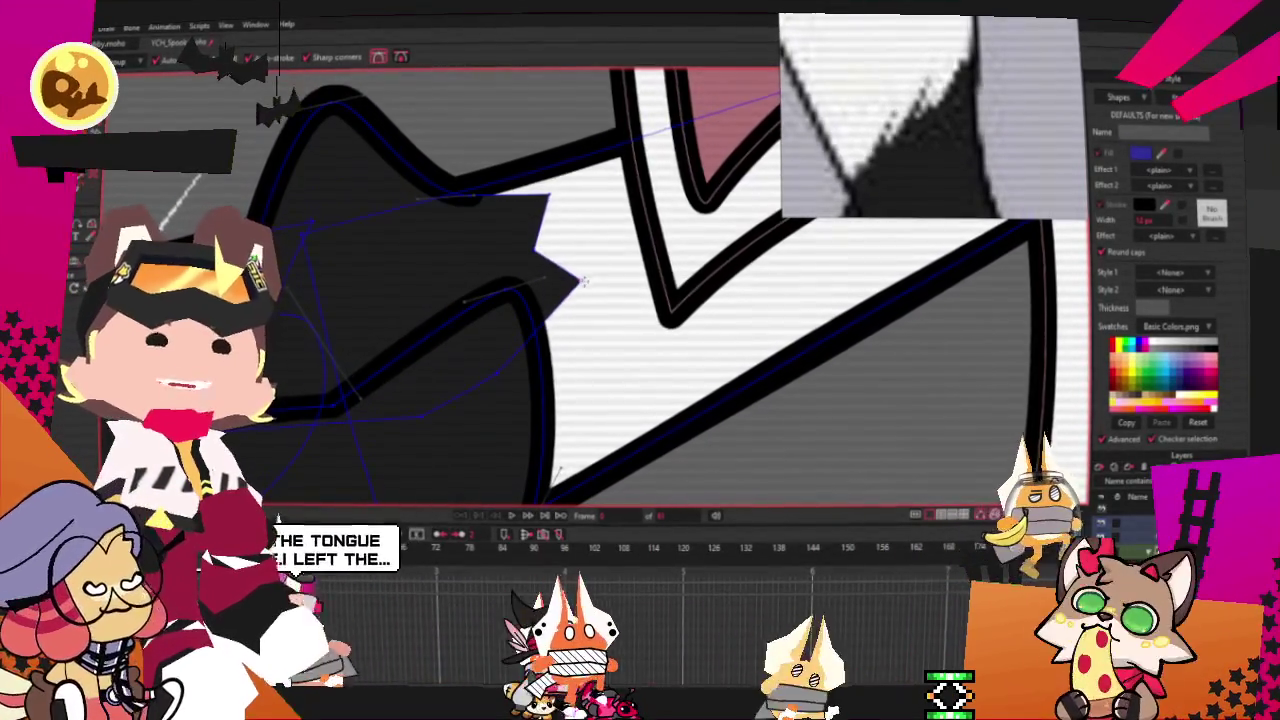
key("c")
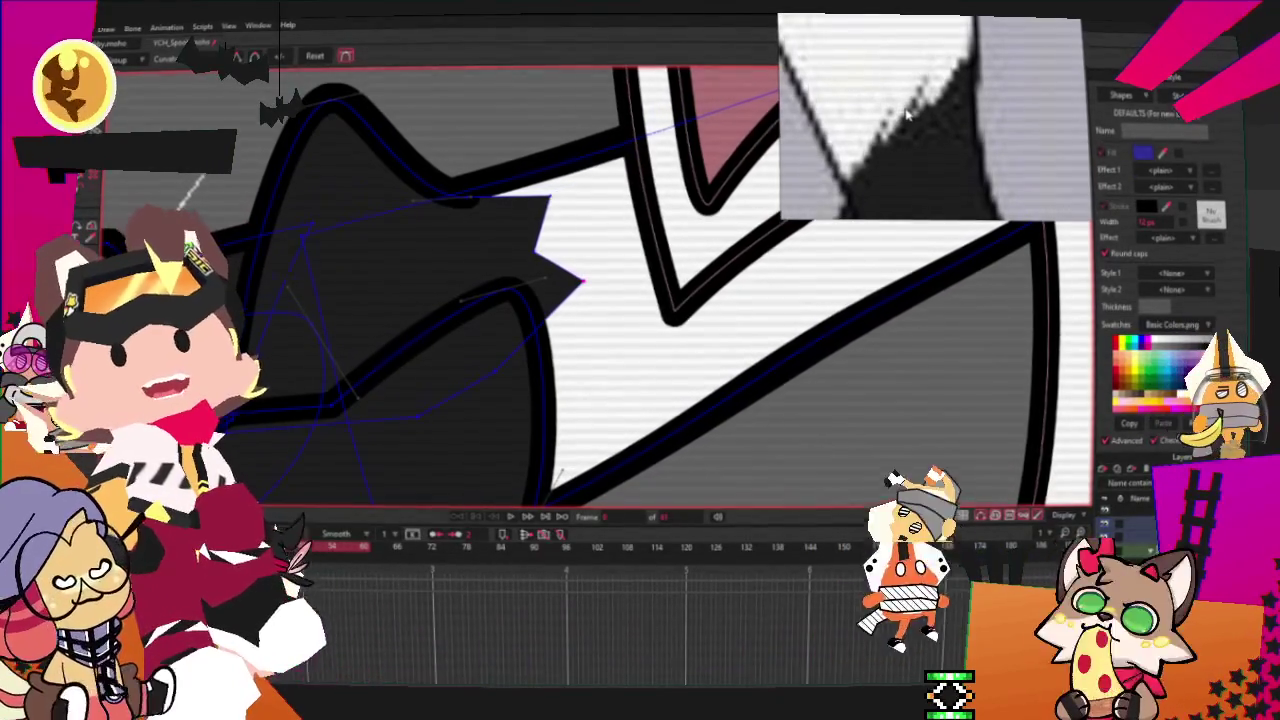
scroll(505, 248, "down", 3)
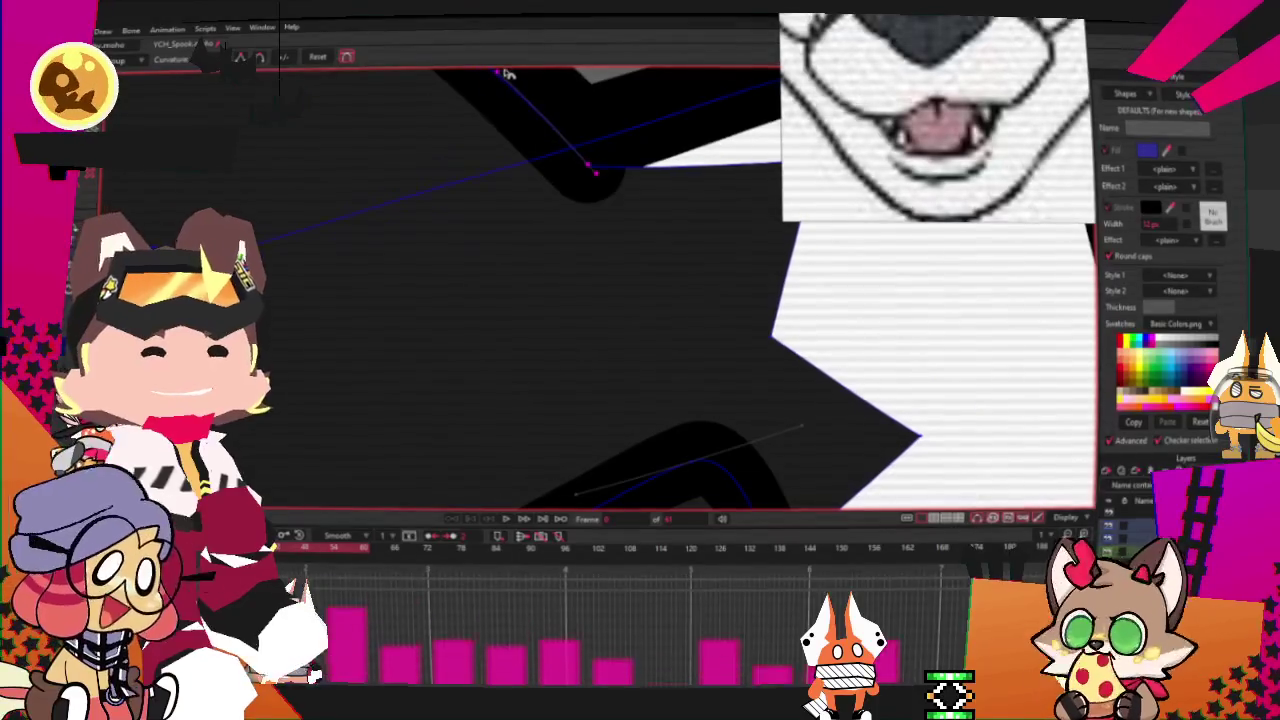
scroll(505, 248, "down", 2)
scroll(490, 300, "up", 3)
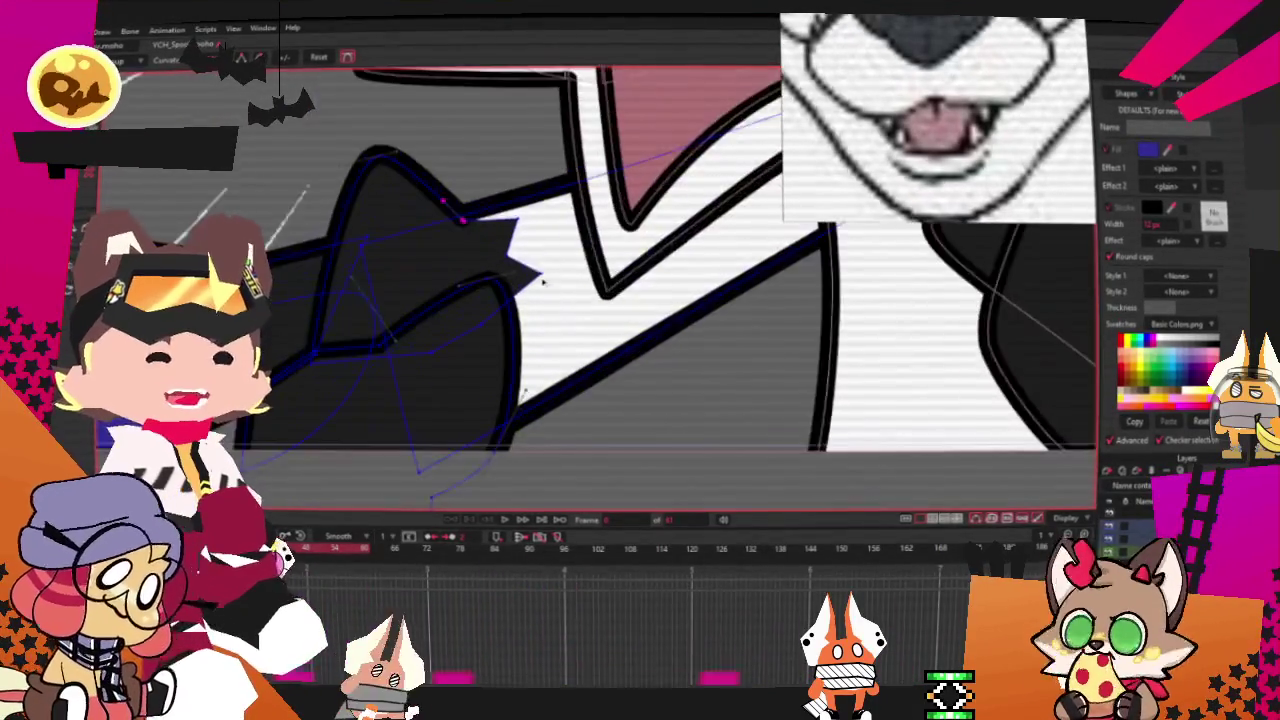
scroll(480, 363, "up", 2)
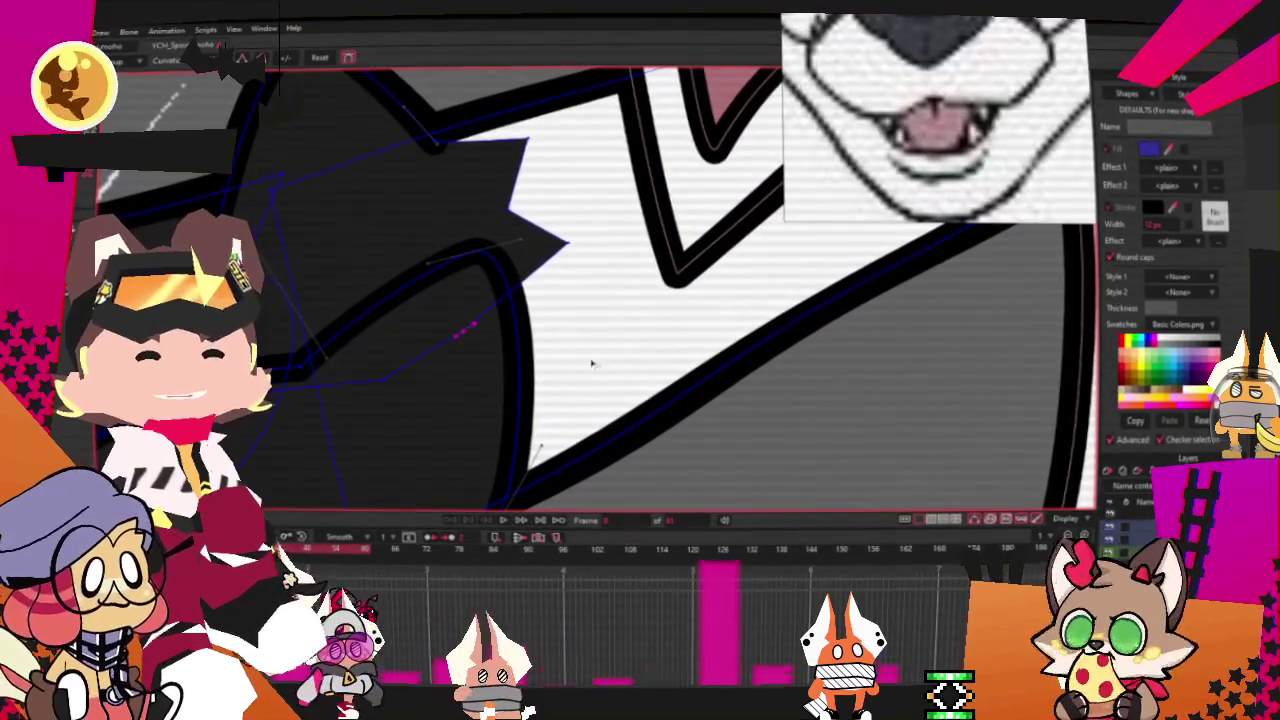
key("t")
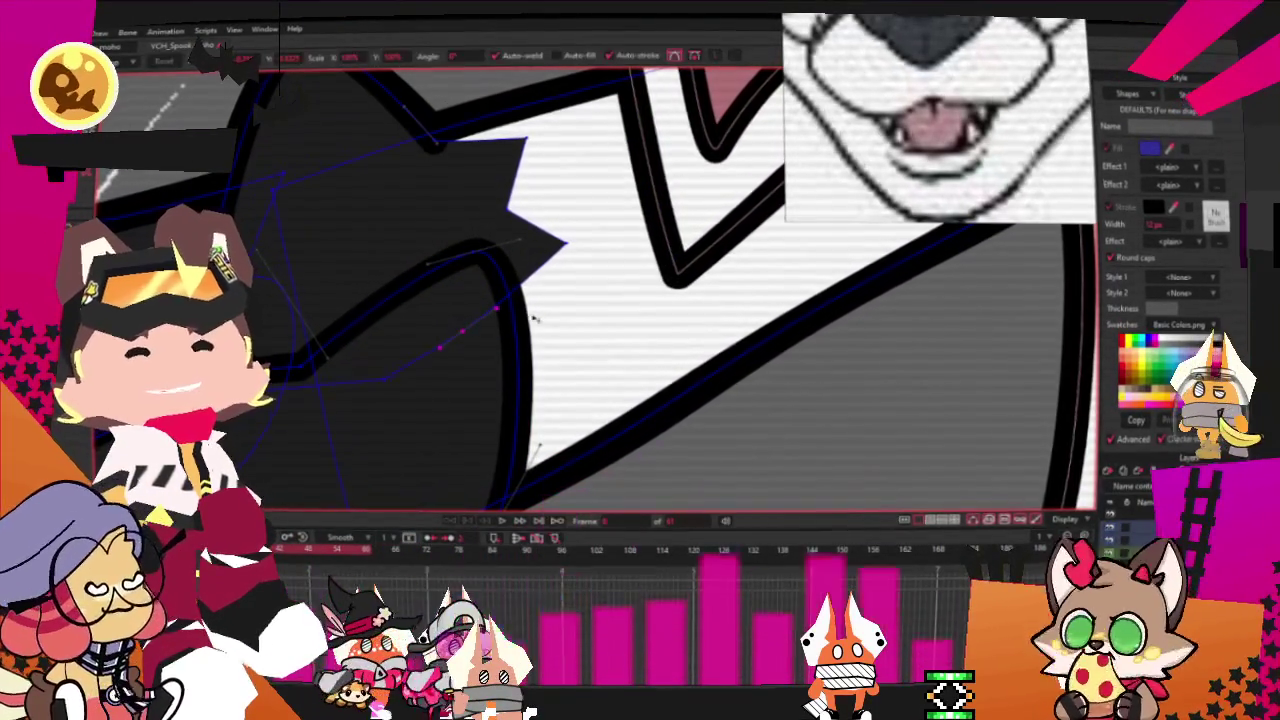
left_click_drag(471, 423, 642, 220)
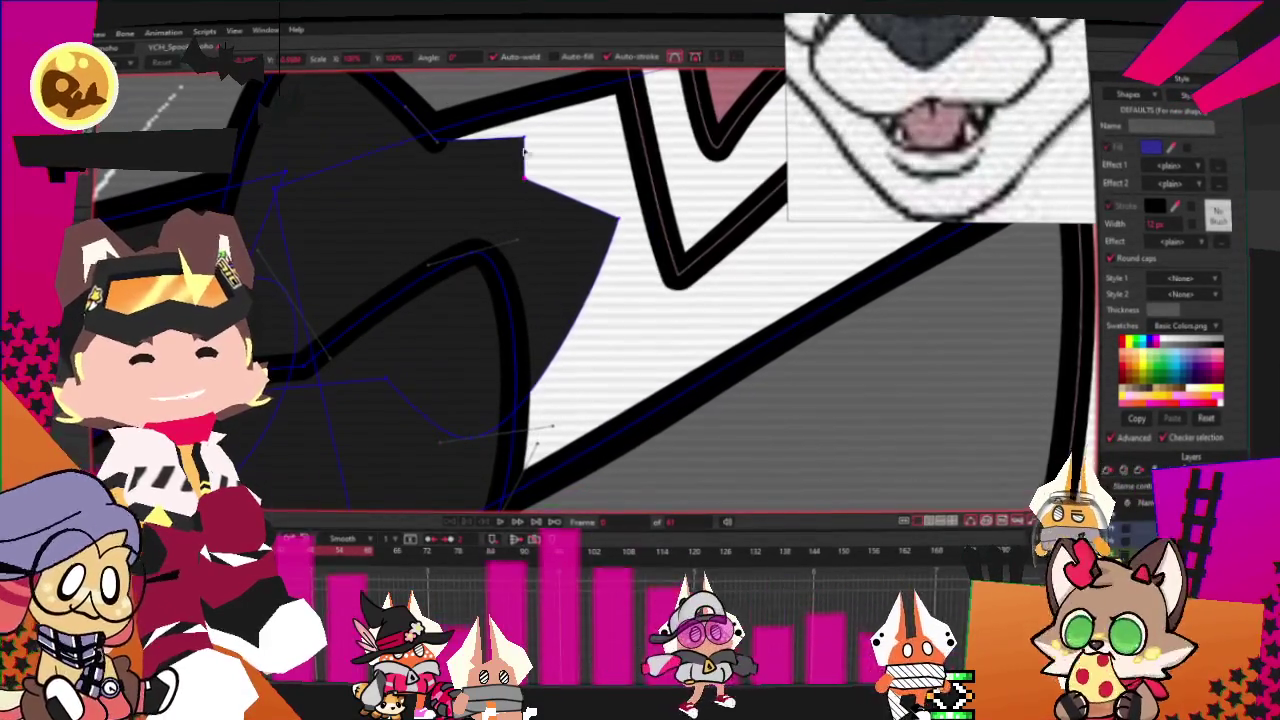
scroll(520, 182, "down", 2)
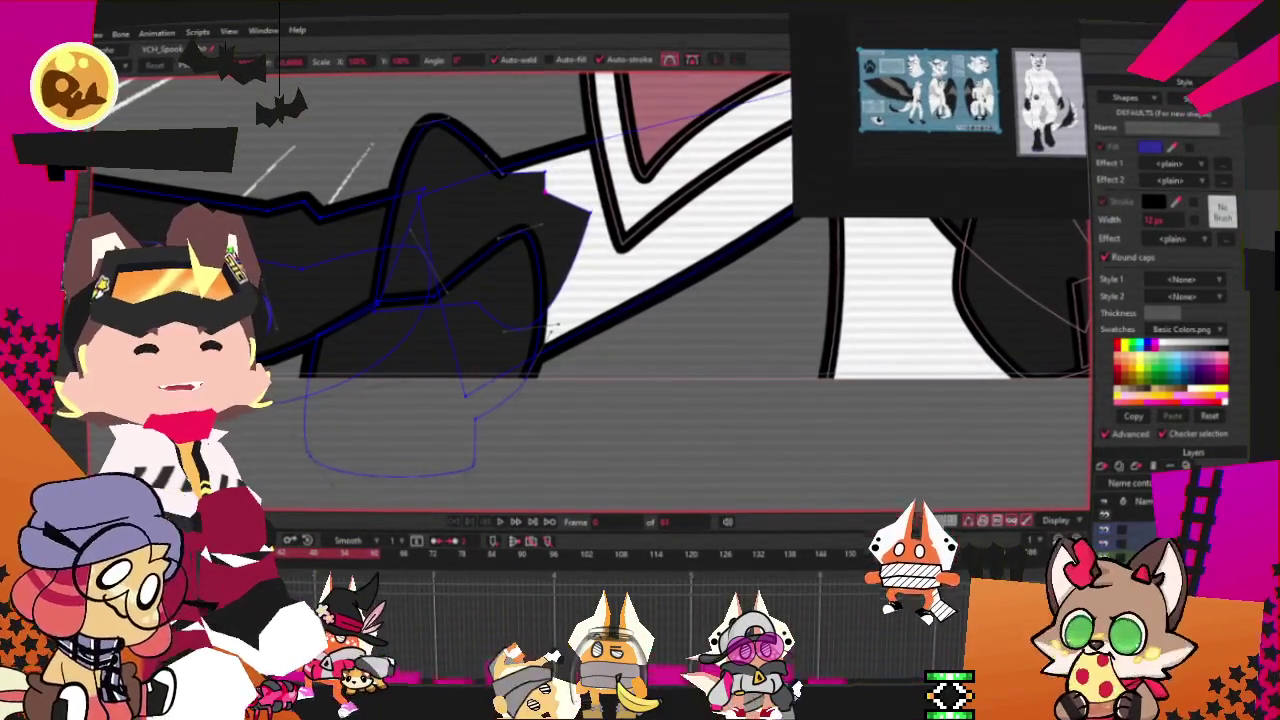
scroll(560, 290, "down", 2)
scroll(560, 290, "down", 1)
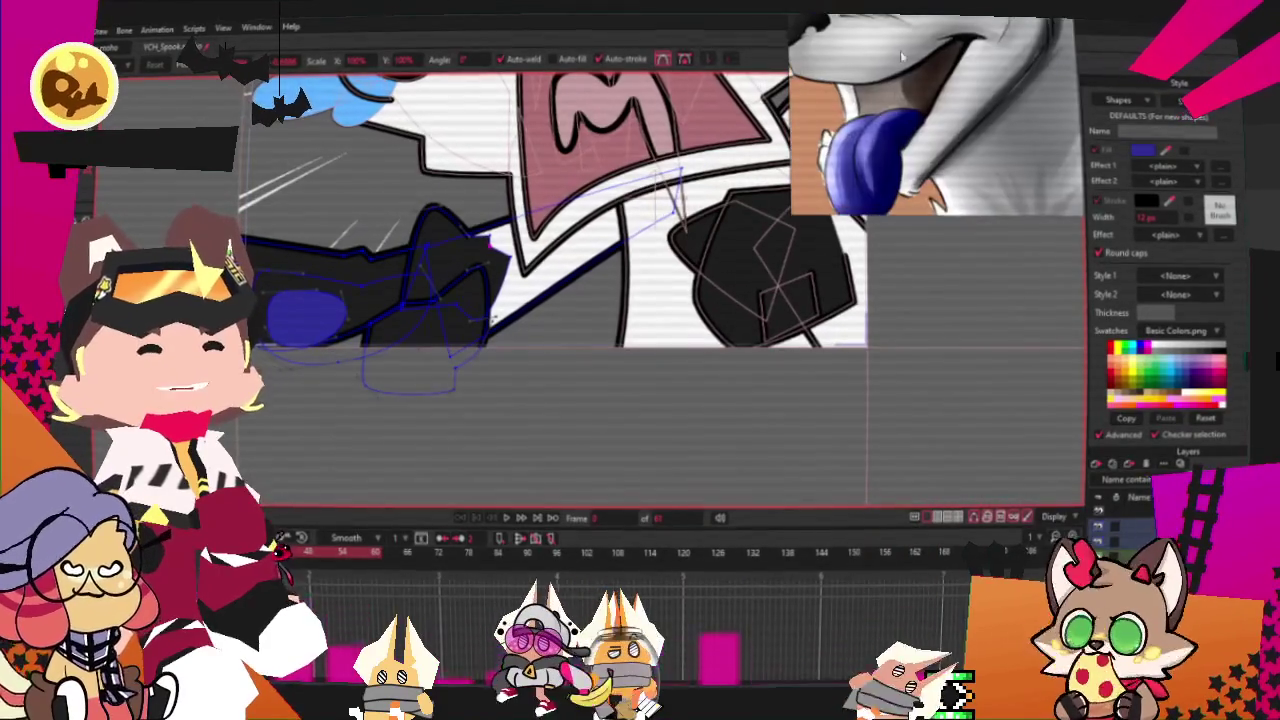
Step: Shrink the wolf reference image to a small thumbnail beside the canvas
left_click_drag(1075, 210, 884, 86)
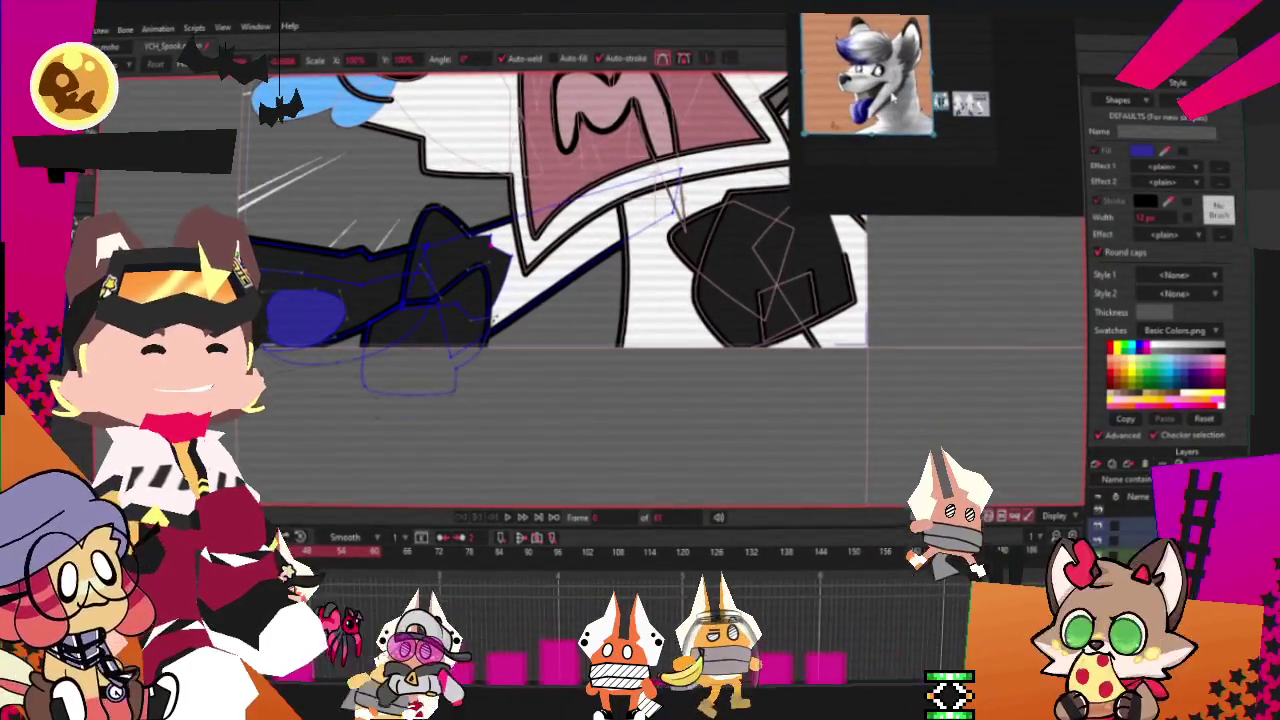
scroll(886, 88, "up", 3)
scroll(895, 96, "down", 2)
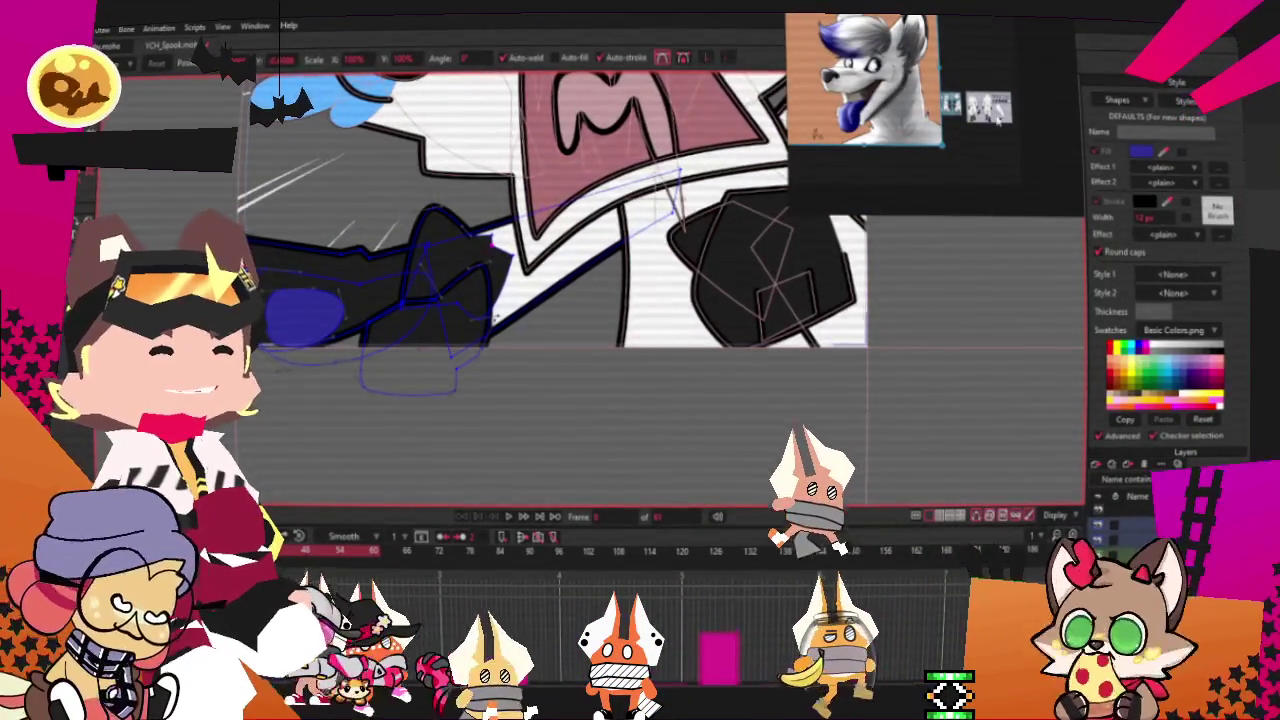
scroll(581, 307, "down", 5)
scroll(442, 209, "up", 5)
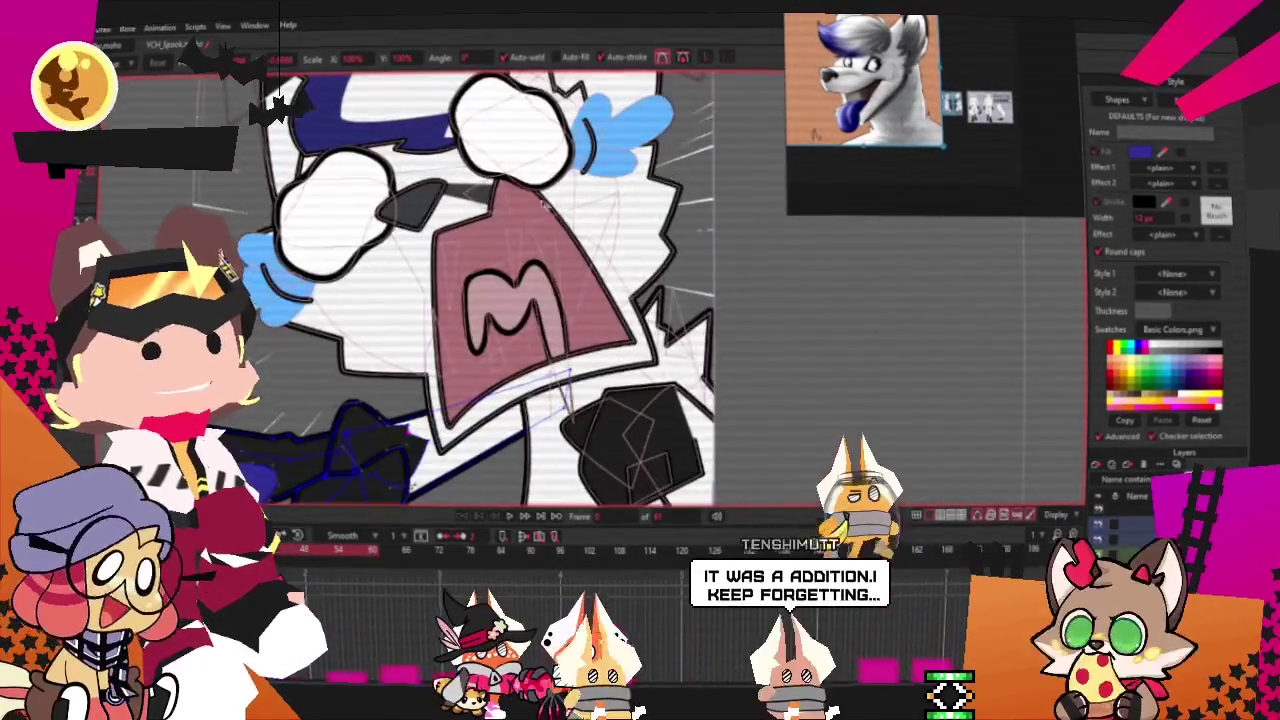
scroll(444, 209, "up", 2)
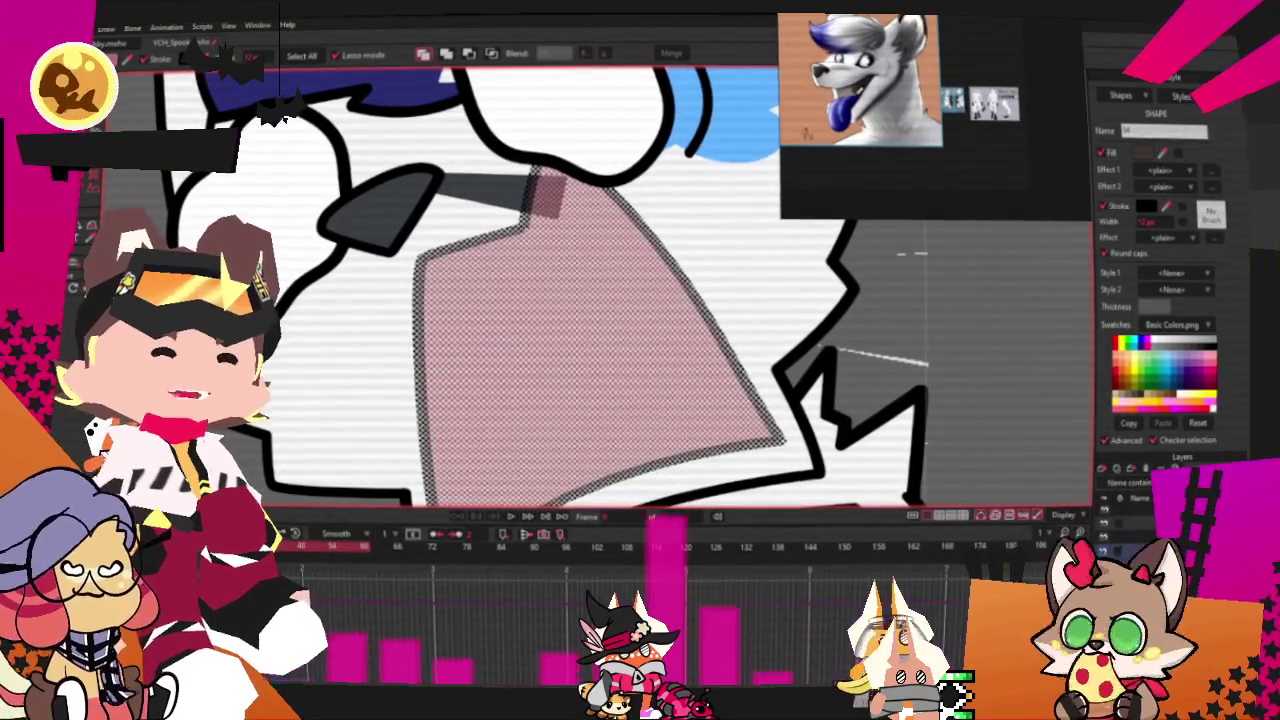
Step: Play the animation to preview the muzzle's greyish-brown fill
scroll(829, 349, "down", 3)
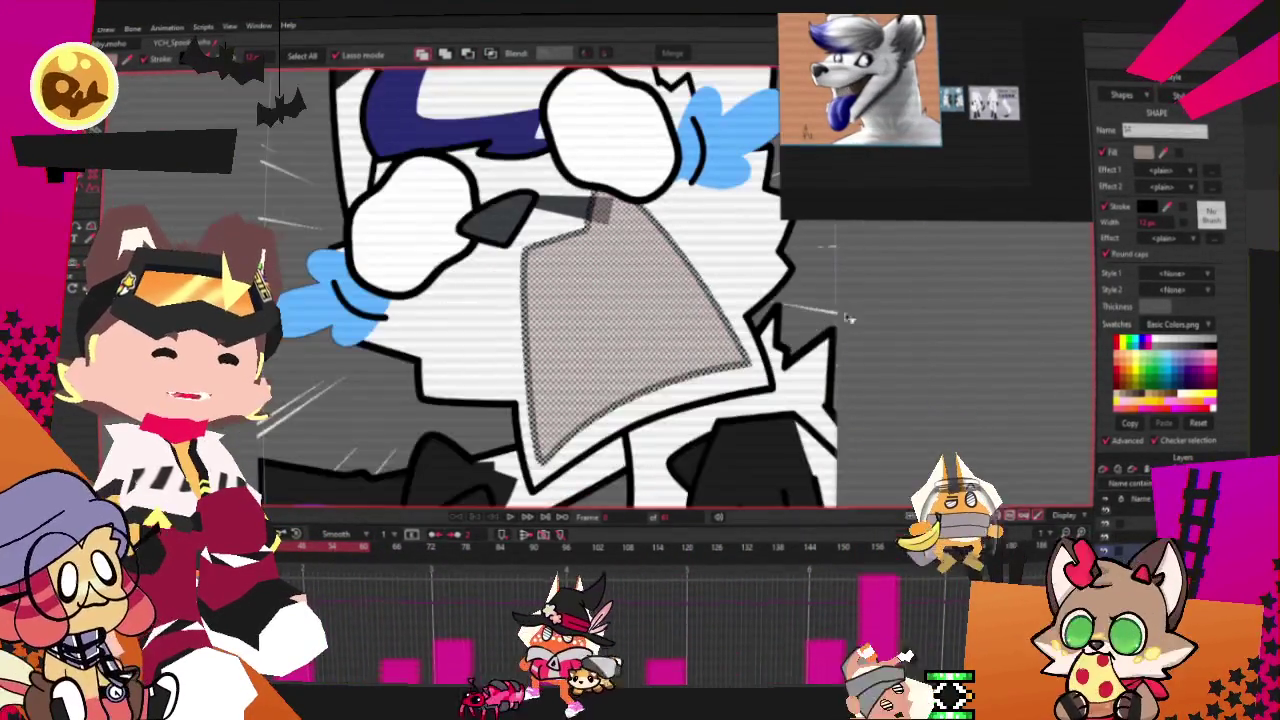
scroll(562, 334, "down", 3)
left_click(510, 519)
scroll(510, 397, "up", 2)
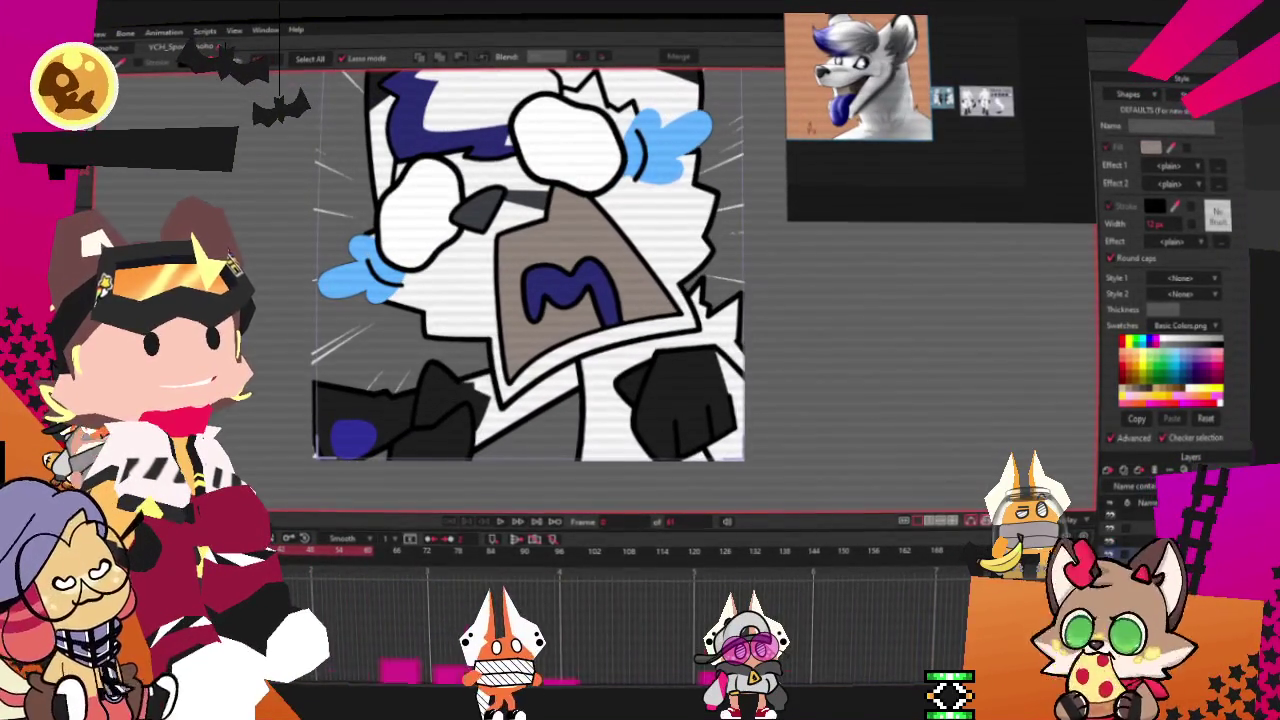
Step: Pull a spike out of the fist's right edge and reposition its upper-right points into a new outline
key("u")
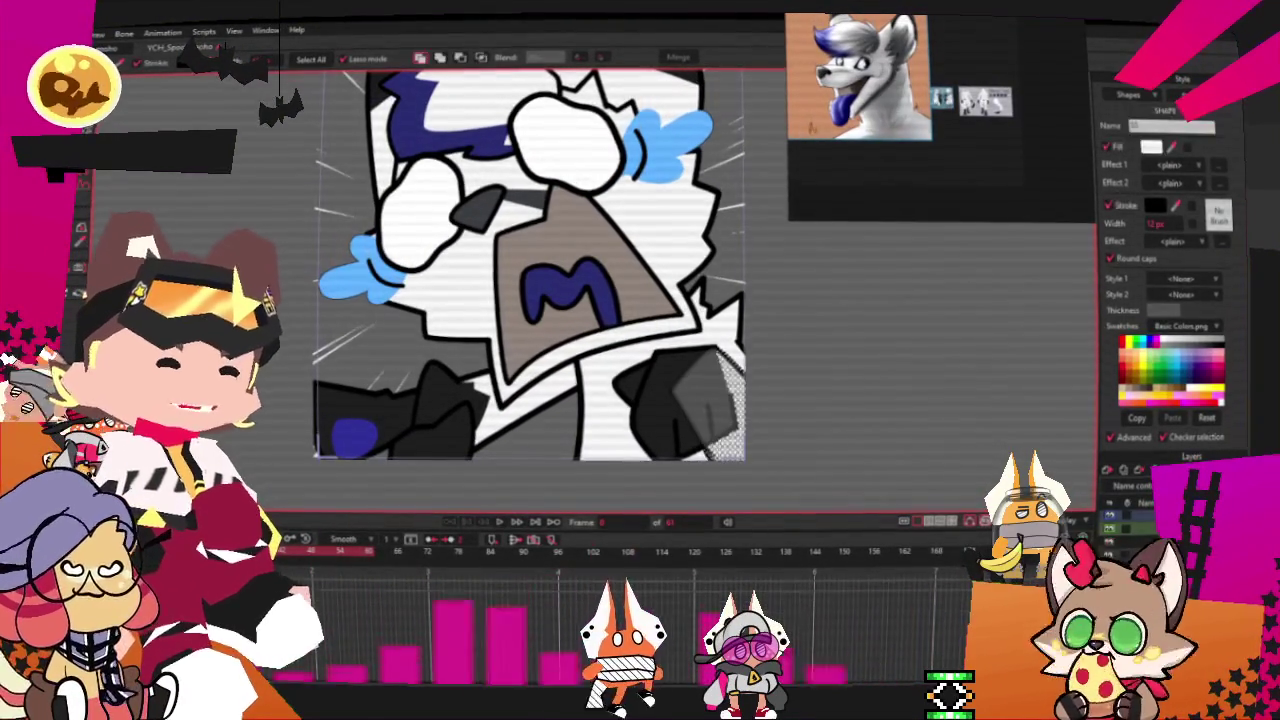
scroll(860, 423, "up", 2)
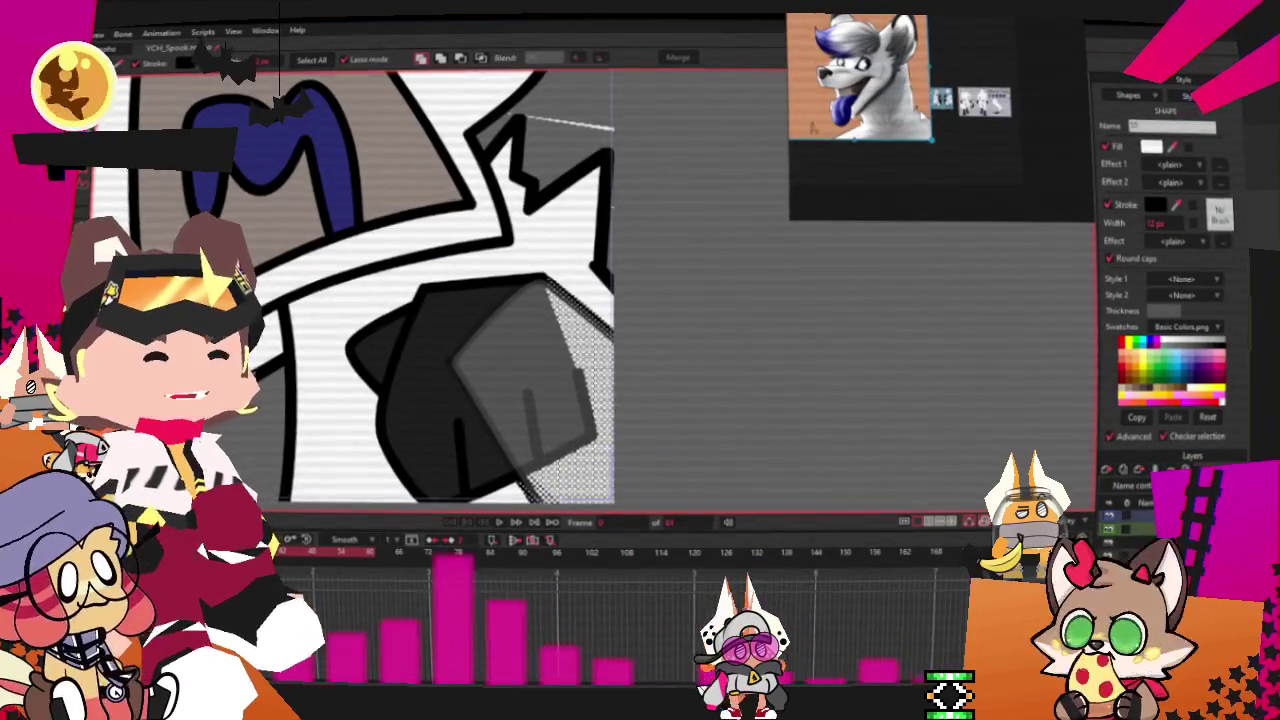
scroll(848, 323, "up", 2)
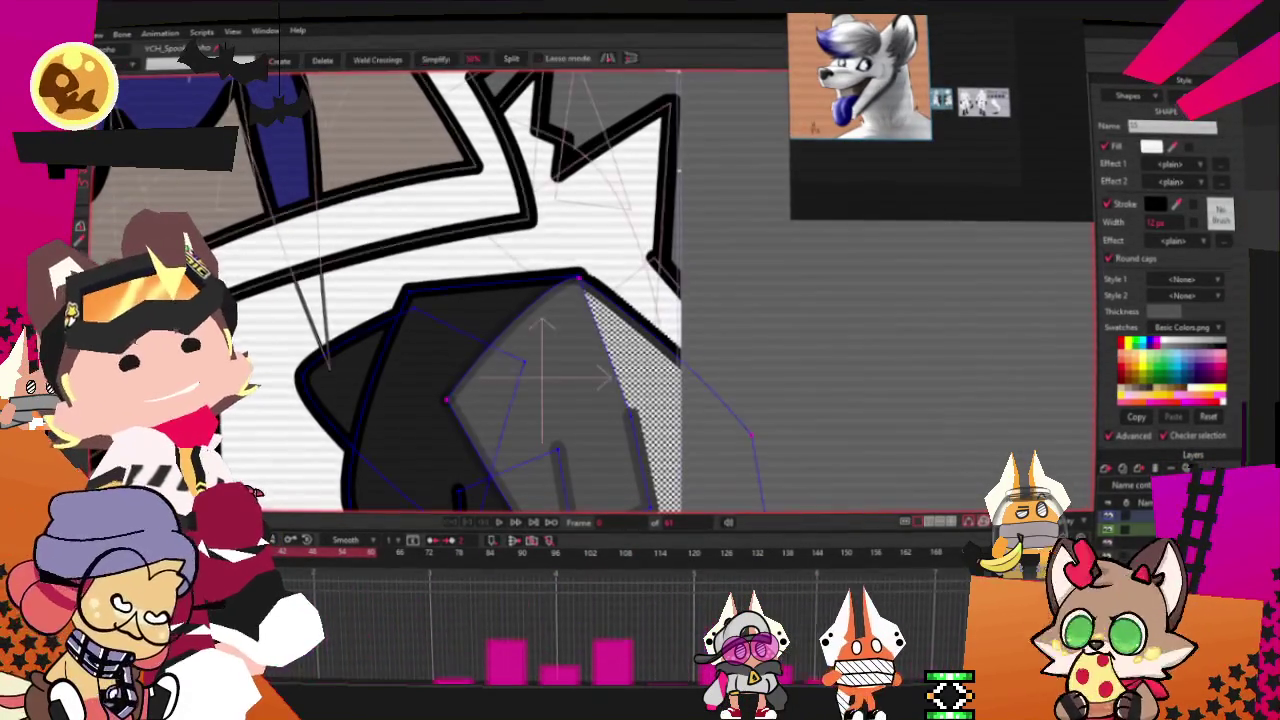
scroll(848, 323, "up", 1)
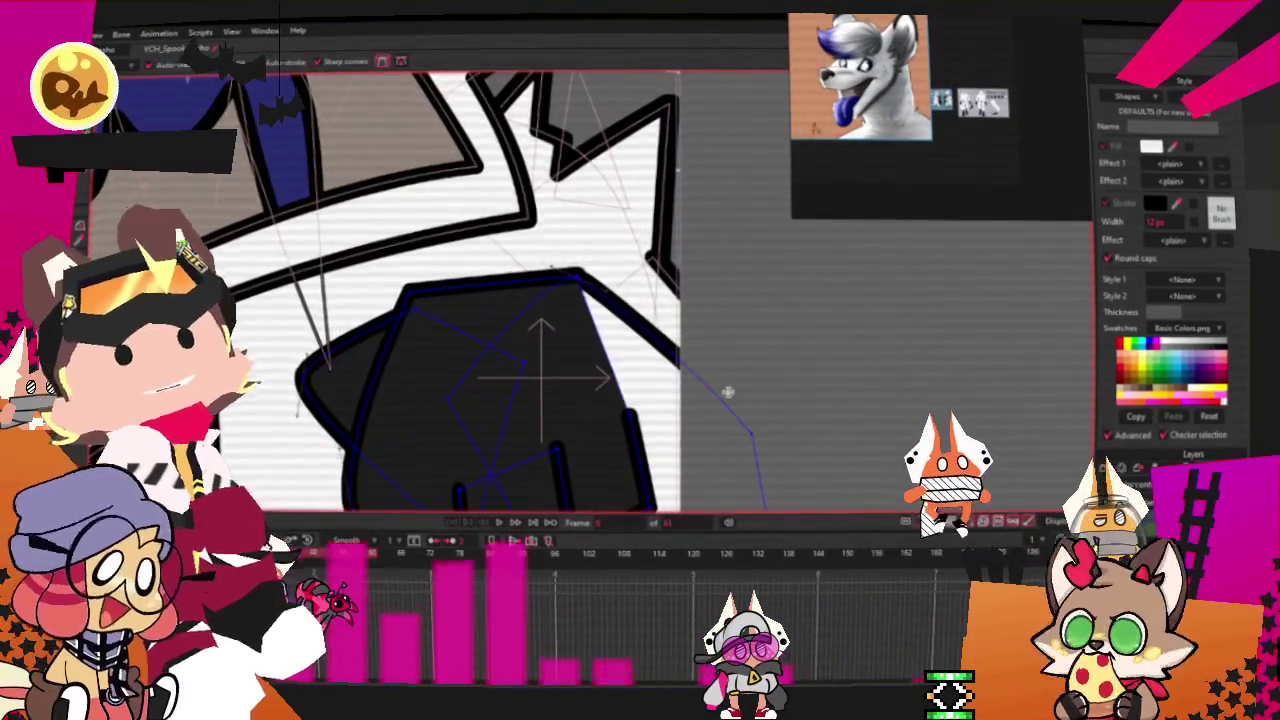
left_click_drag(592, 440, 640, 445)
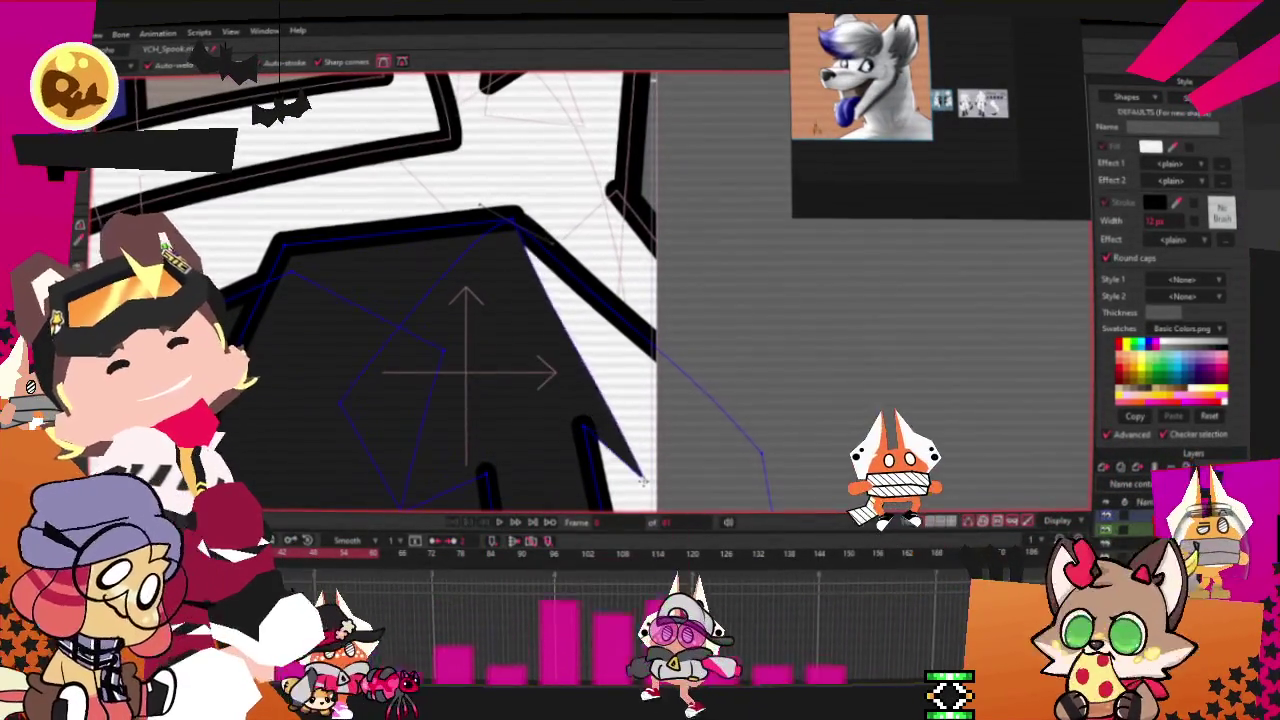
left_click(605, 320)
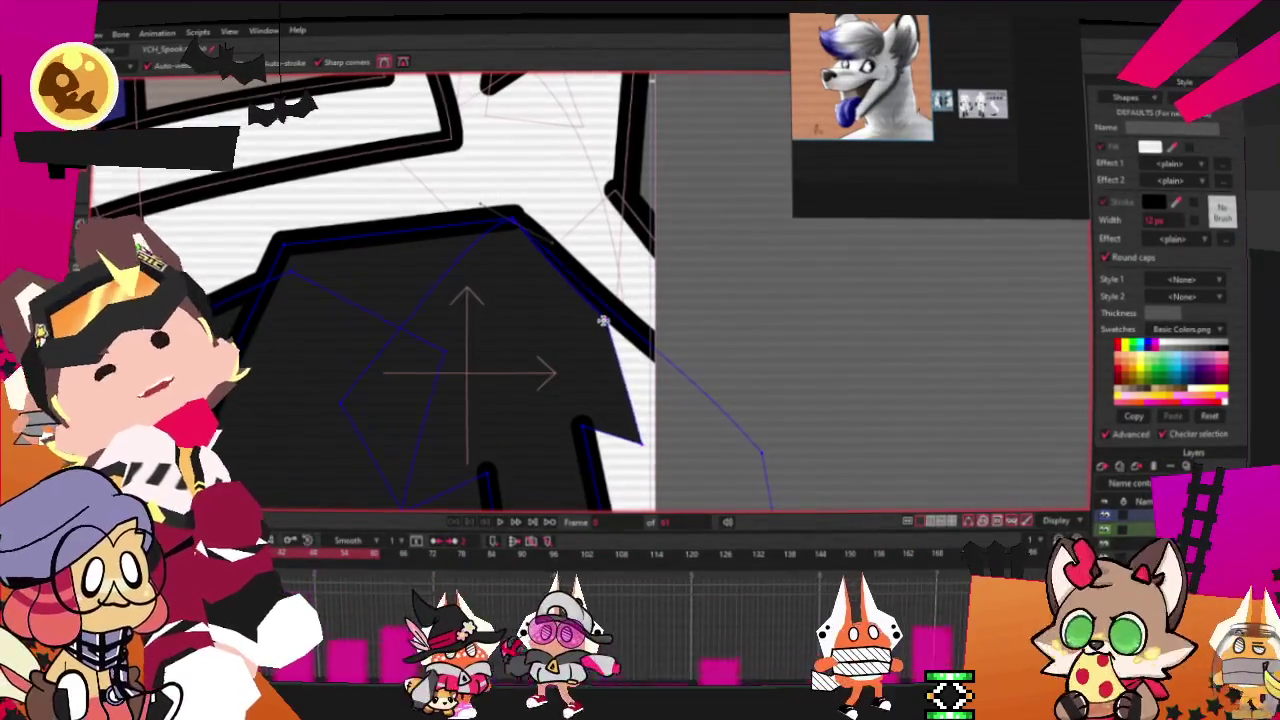
left_click_drag(618, 361, 606, 403)
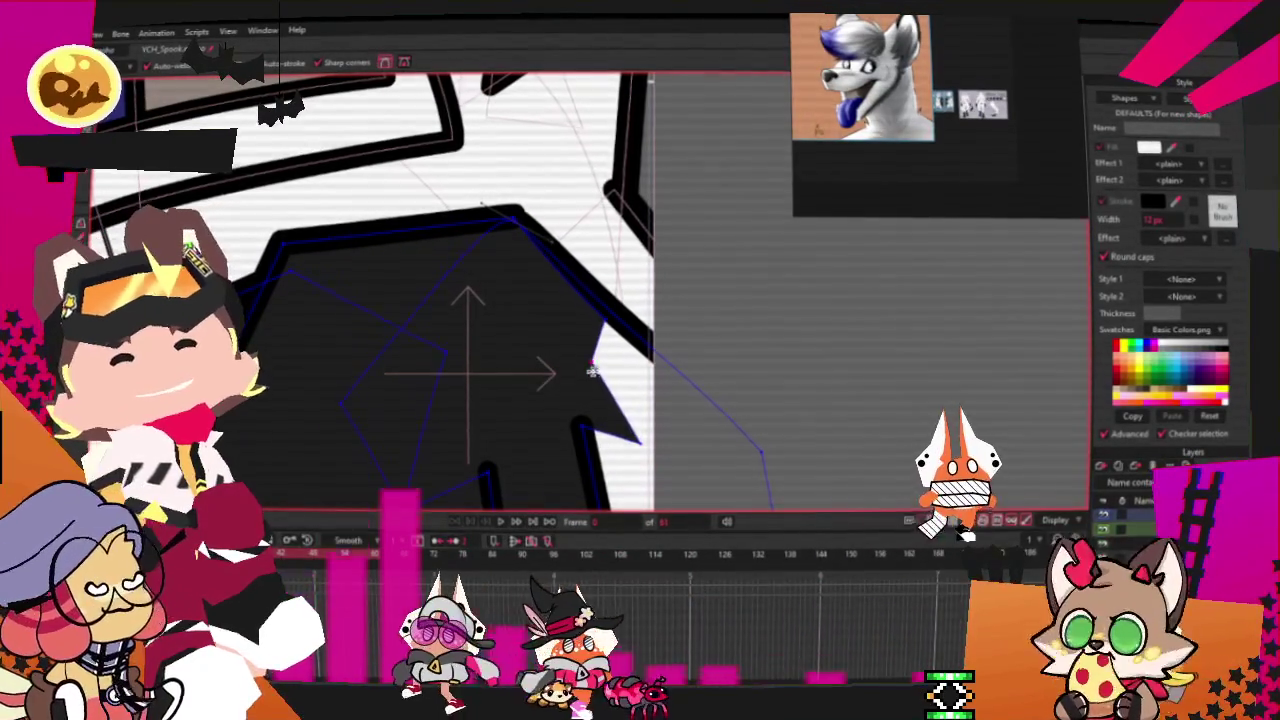
left_click_drag(595, 360, 618, 338)
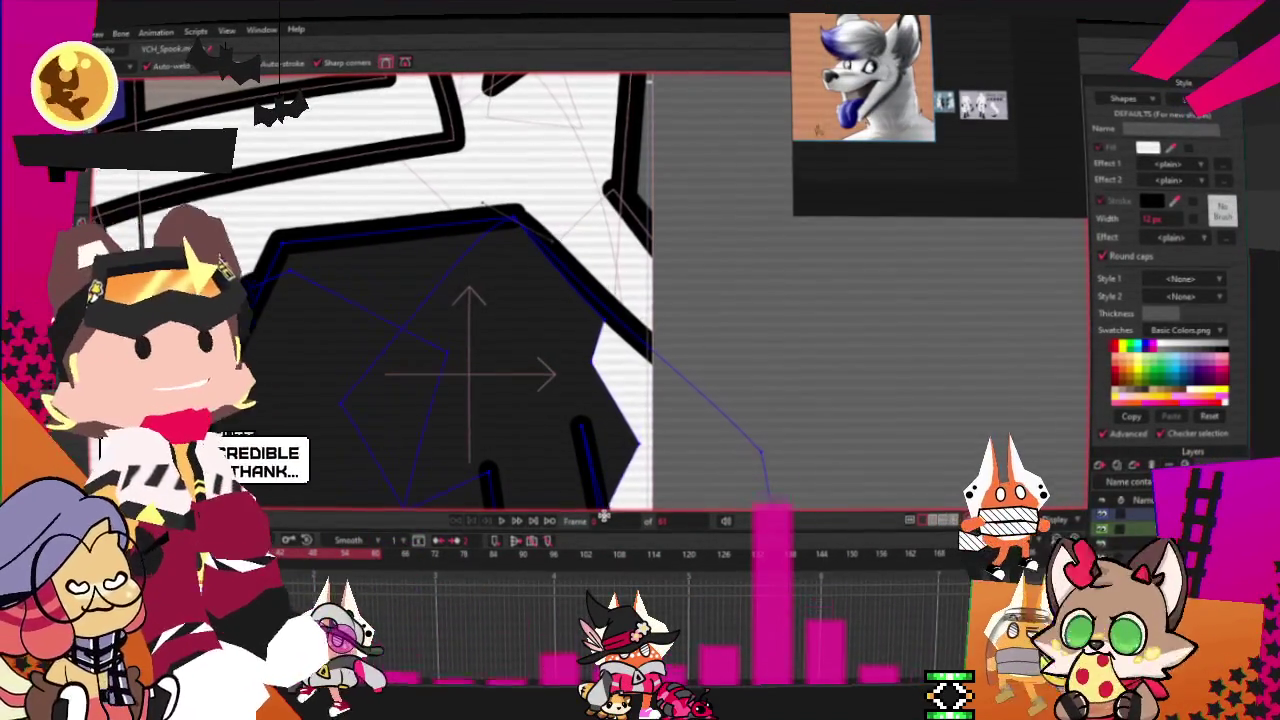
Step: Shift the fist's notch point to the right and zoom to inspect the angular outline
scroll(618, 338, "down", 3)
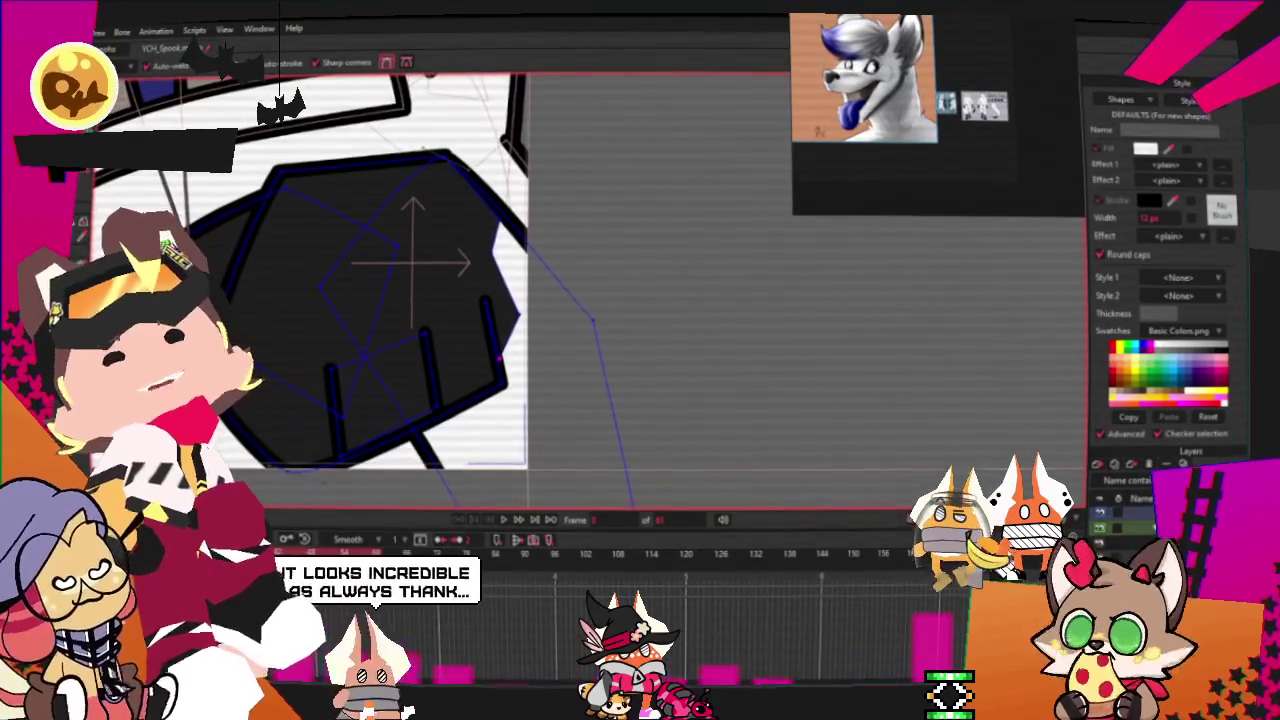
key("t")
left_click_drag(520, 358, 538, 356)
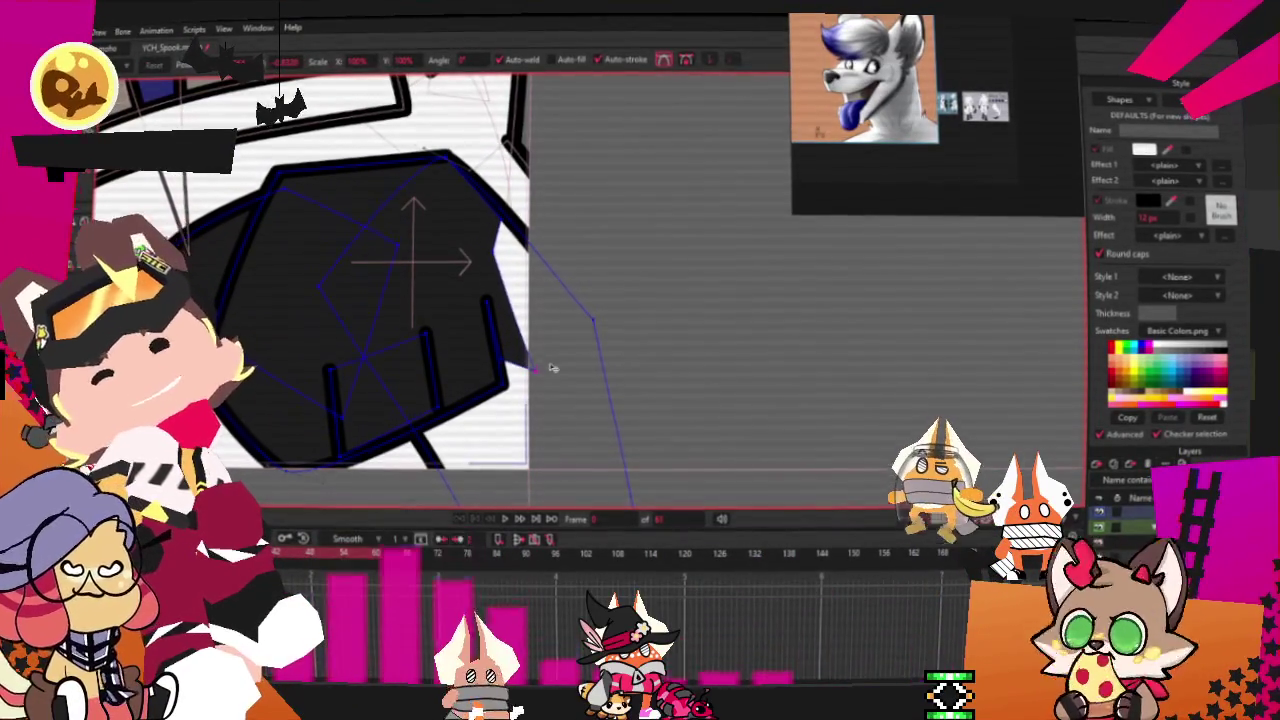
scroll(558, 365, "up", 1)
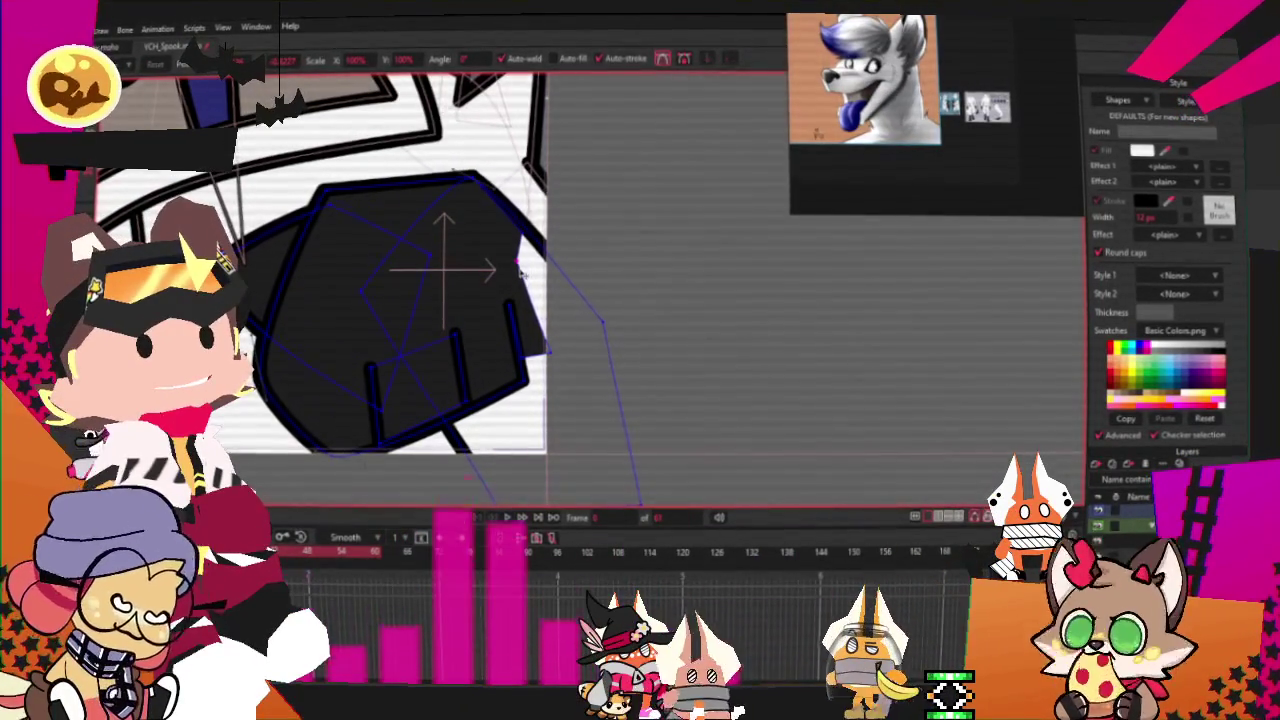
scroll(520, 272, "up", 1)
scroll(523, 250, "up", 1)
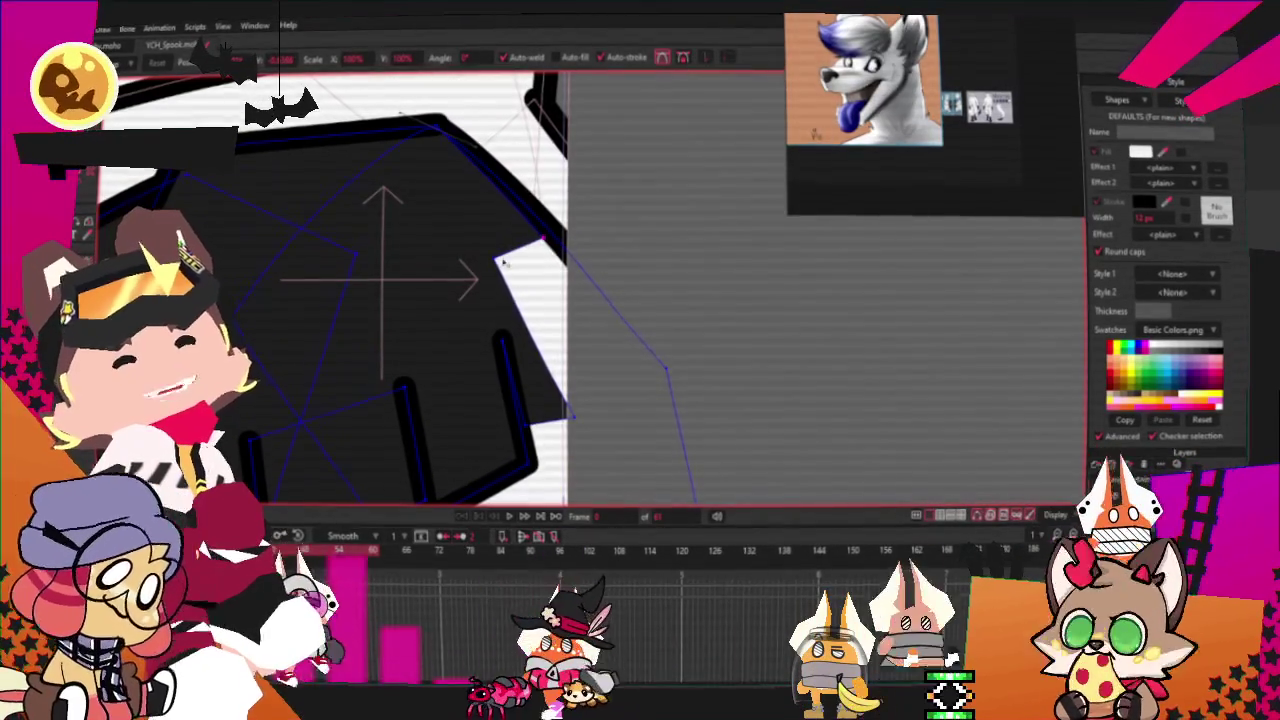
scroll(536, 363, "down", 2)
scroll(520, 330, "up", 1)
scroll(560, 320, "up", 1)
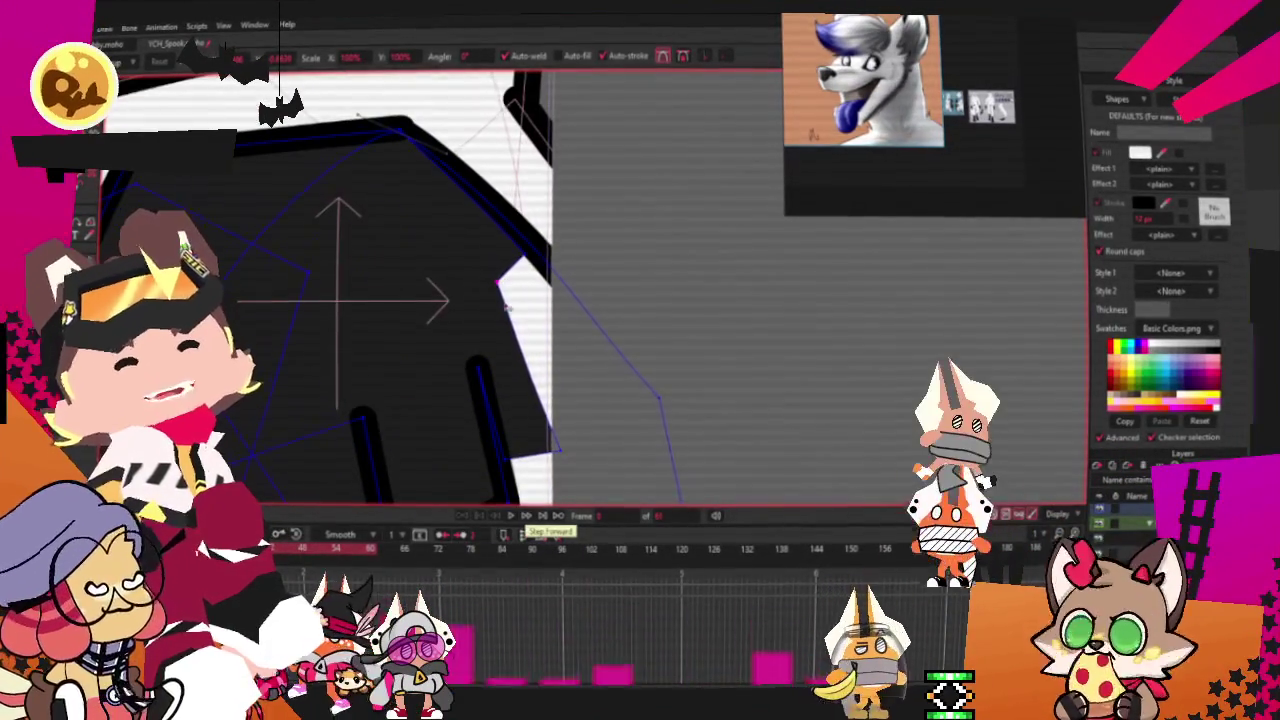
scroll(515, 310, "down", 1)
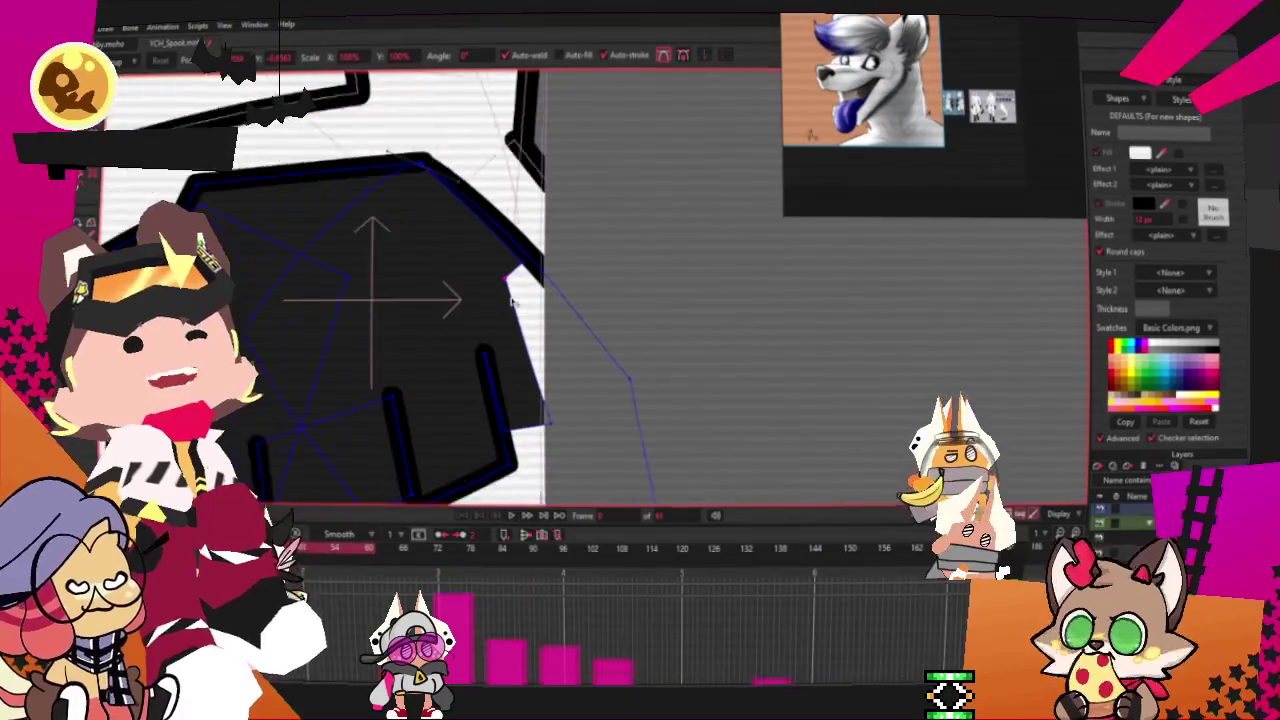
scroll(545, 360, "down", 1)
scroll(604, 406, "down", 2)
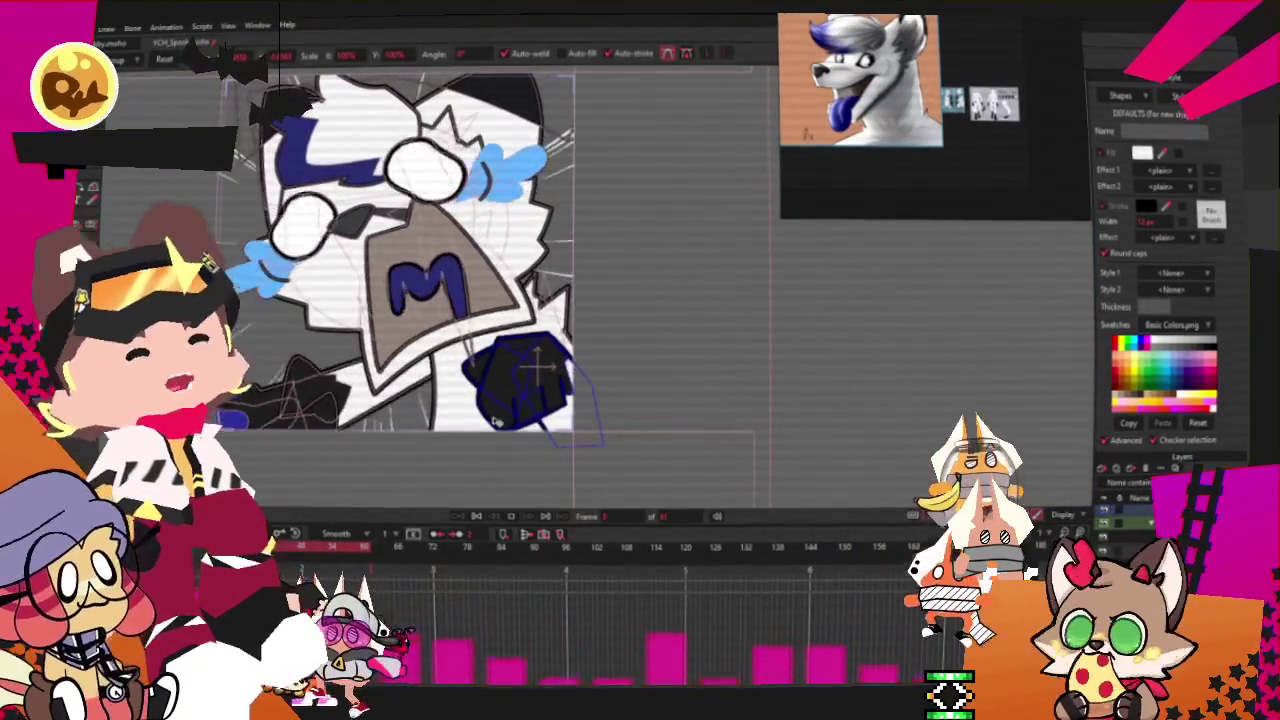
Step: Zoom in on the wolf's face and switch to the Select Shape tool (G)
scroll(360, 250, "up", 1)
scroll(336, 234, "up", 1)
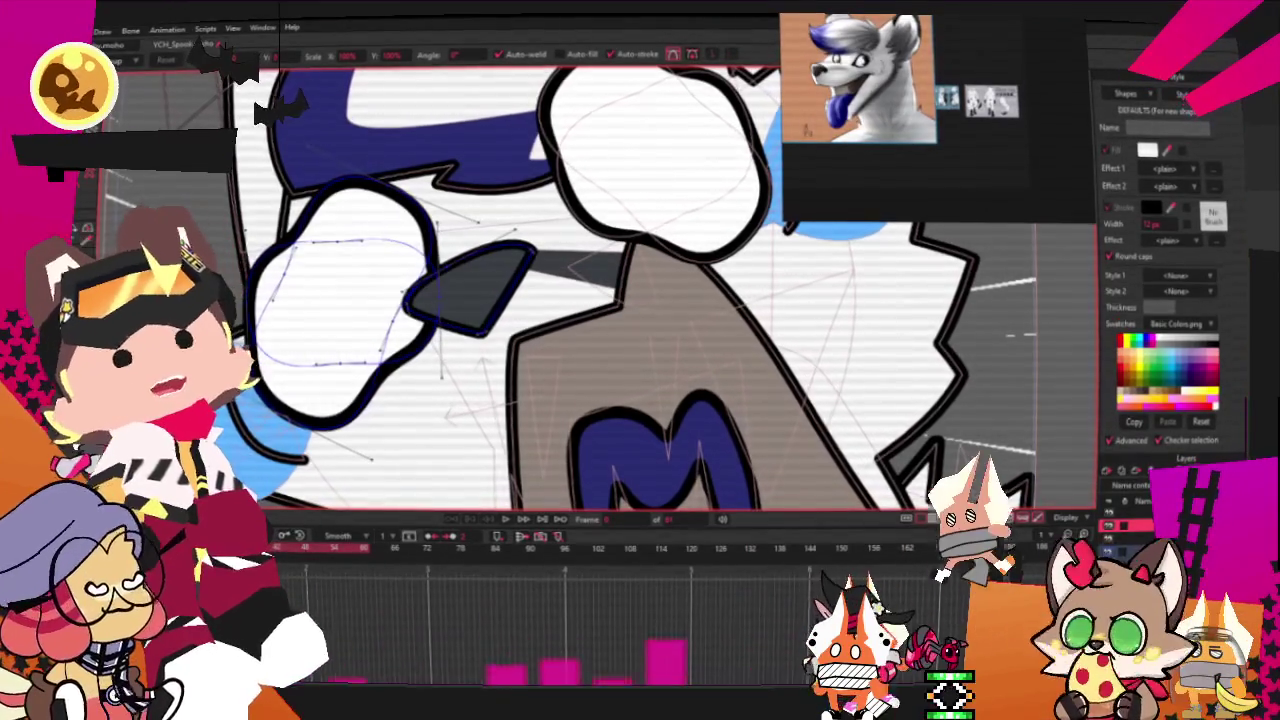
key("g")
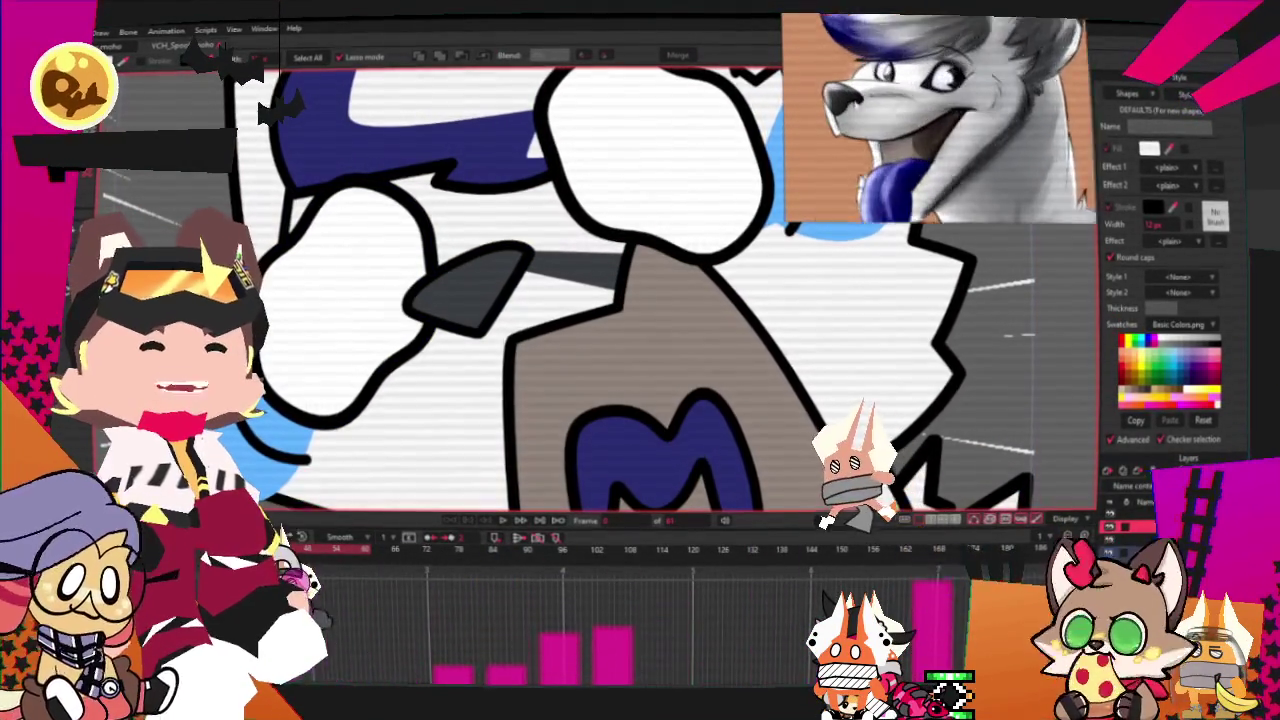
left_click(493, 257)
scroll(653, 267, "down", 3)
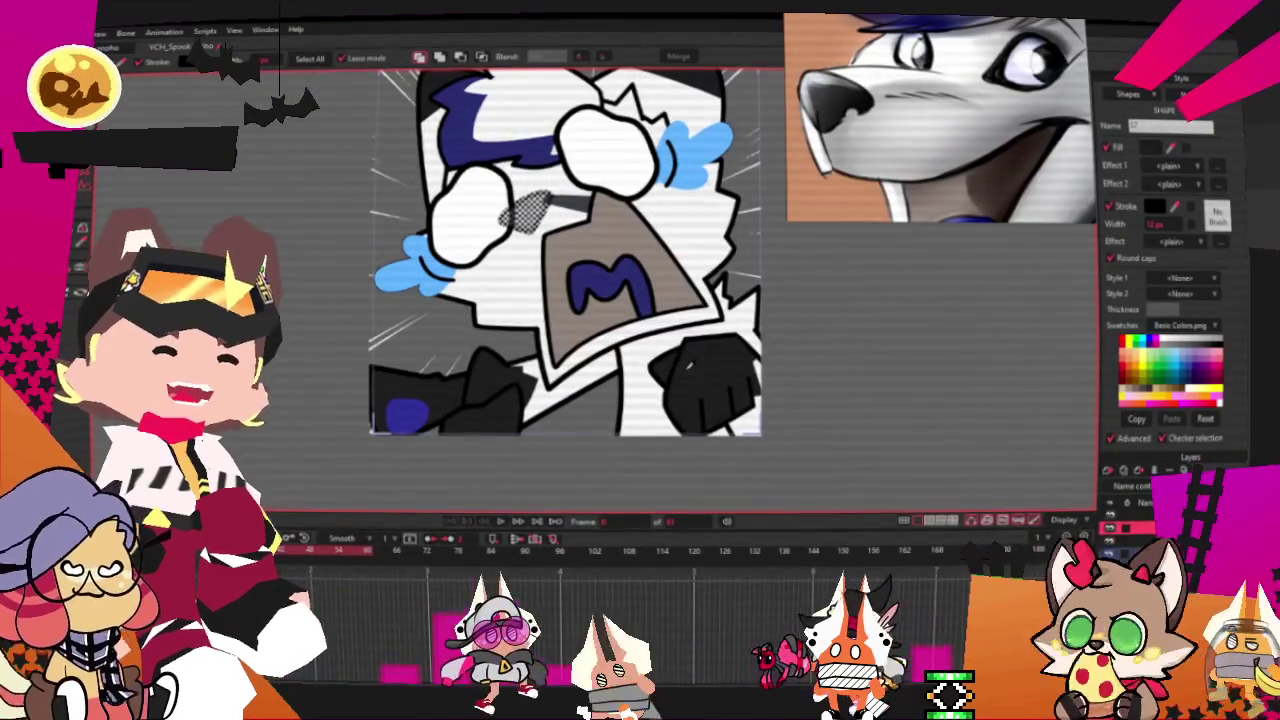
scroll(545, 147, "up", 3)
scroll(545, 147, "up", 1)
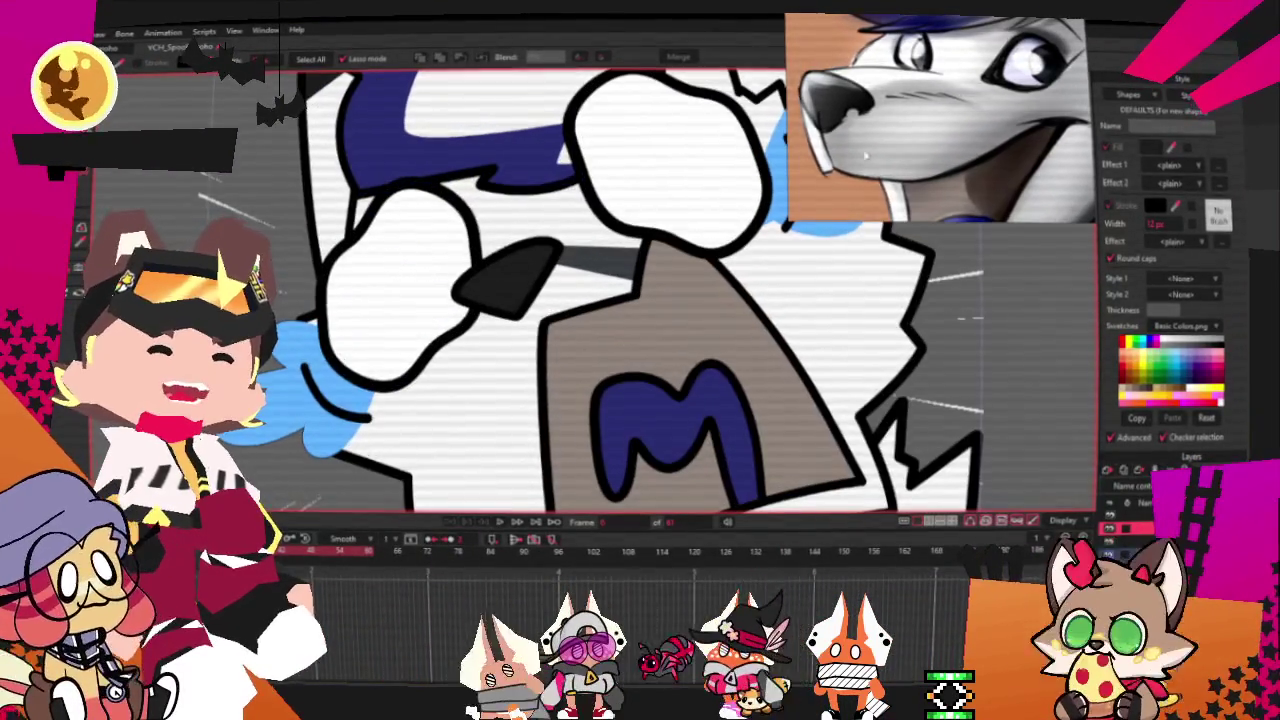
scroll(933, 120, "down", 3)
scroll(940, 128, "up", 4)
scroll(950, 137, "up", 2)
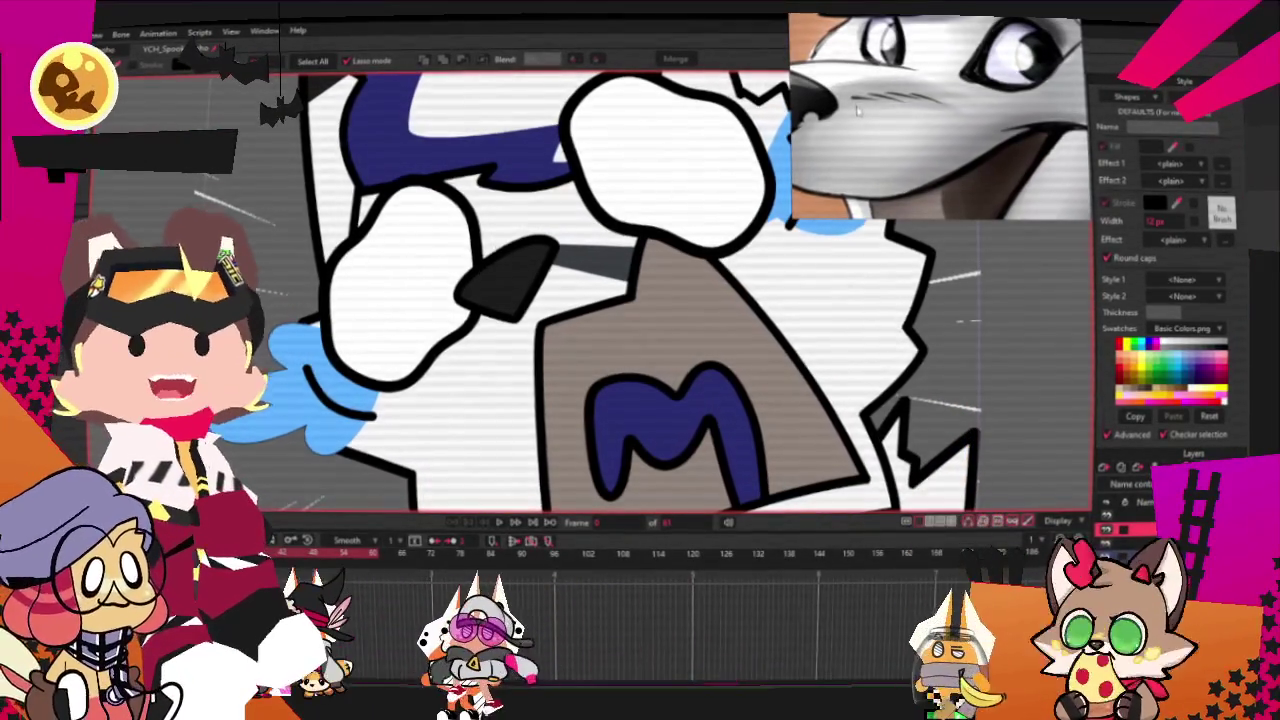
scroll(856, 110, "up", 2)
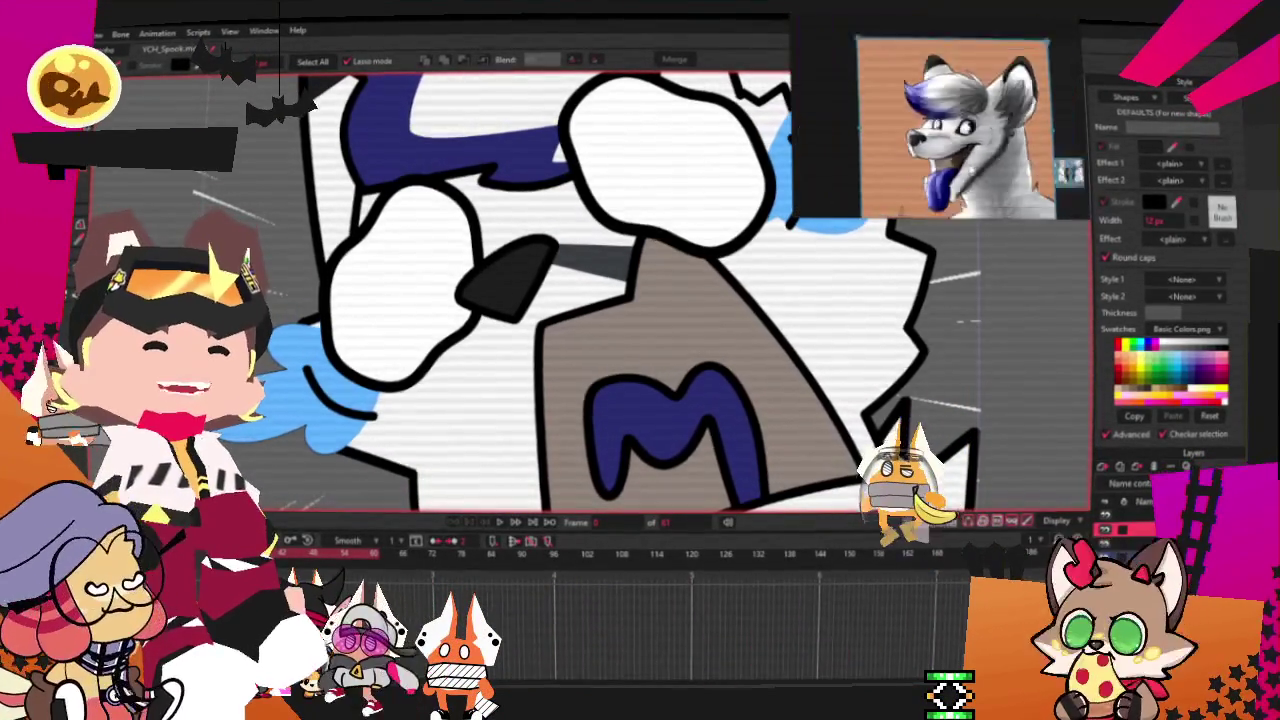
left_click_drag(1030, 199, 1005, 172)
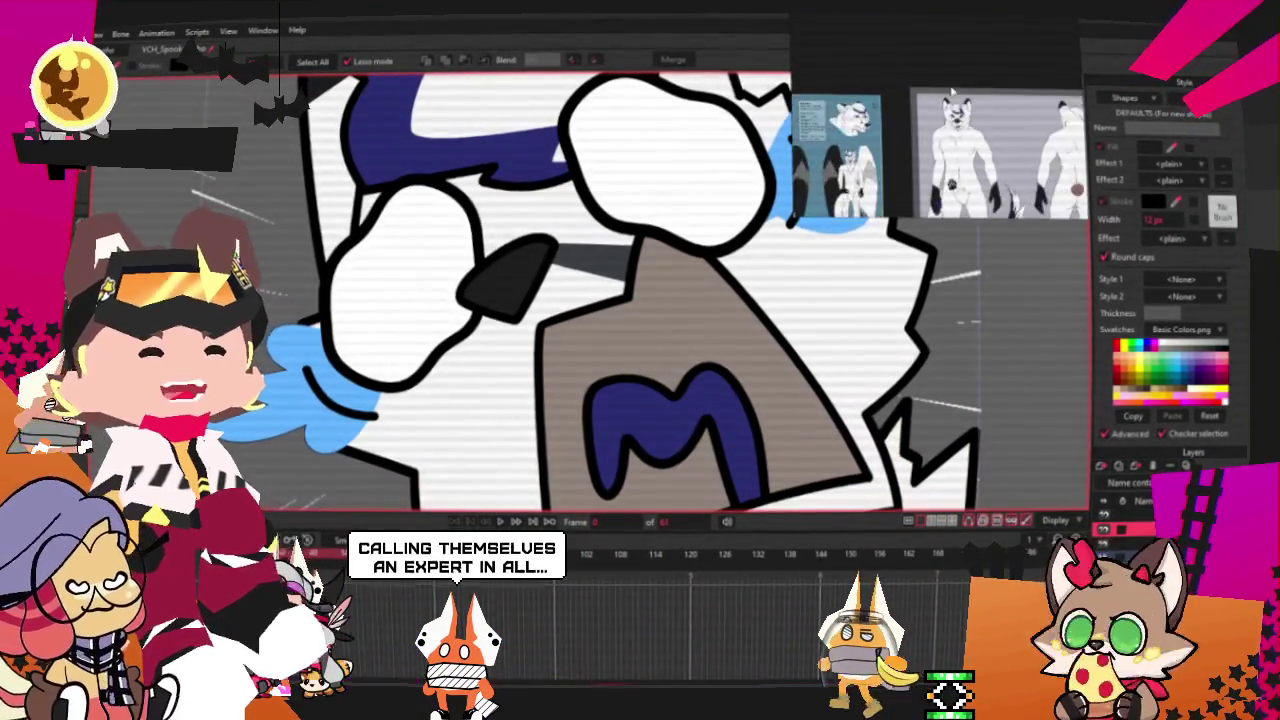
scroll(1019, 167, "up", 2)
scroll(1019, 167, "up", 2)
scroll(1019, 167, "up", 2)
scroll(1019, 168, "down", 2)
scroll(1019, 168, "down", 2)
scroll(1019, 168, "up", 2)
scroll(1019, 168, "up", 2)
scroll(1019, 168, "up", 2)
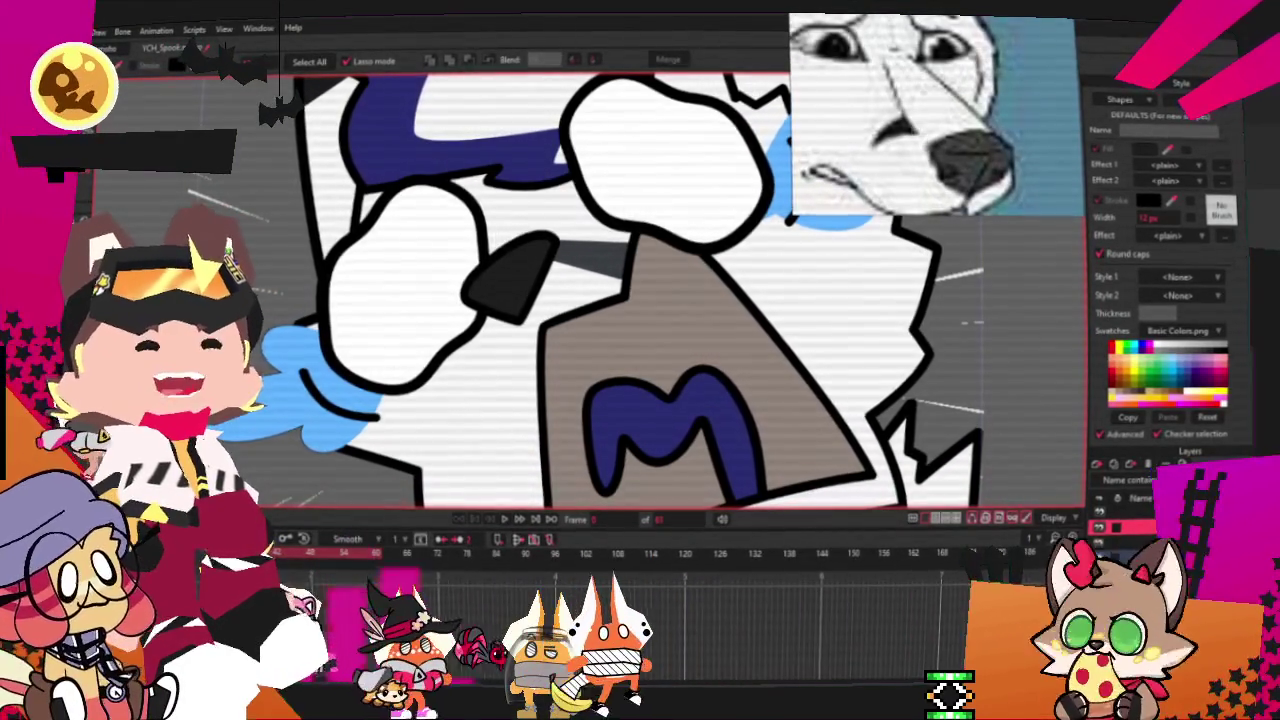
scroll(866, 92, "down", 3)
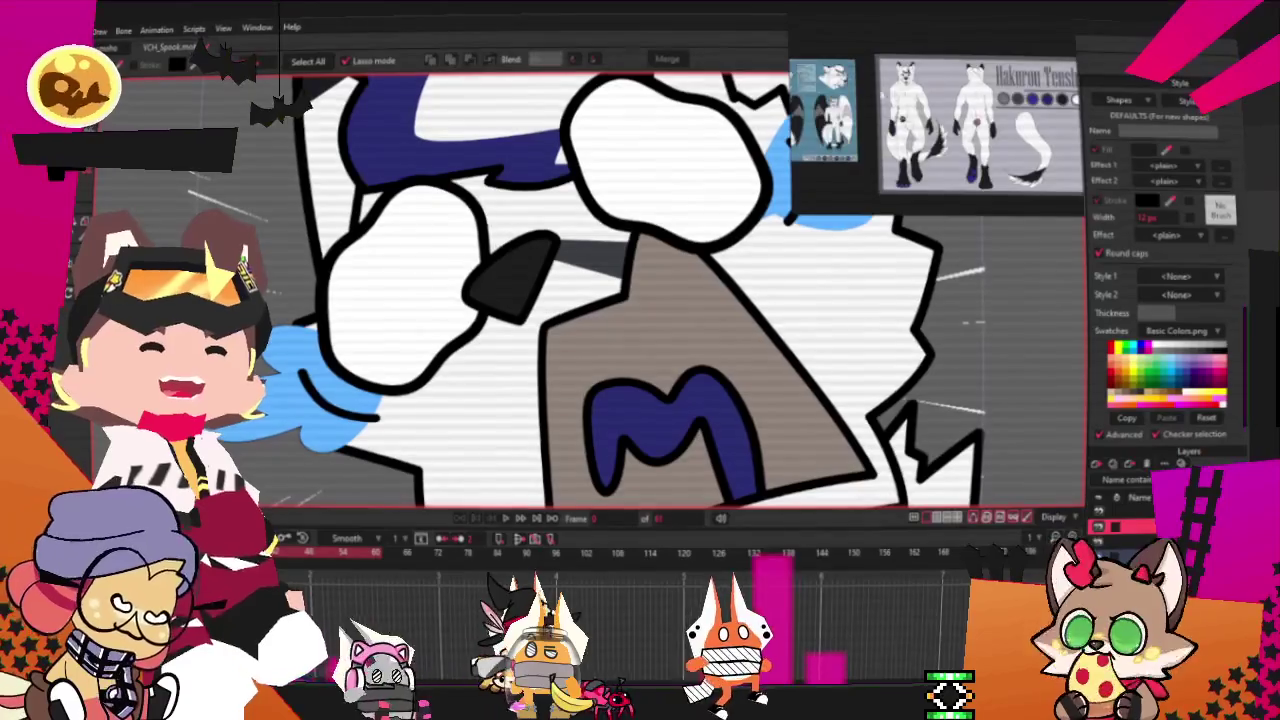
scroll(930, 115, "down", 3)
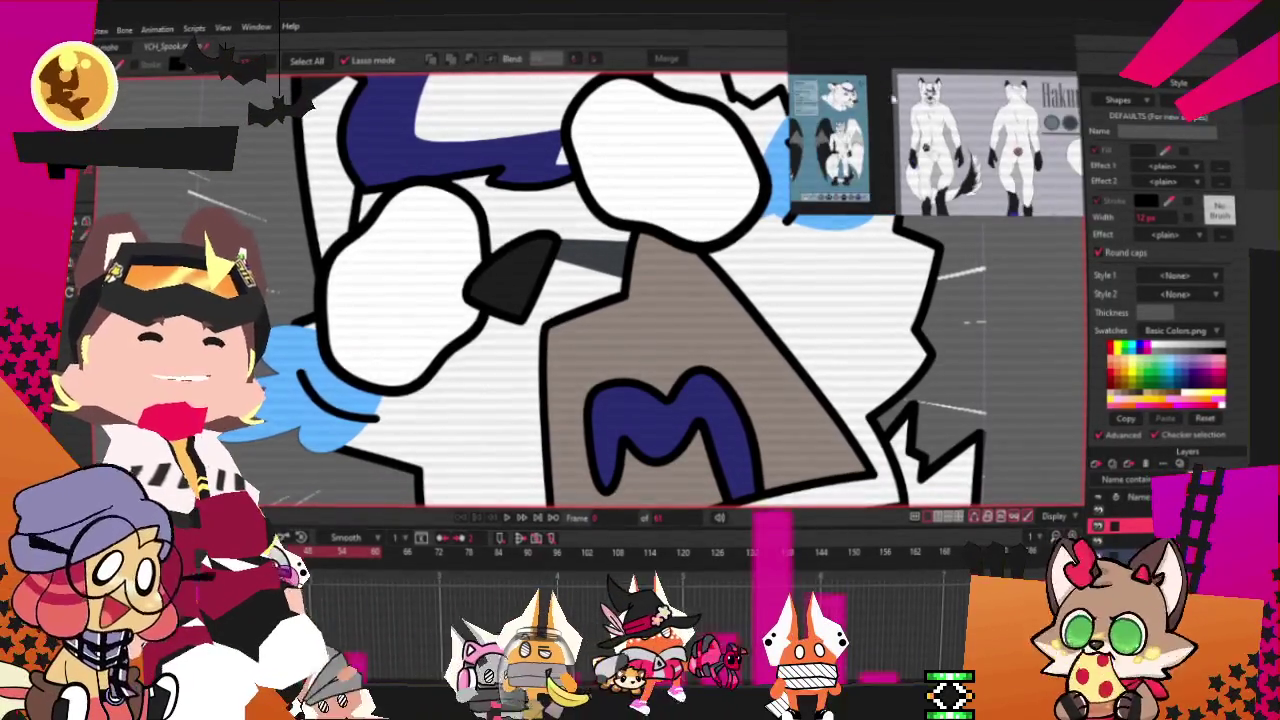
scroll(930, 115, "up", 4)
scroll(920, 115, "down", 3)
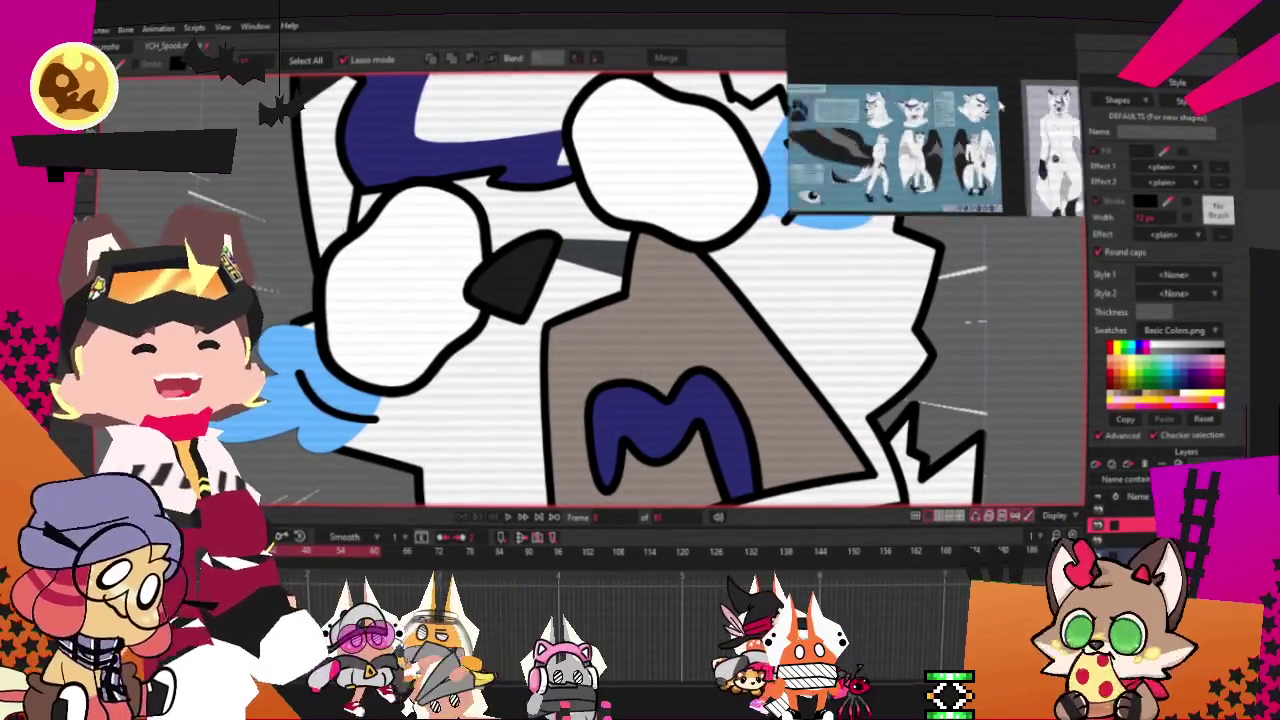
scroll(917, 186, "up", 3)
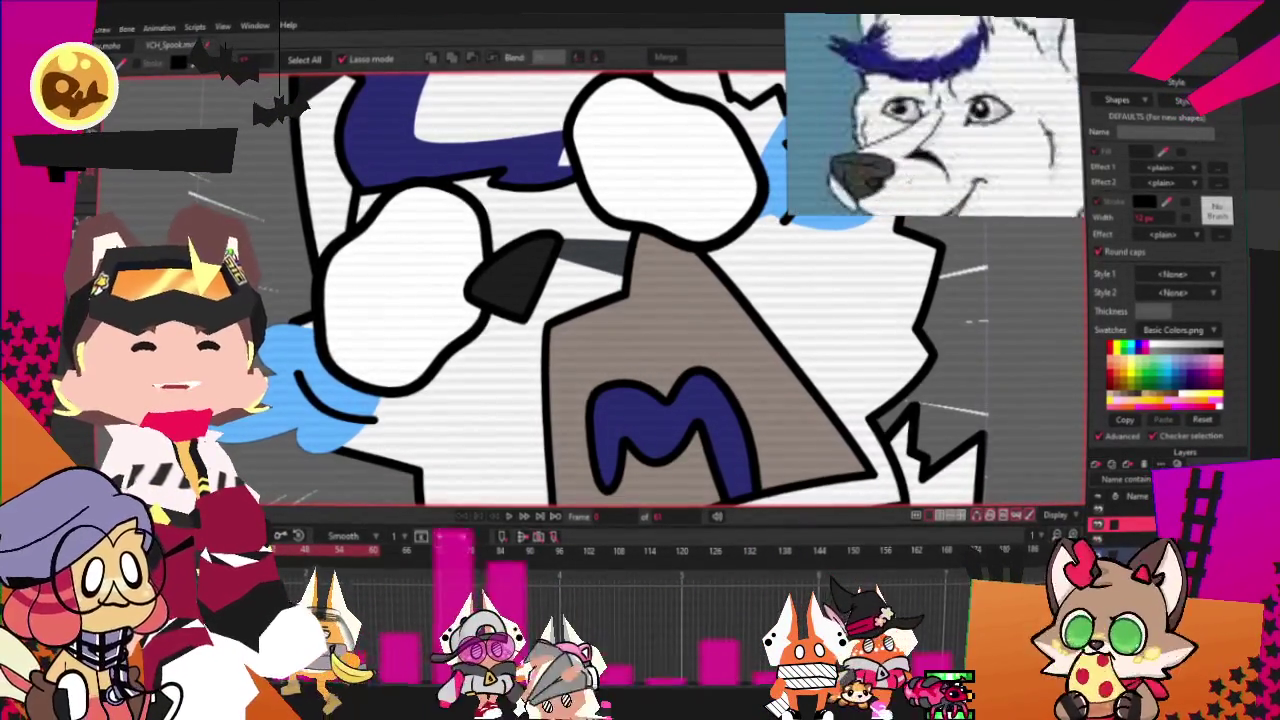
scroll(917, 186, "up", 2)
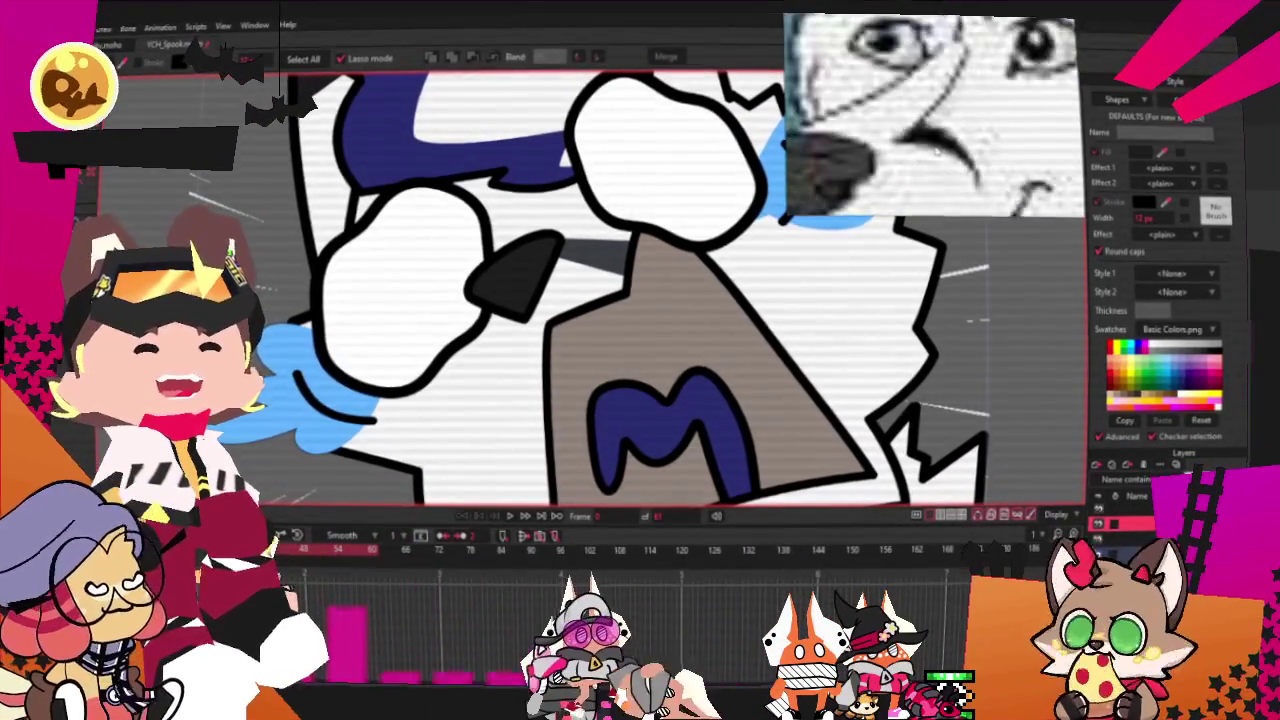
scroll(656, 289, "down", 3)
scroll(656, 289, "down", 3)
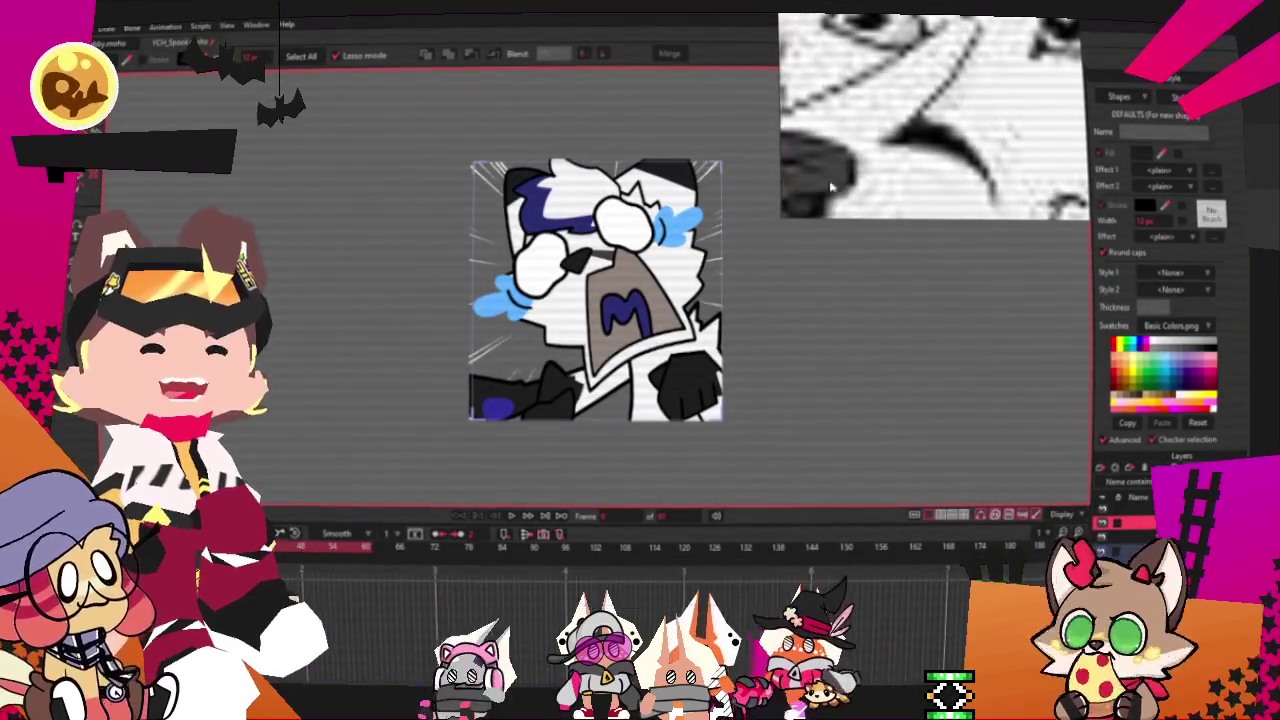
Step: Pull the grey crescent's point upward and adjust the curvature at its apex
scroll(648, 267, "up", 5)
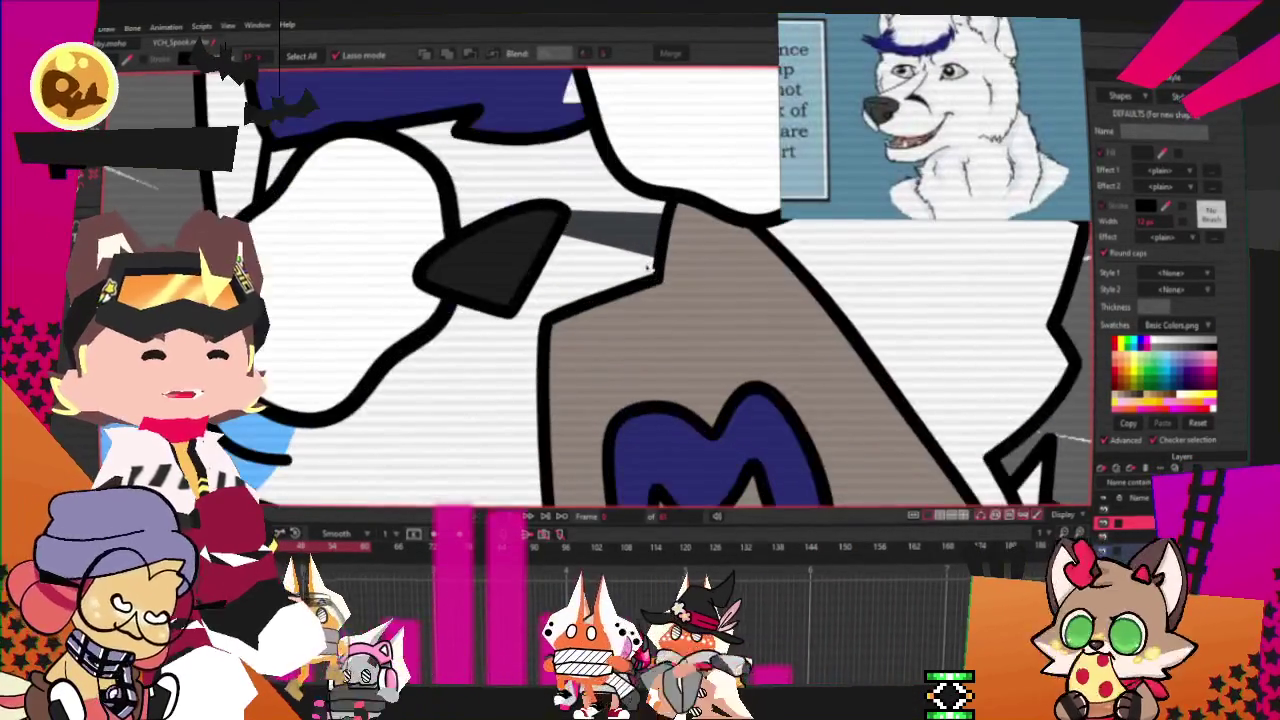
key("t")
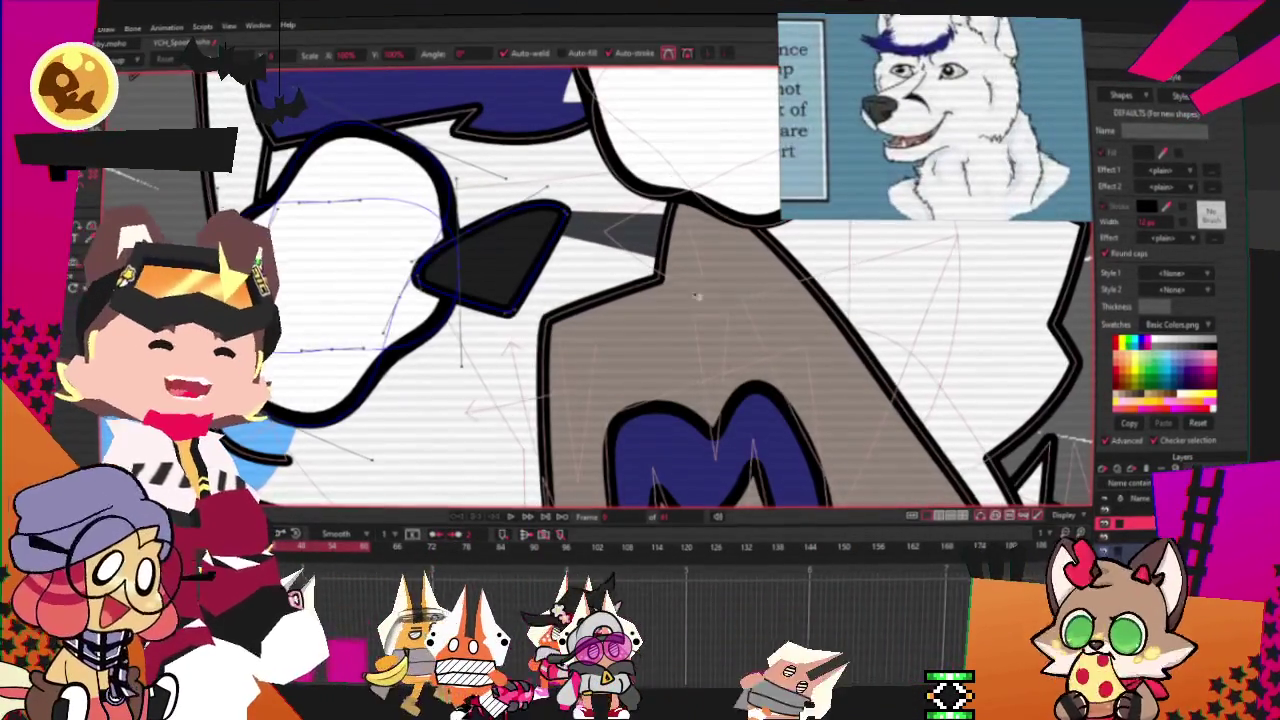
left_click(886, 372)
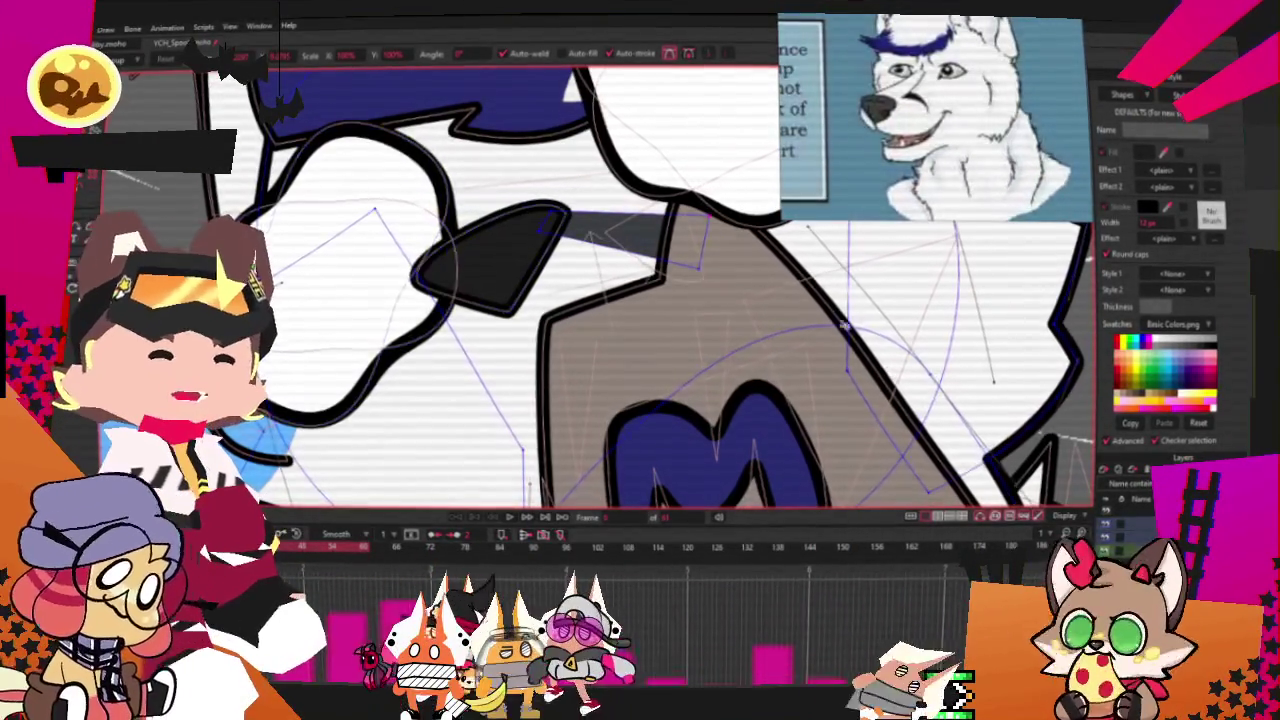
left_click(575, 234)
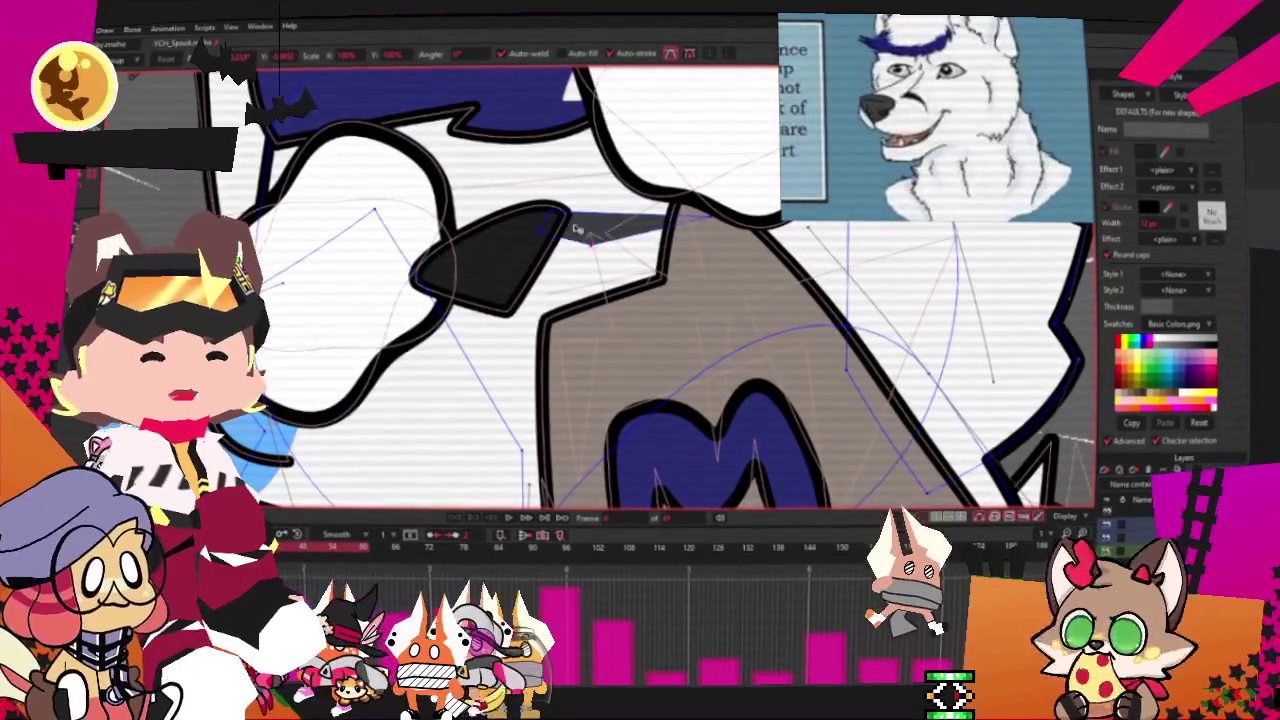
mouse_move(575, 234)
left_mouse_down()
mouse_move(585, 209)
mouse_move(532, 248)
left_mouse_up()
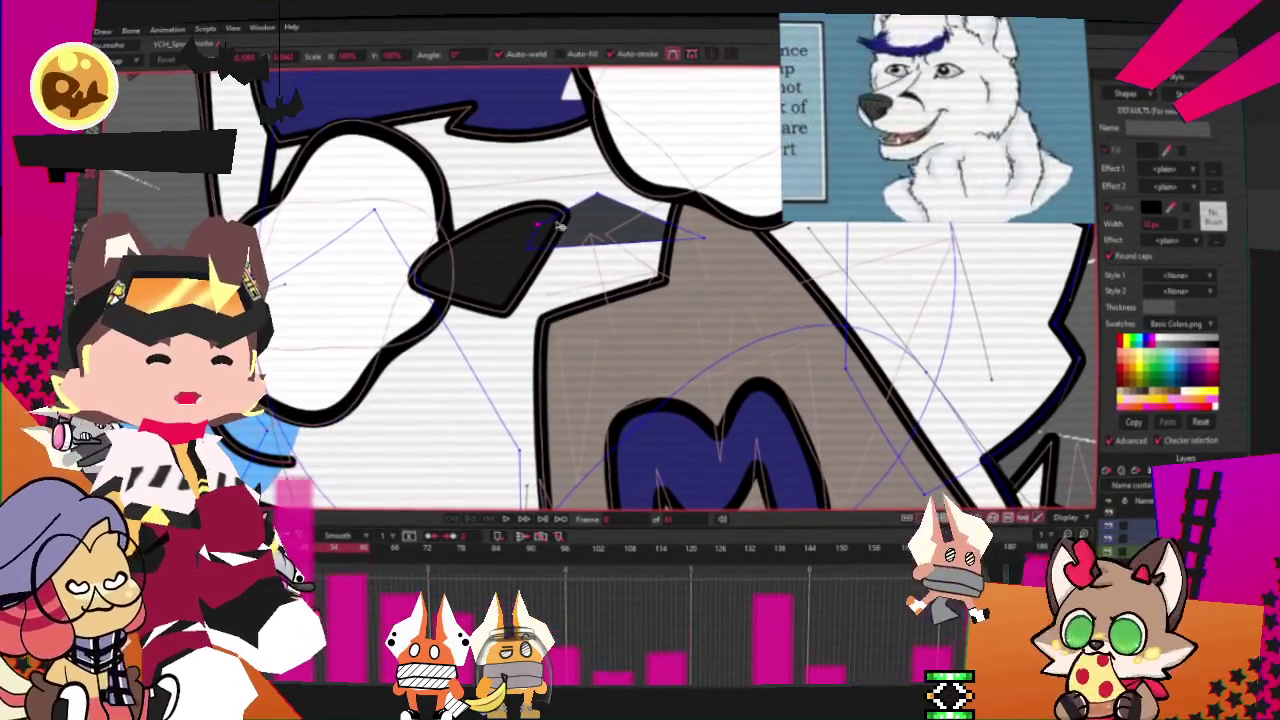
scroll(540, 228, "up", 2)
scroll(540, 228, "up", 2)
key("c")
left_click(640, 175)
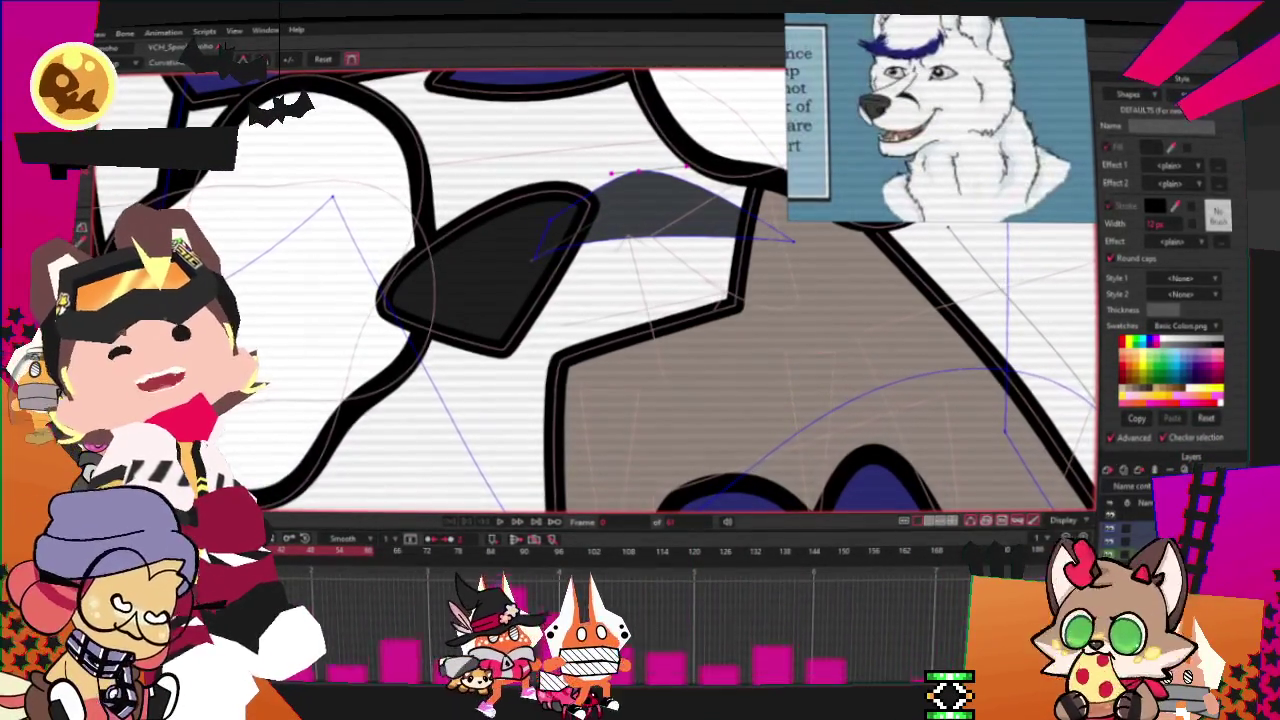
Step: Flip the grey crescent to lie horizontally and move it down below the eye tip
scroll(540, 230, "up", 2)
scroll(600, 220, "up", 1)
key("t")
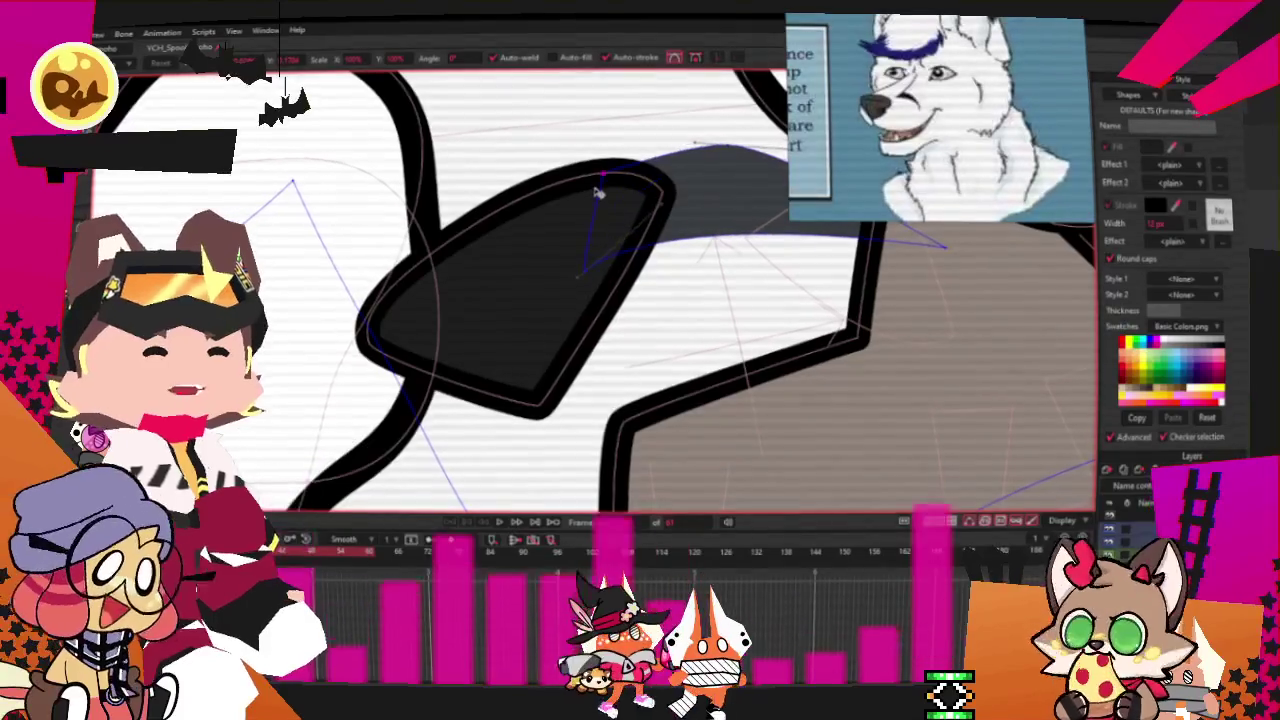
scroll(597, 195, "down", 2)
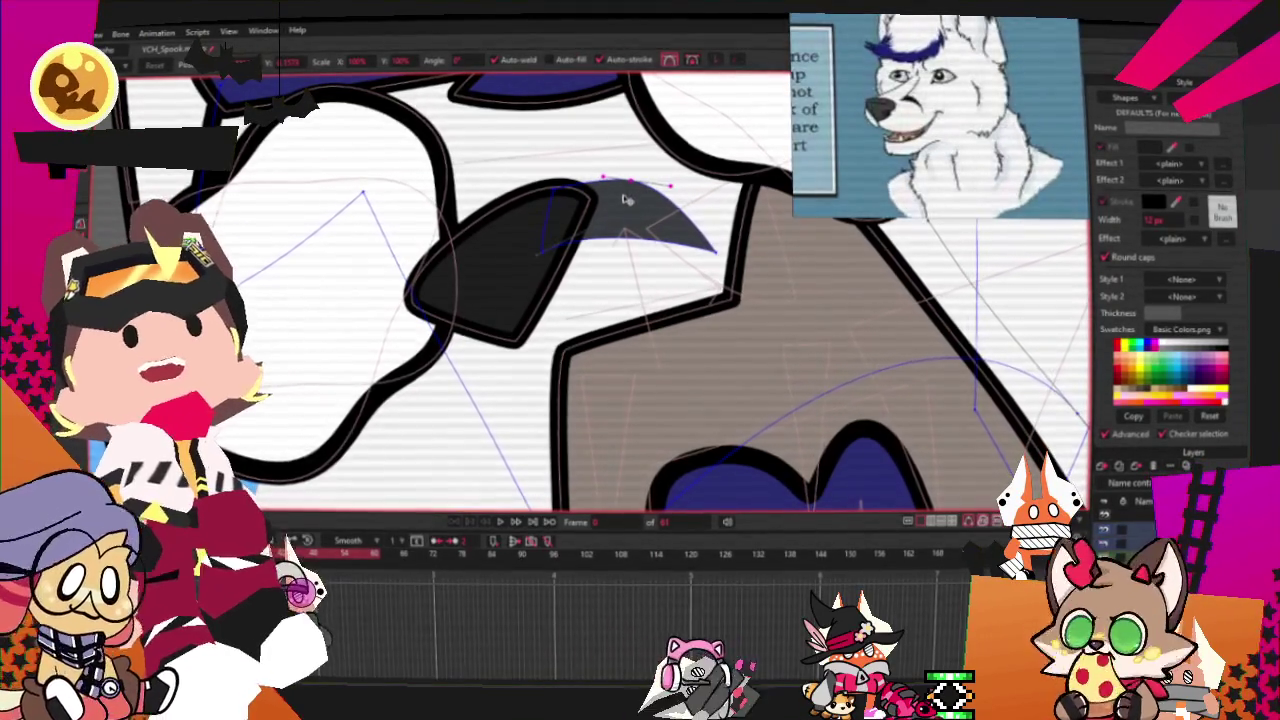
scroll(588, 186, "down", 5)
scroll(597, 211, "up", 3)
scroll(597, 211, "up", 3)
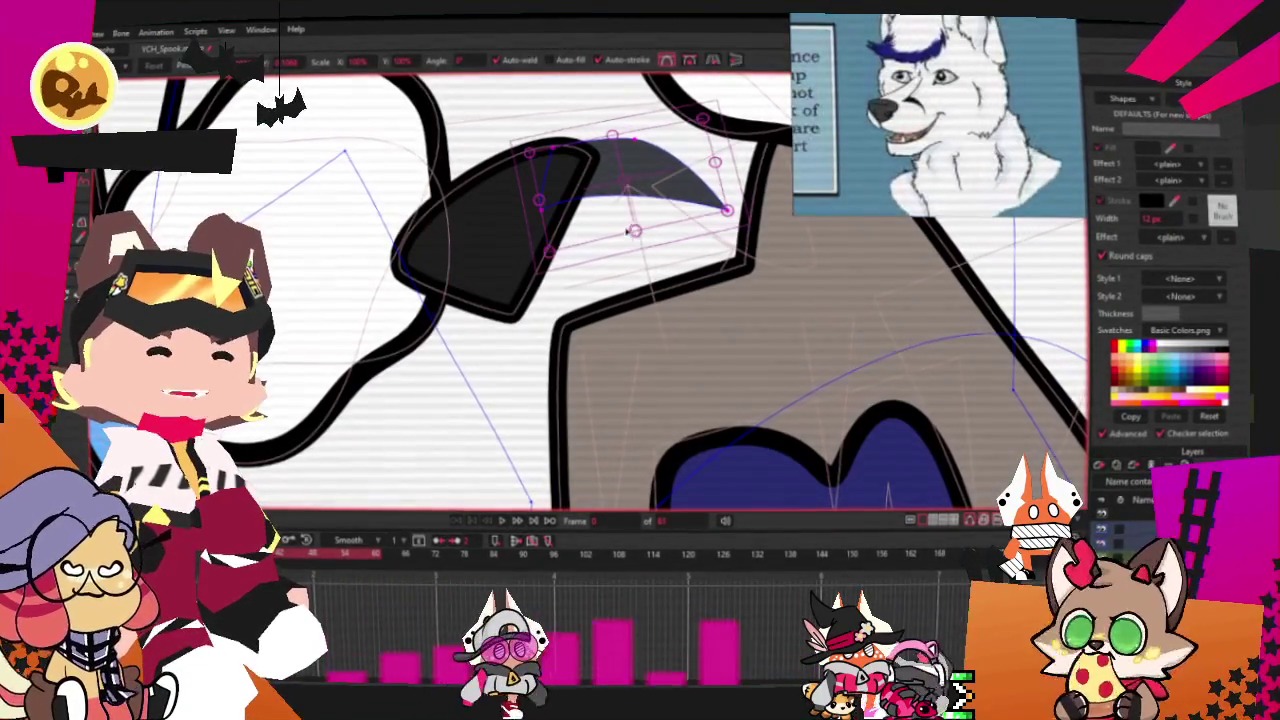
left_click(735, 62)
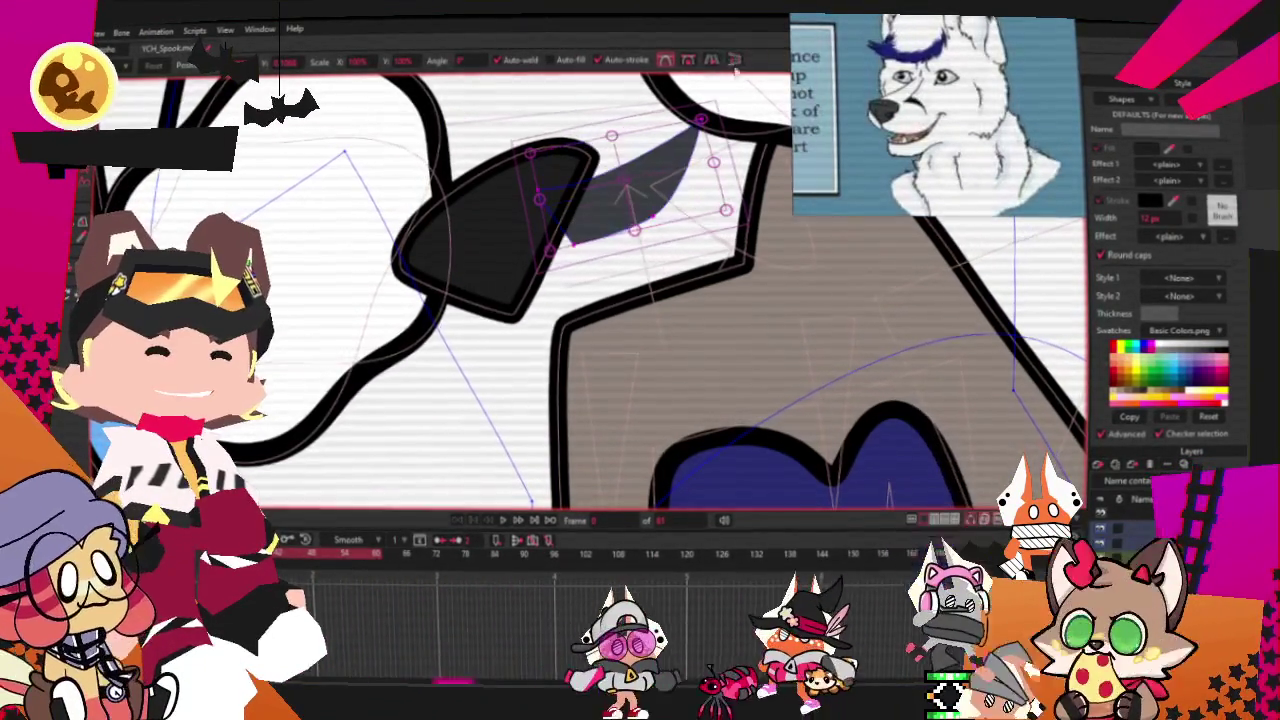
left_click(735, 62)
left_click(737, 186)
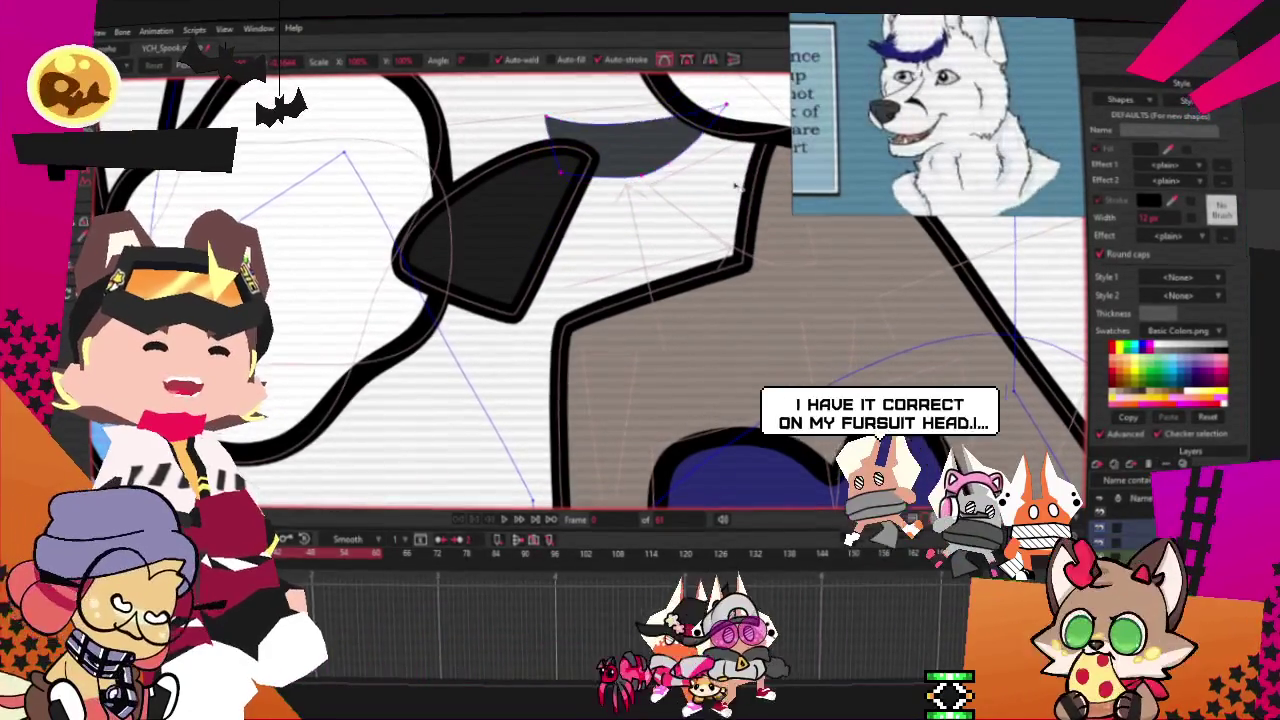
left_click_drag(643, 135, 643, 183)
Step: Select the grey crescent and flip it vertically into a downward arc
left_click(643, 183)
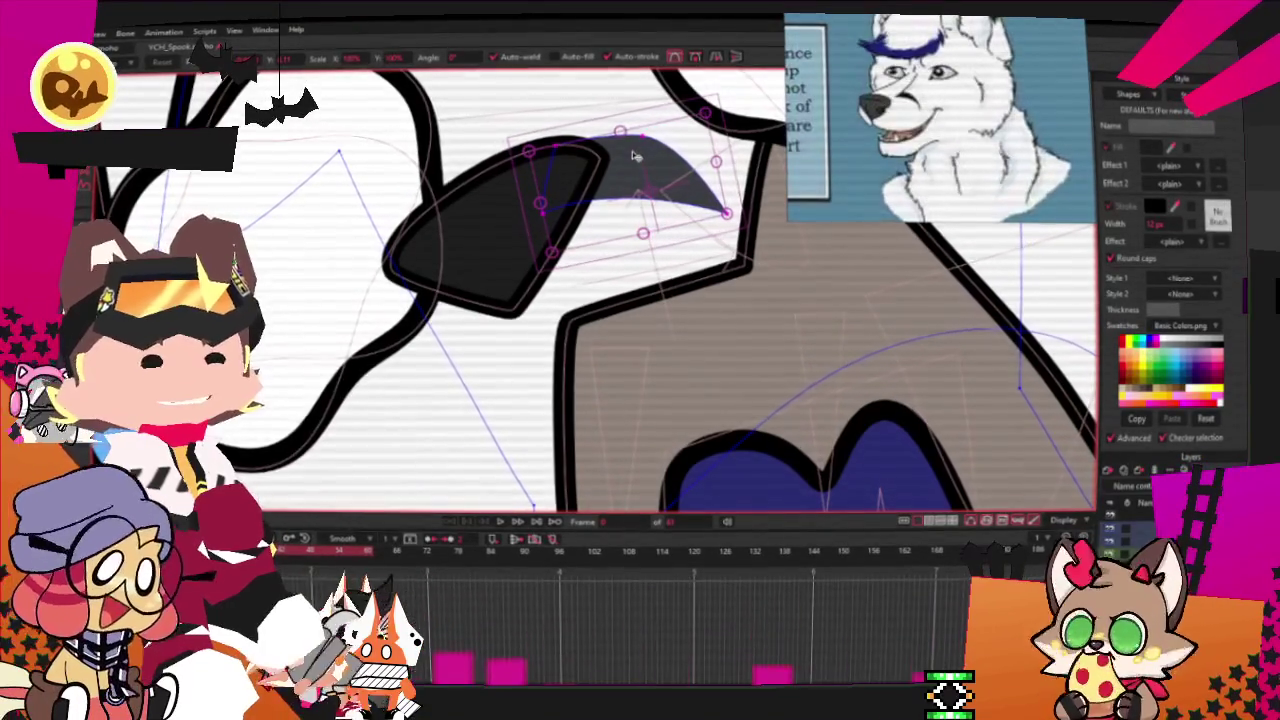
scroll(634, 155, "down", 2)
scroll(700, 200, "down", 2)
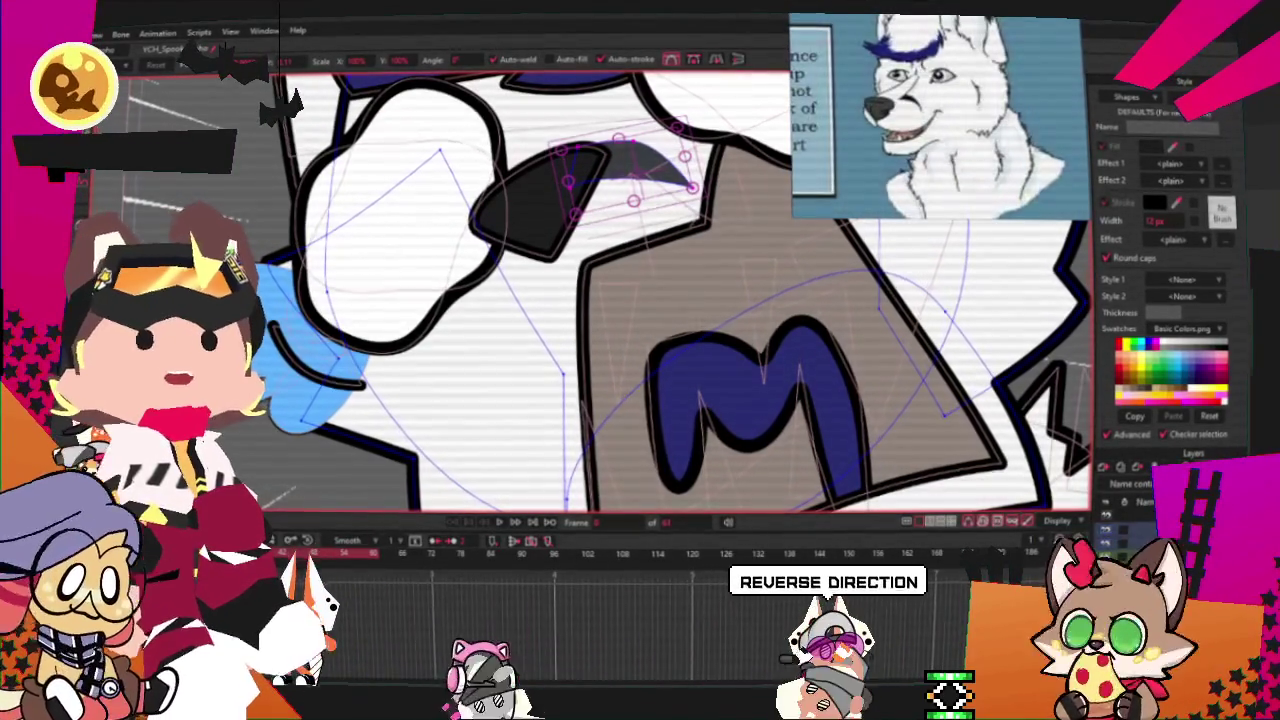
scroll(411, 303, "up", 2)
scroll(411, 303, "down", 3)
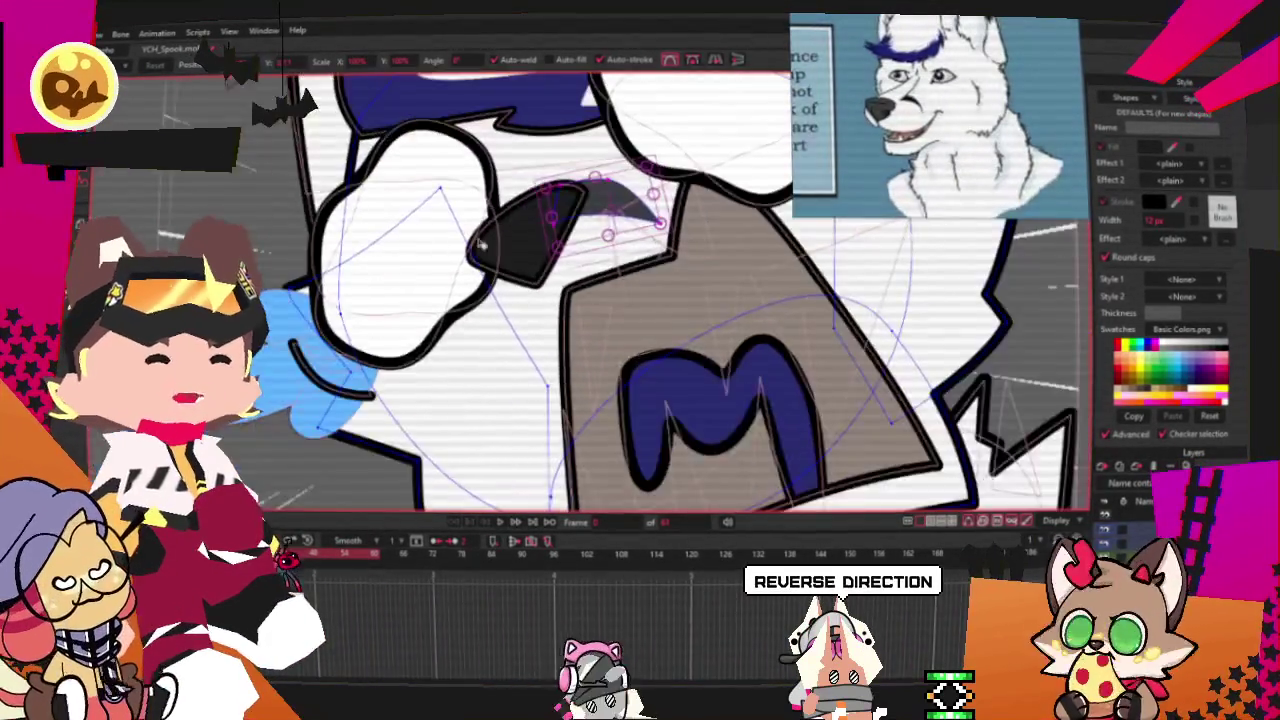
scroll(411, 303, "up", 1)
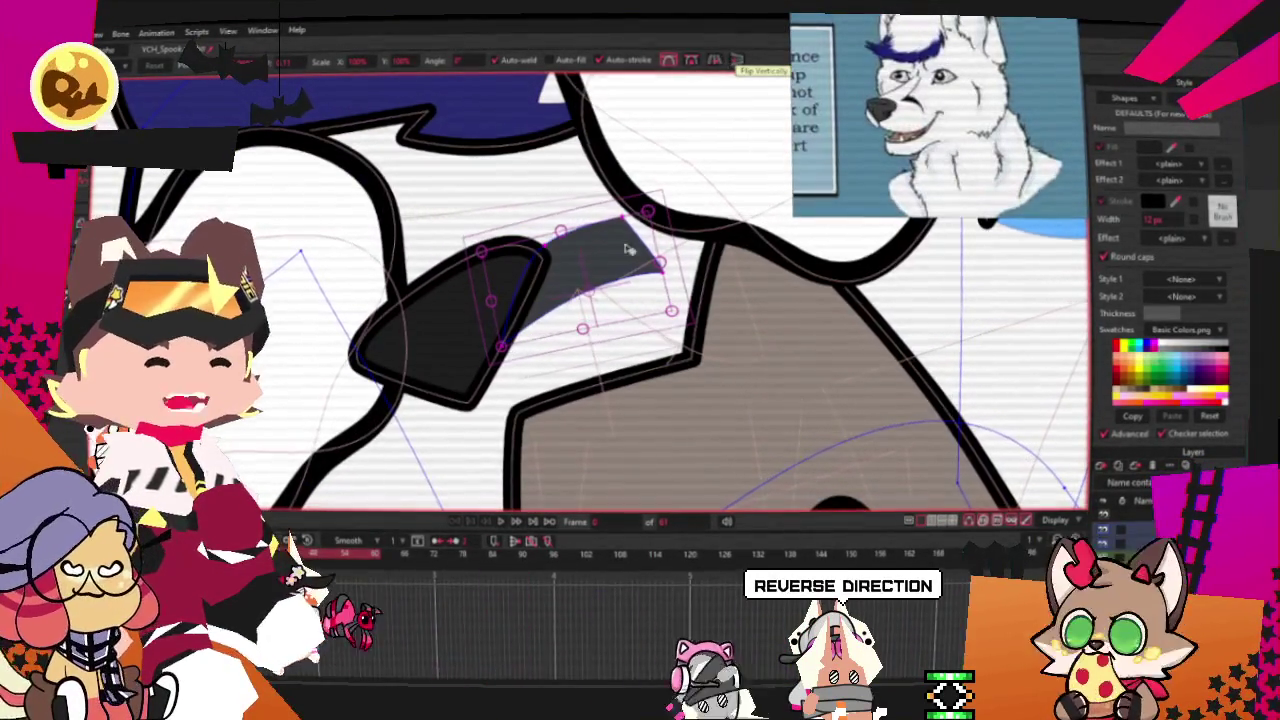
left_click(737, 60)
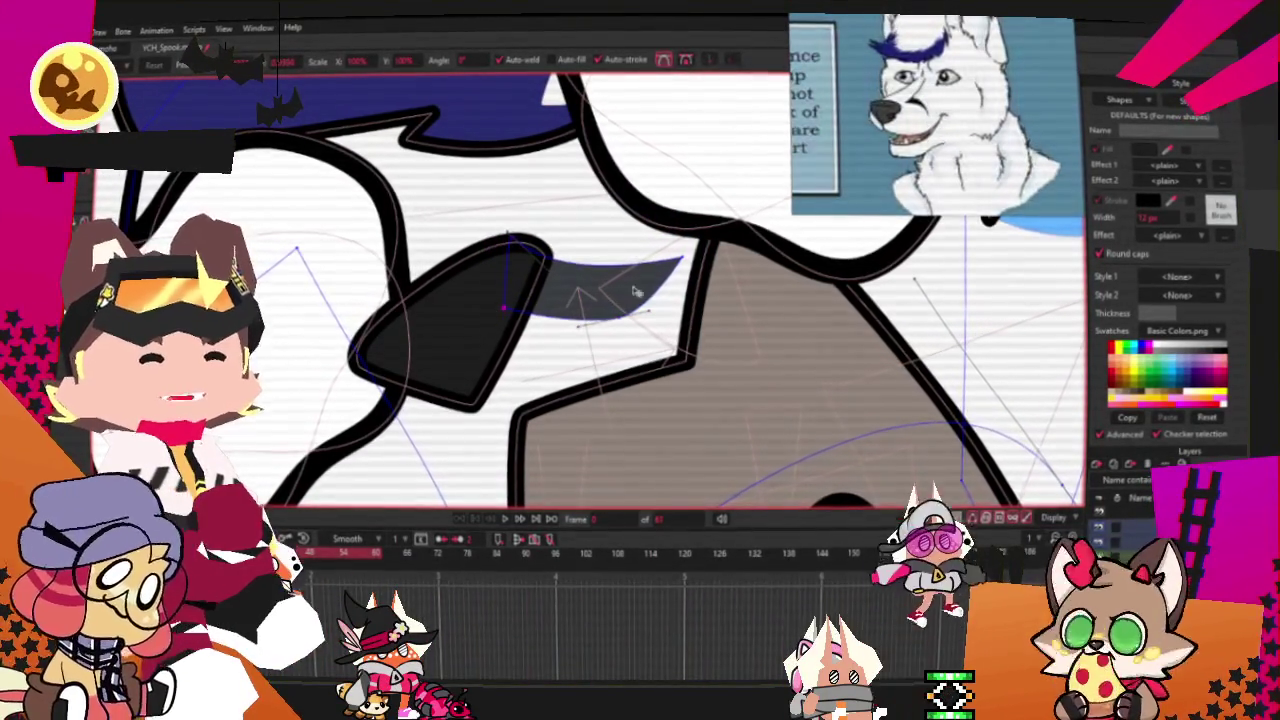
Step: Drag the brow's right tip point inward to the left
left_click(487, 296)
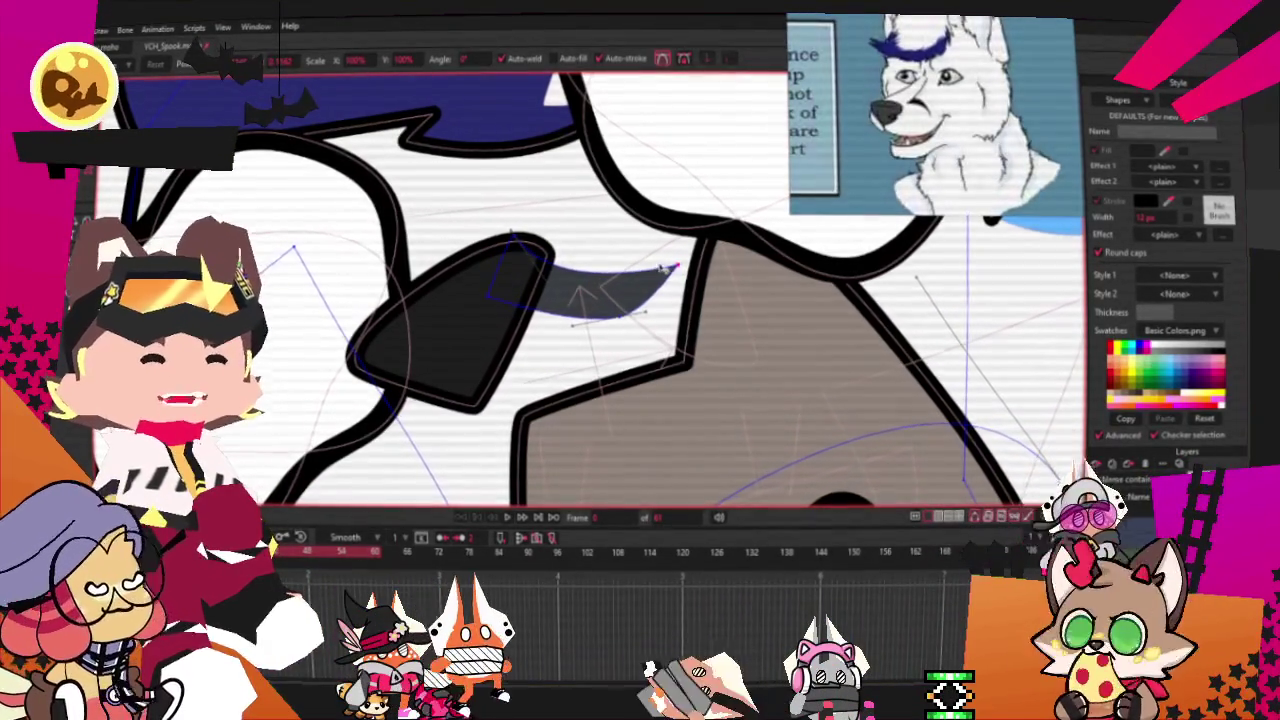
scroll(520, 260, "up", 2)
scroll(560, 265, "up", 2)
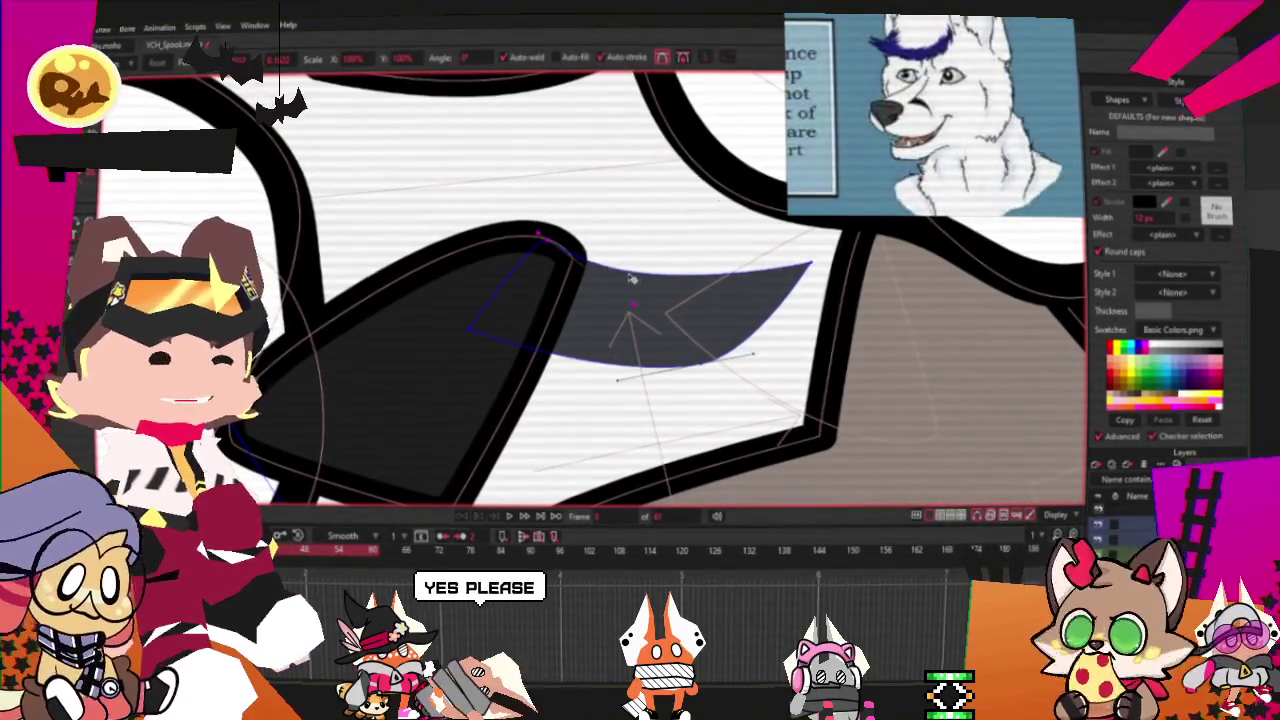
left_click_drag(809, 265, 770, 271)
scroll(680, 332, "down", 5)
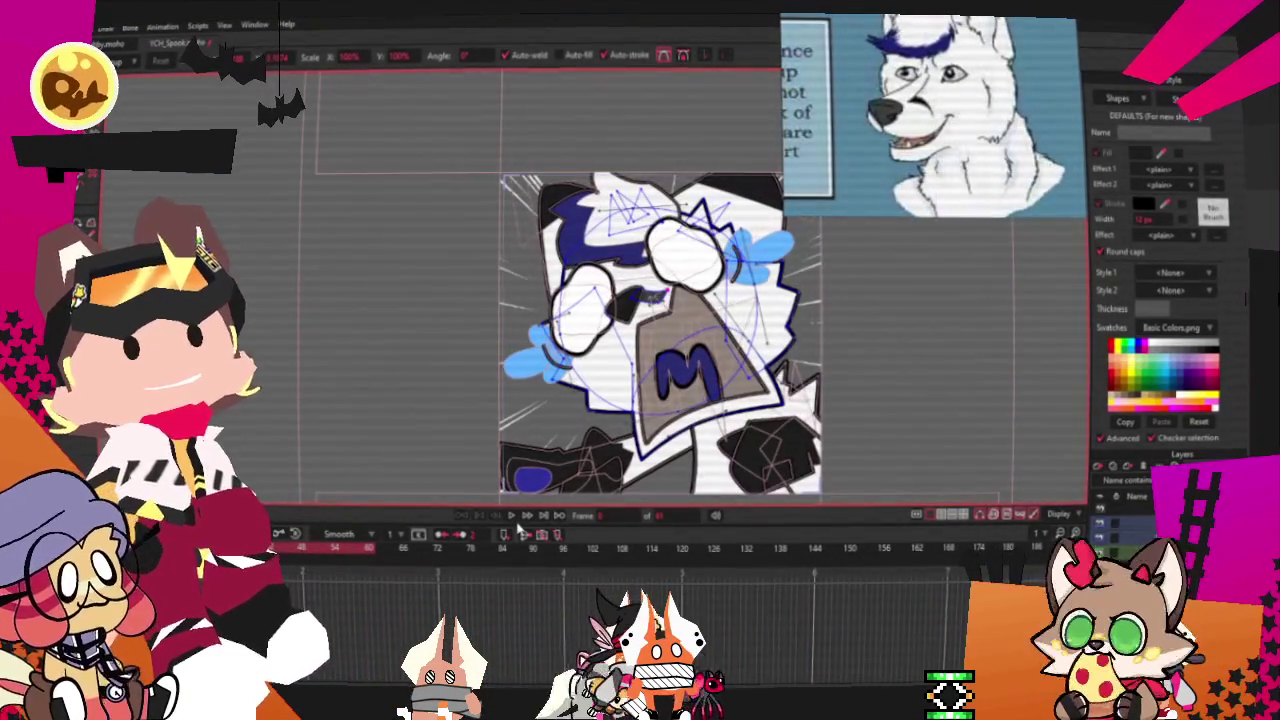
Step: Zoom out, render the current wolf frame with Ctrl+R, then dismiss the preview and File menu
scroll(543, 361, "down", 2)
scroll(543, 361, "down", 3)
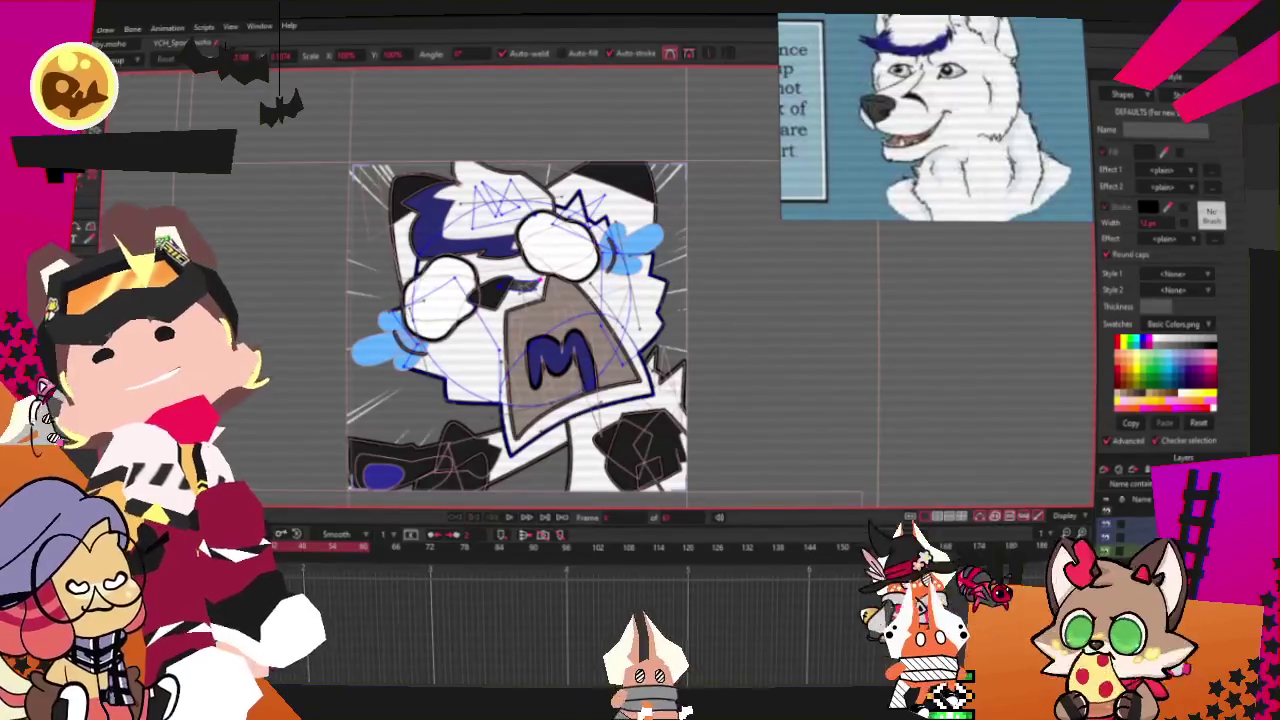
left_click(68, 28)
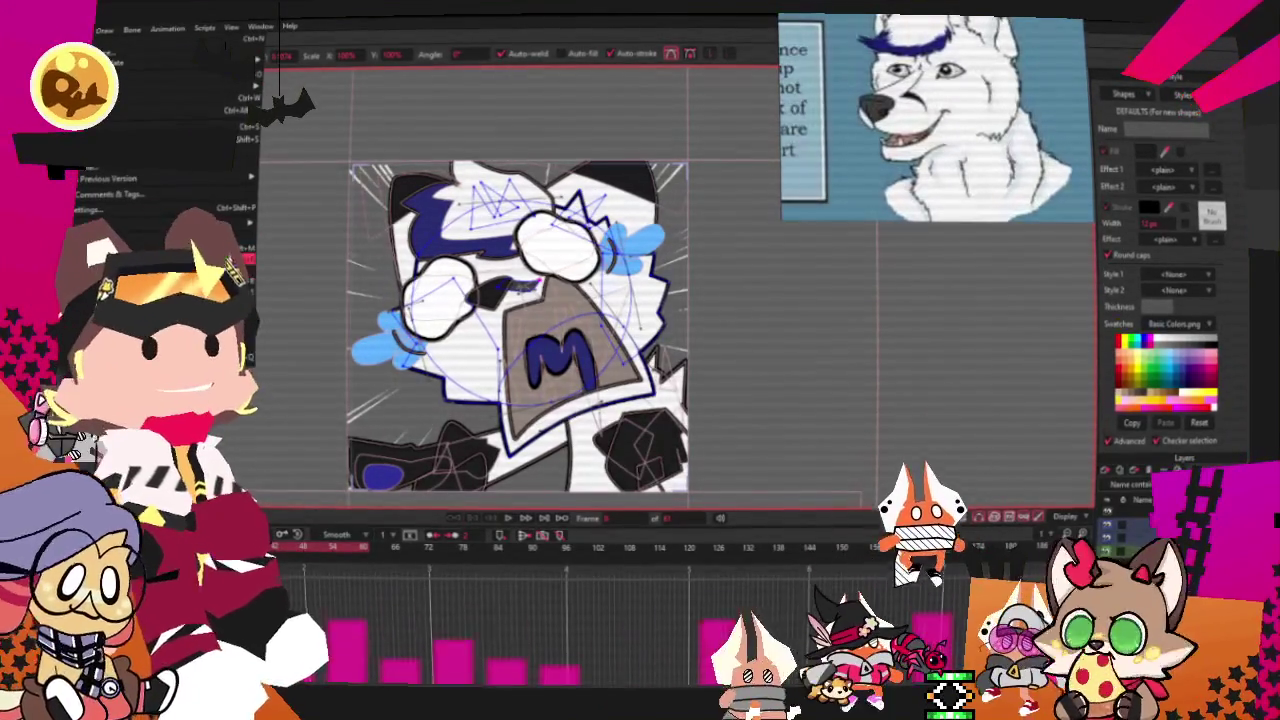
key("ctrl+r")
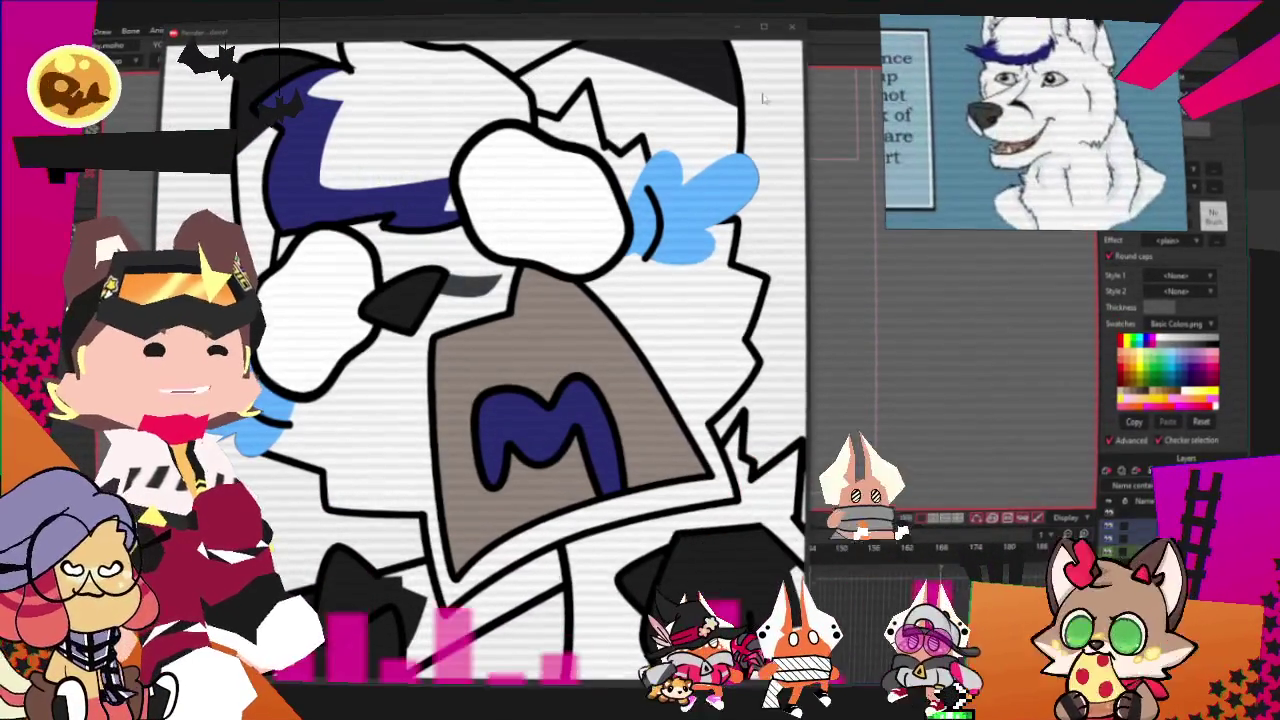
key("Escape")
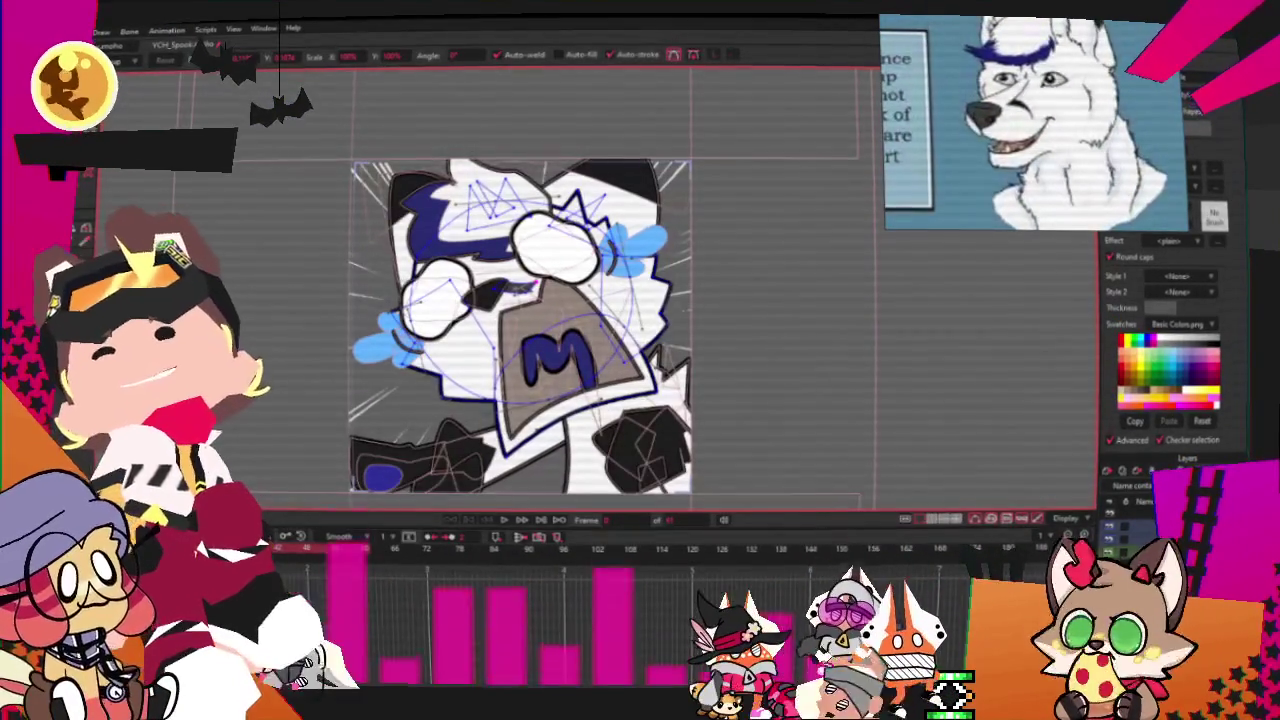
key("Escape")
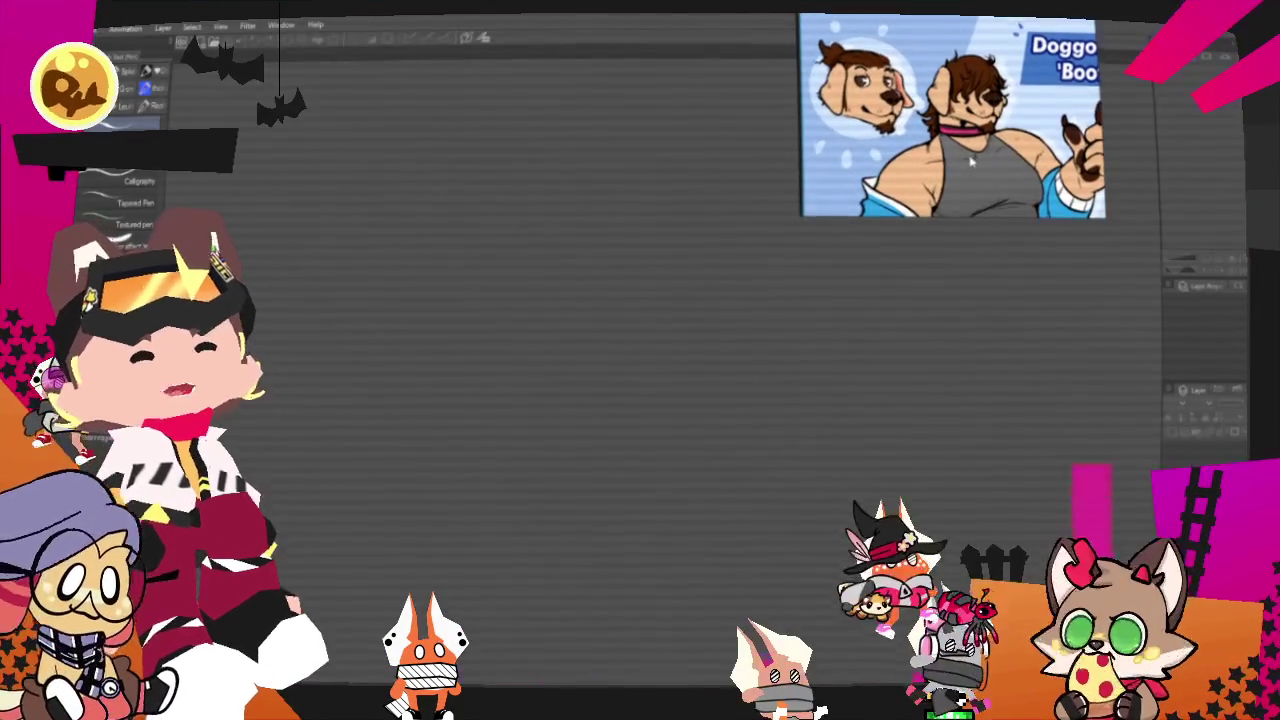
Step: Use the File menu to load the teal-hoodie dog character illustration
key("alt+f")
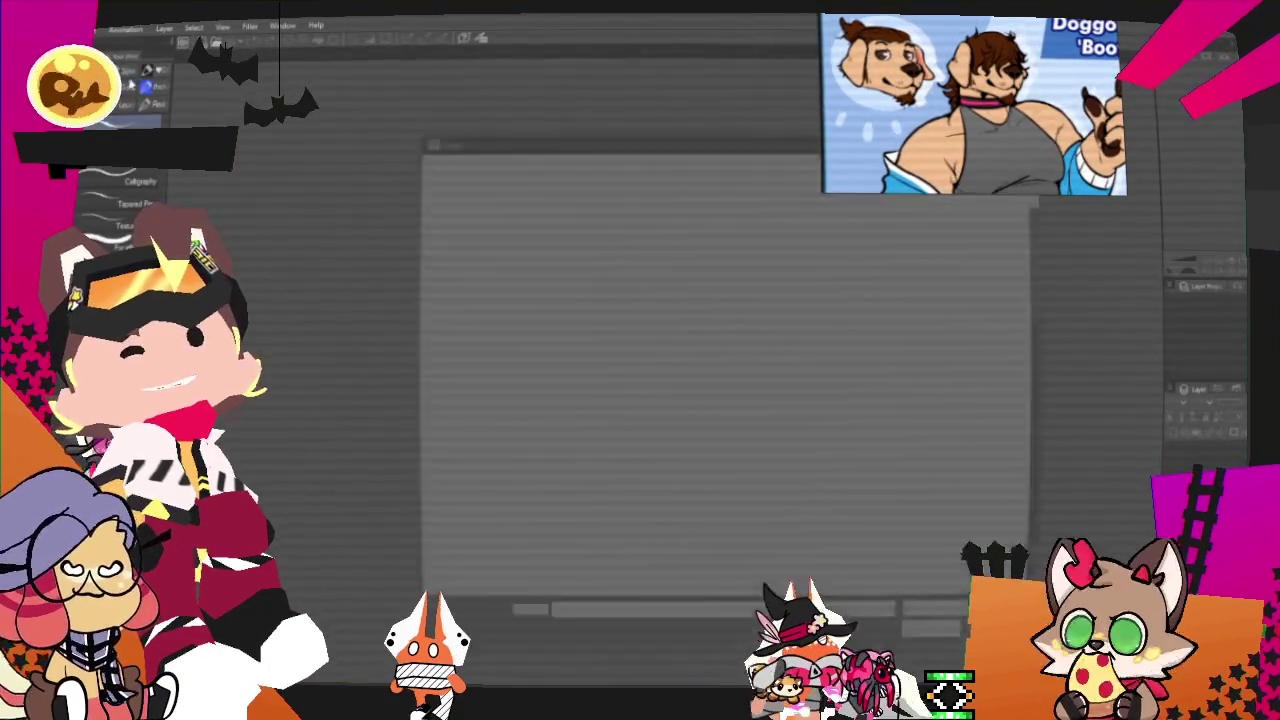
key("Escape")
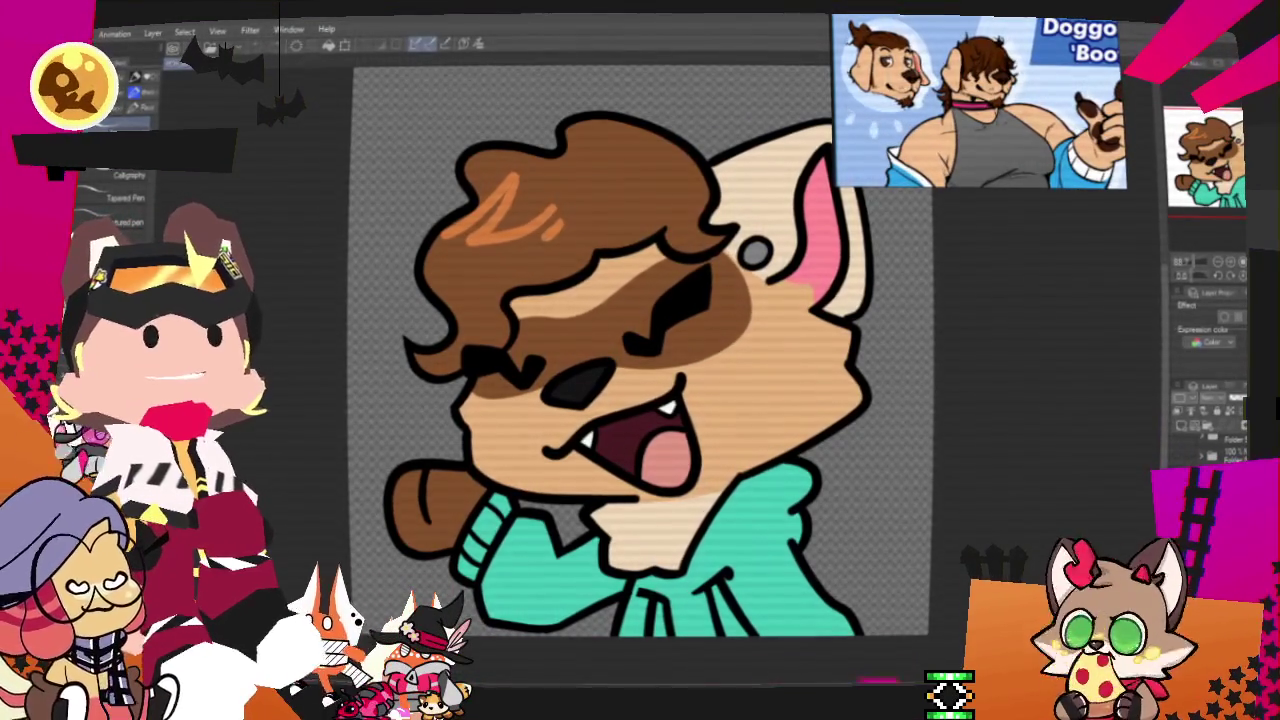
Step: Zoom out to show the blue rough sketch of the dog's grinning face
scroll(525, 248, "down", 3)
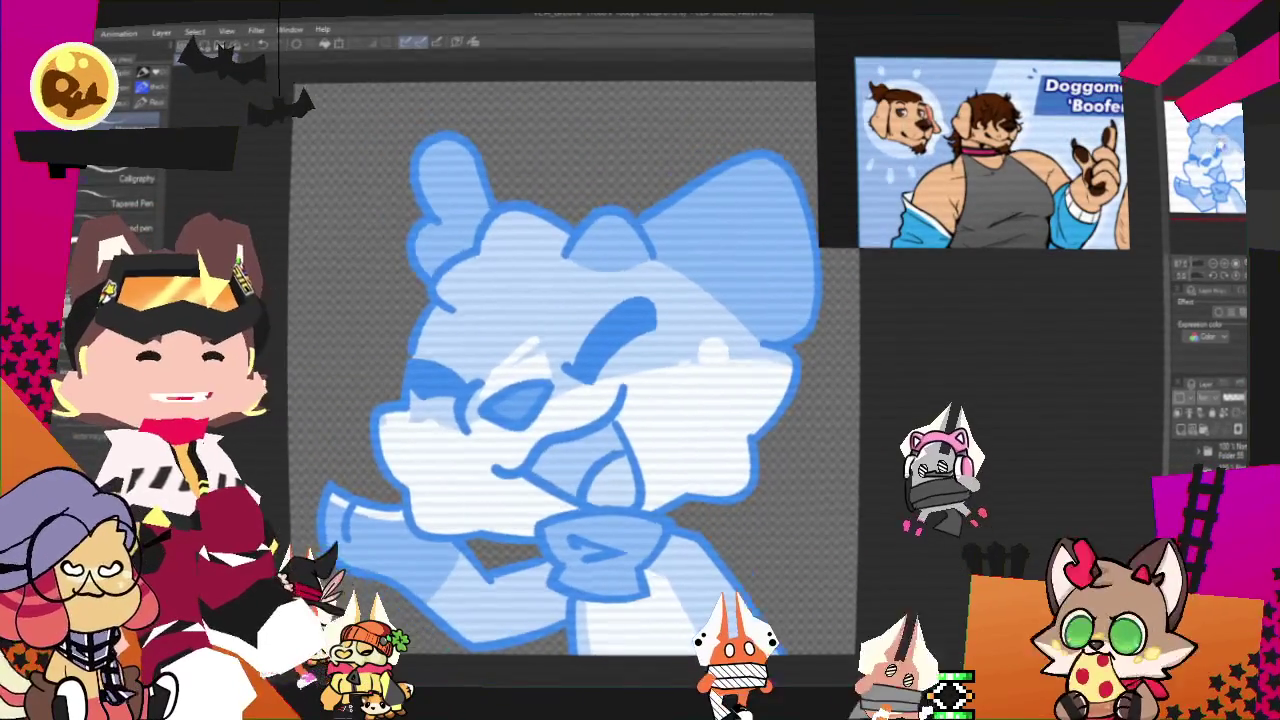
Step: Switch the sub-tool palette from Pen to Pencil brushes
key("p")
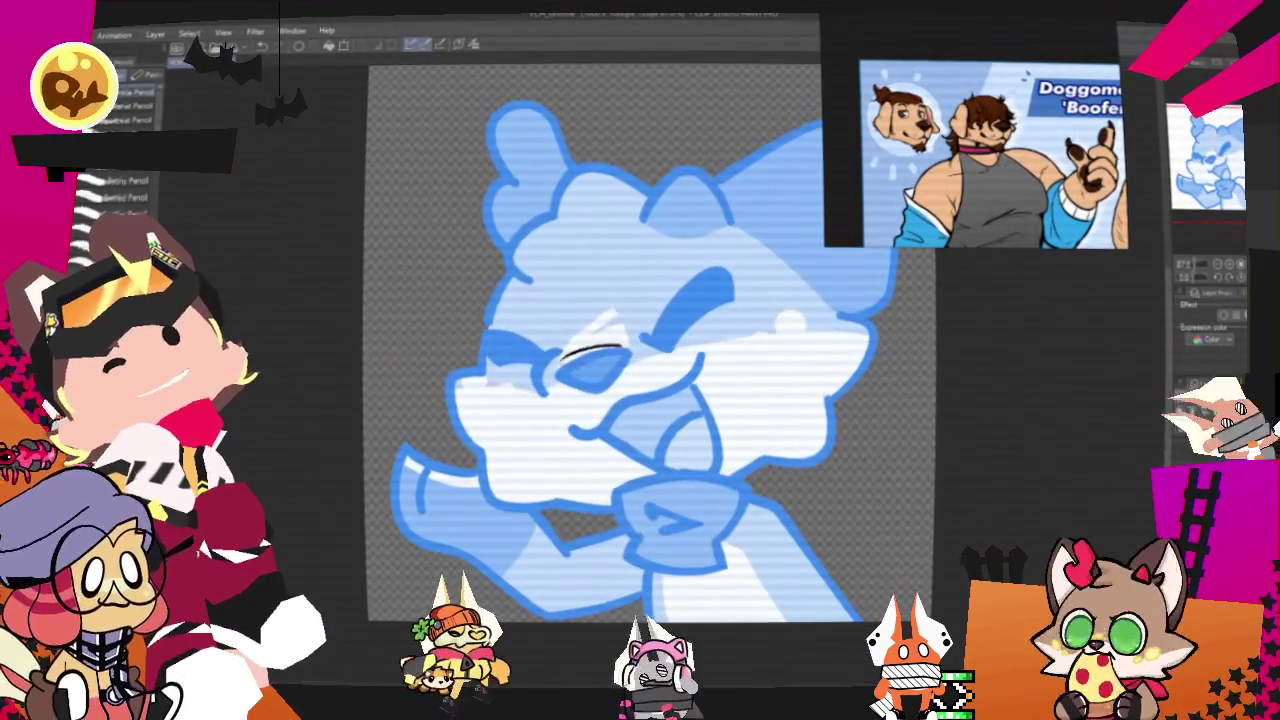
Step: Trace the eye outline, under-eye line, lower jaw curve and right cheek in black pencil
left_click_drag(545, 380, 622, 355)
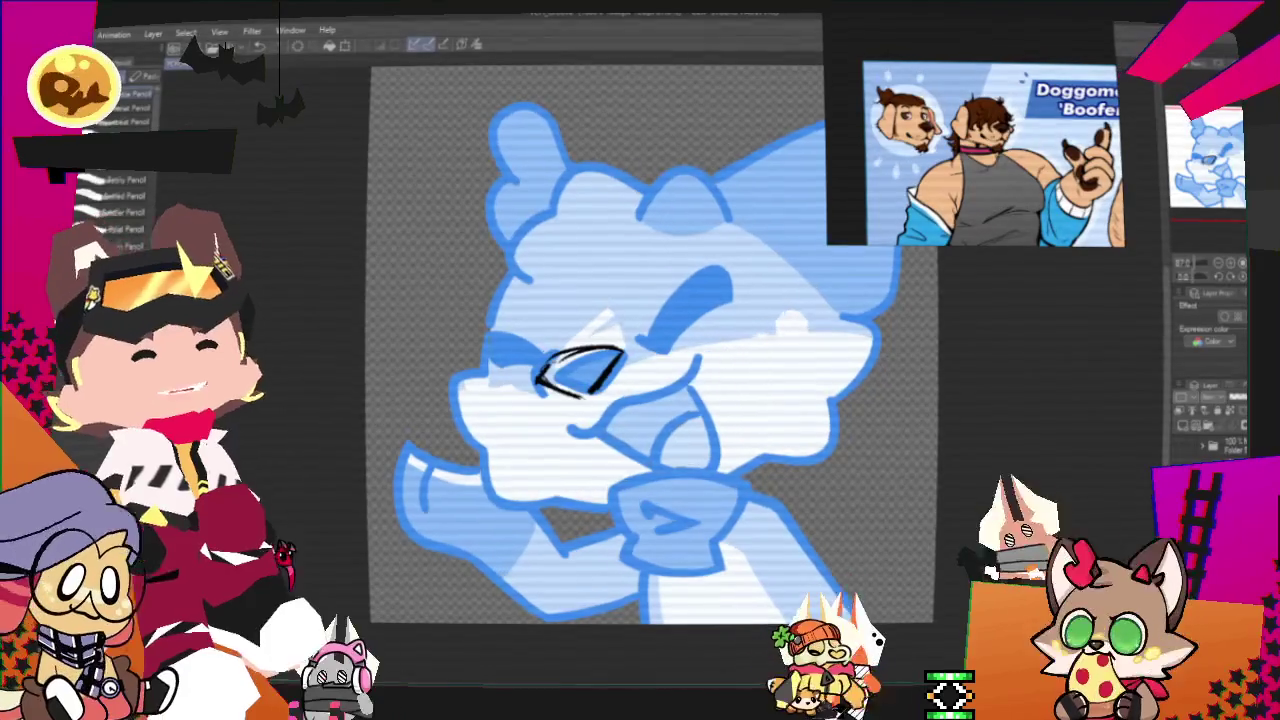
left_click_drag(590, 400, 695, 365)
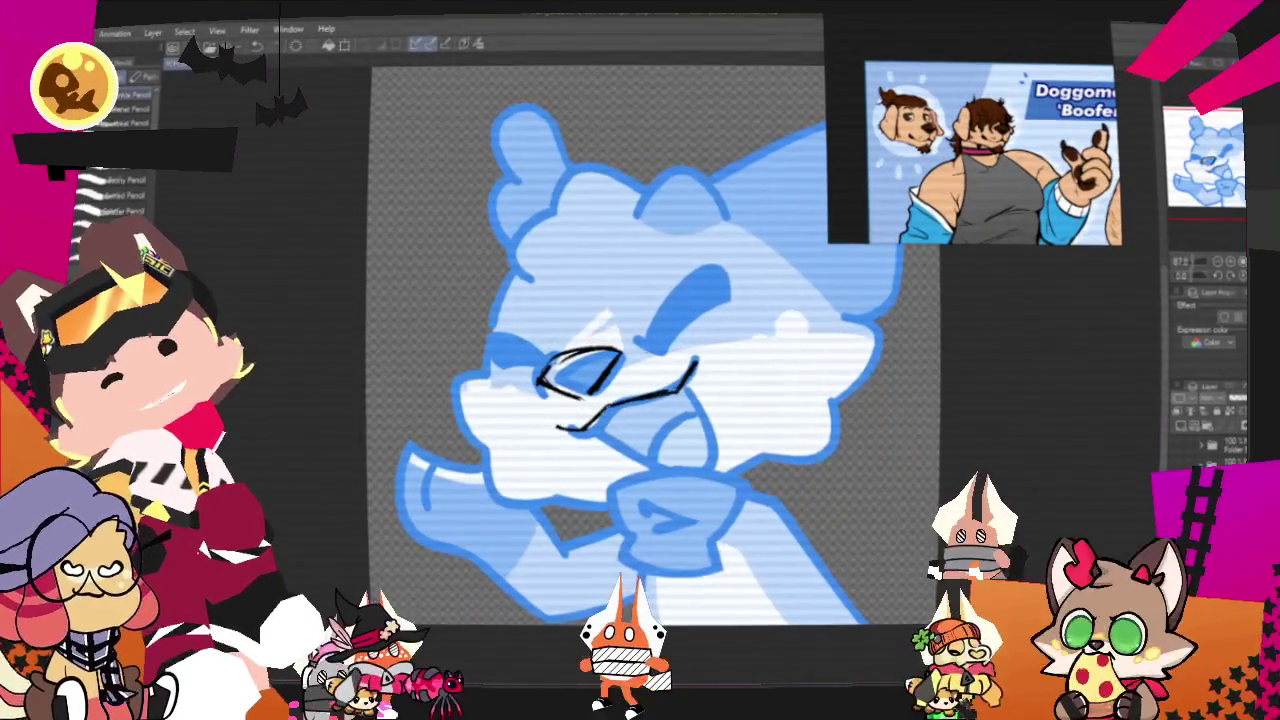
left_click_drag(578, 436, 678, 473)
left_click_drag(686, 383, 693, 453)
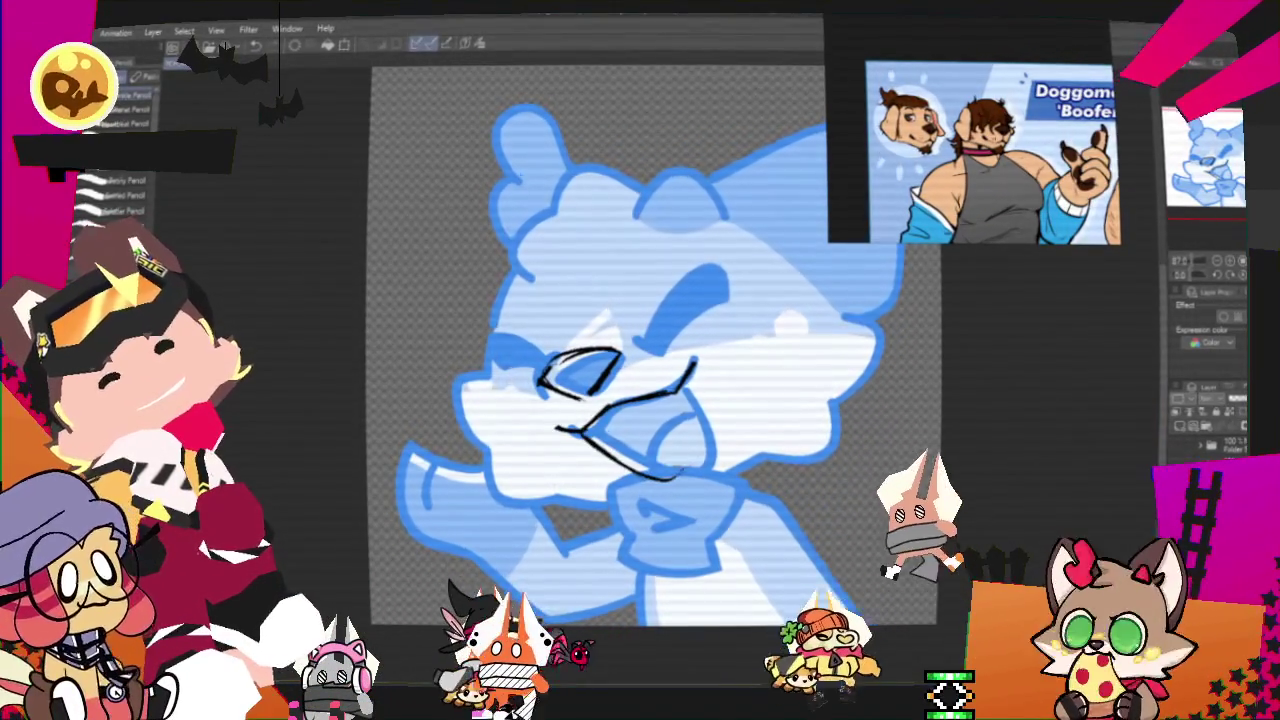
left_click_drag(679, 389, 697, 460)
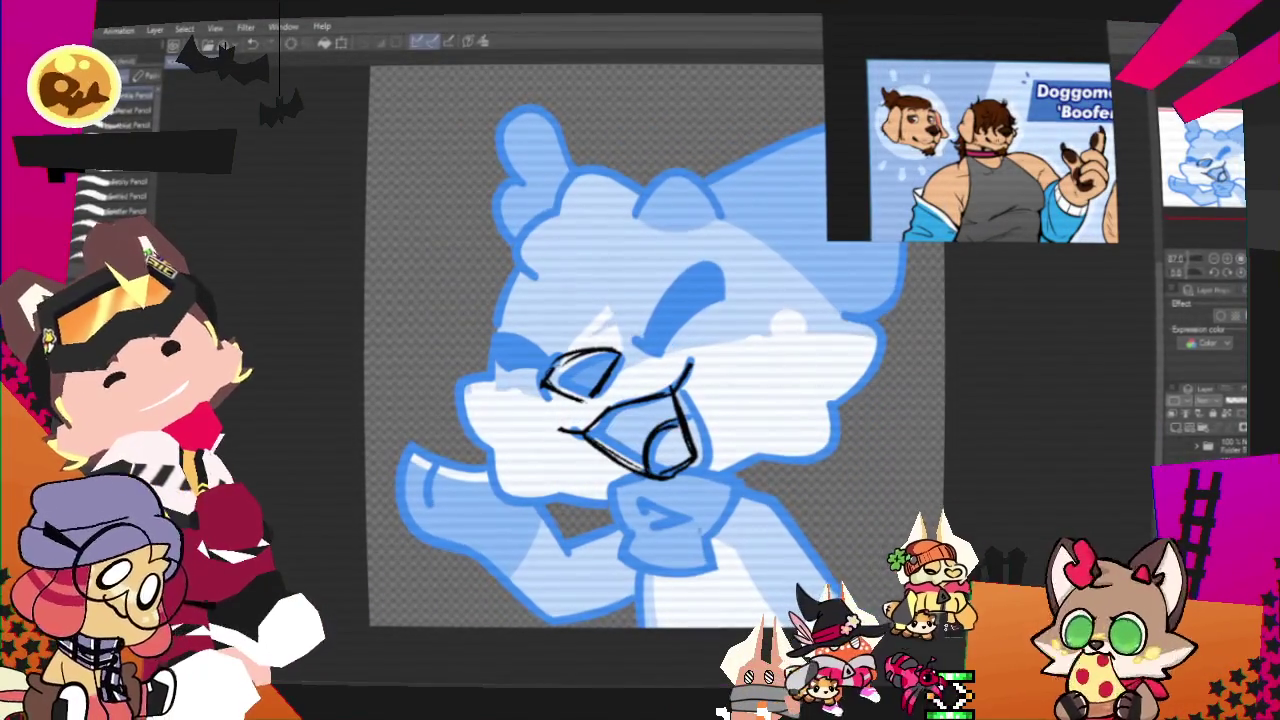
Step: Reframe the face and draw lines at the top of the head and along the left cheek
left_click_drag(640, 380, 680, 302)
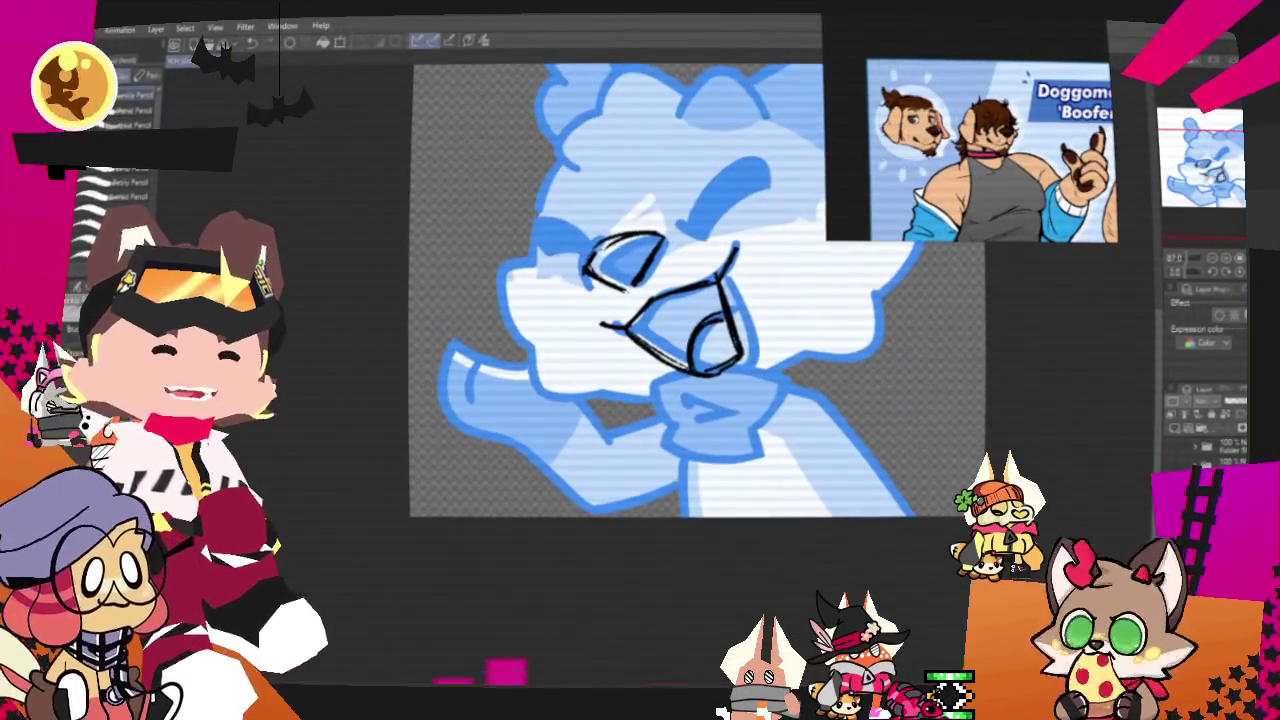
scroll(660, 330, "up", 1)
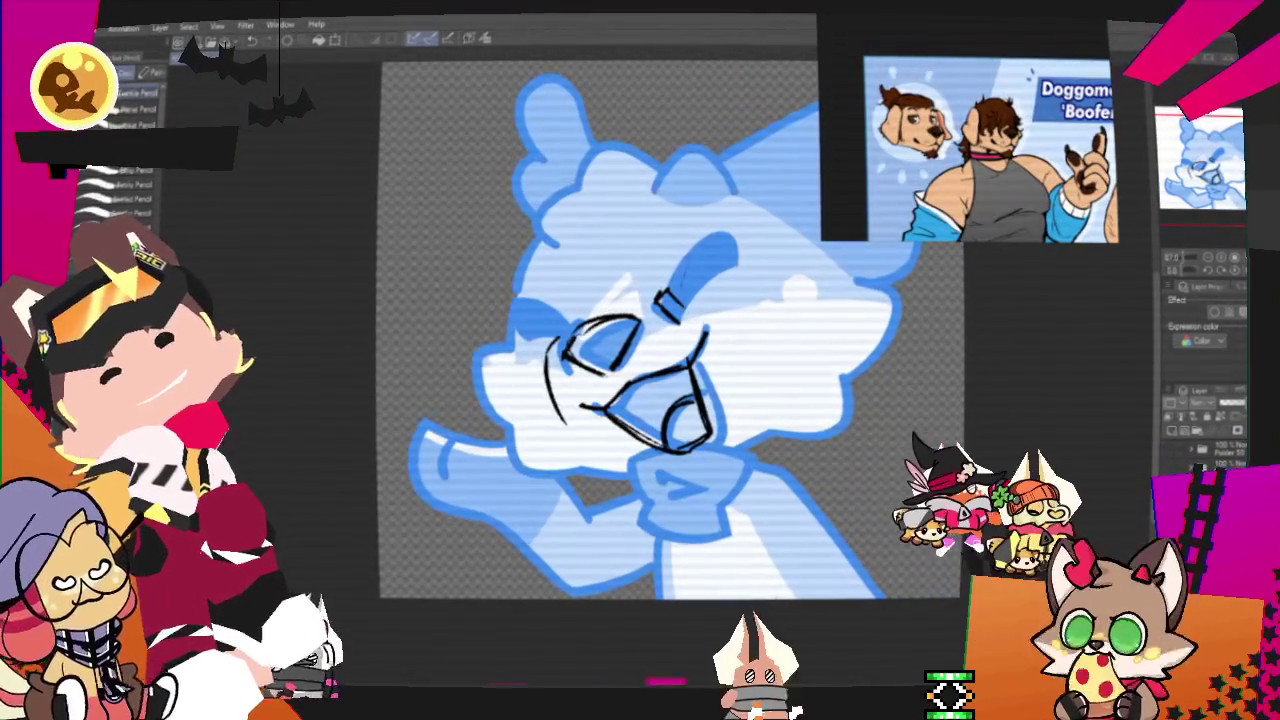
left_click_drag(688, 256, 674, 298)
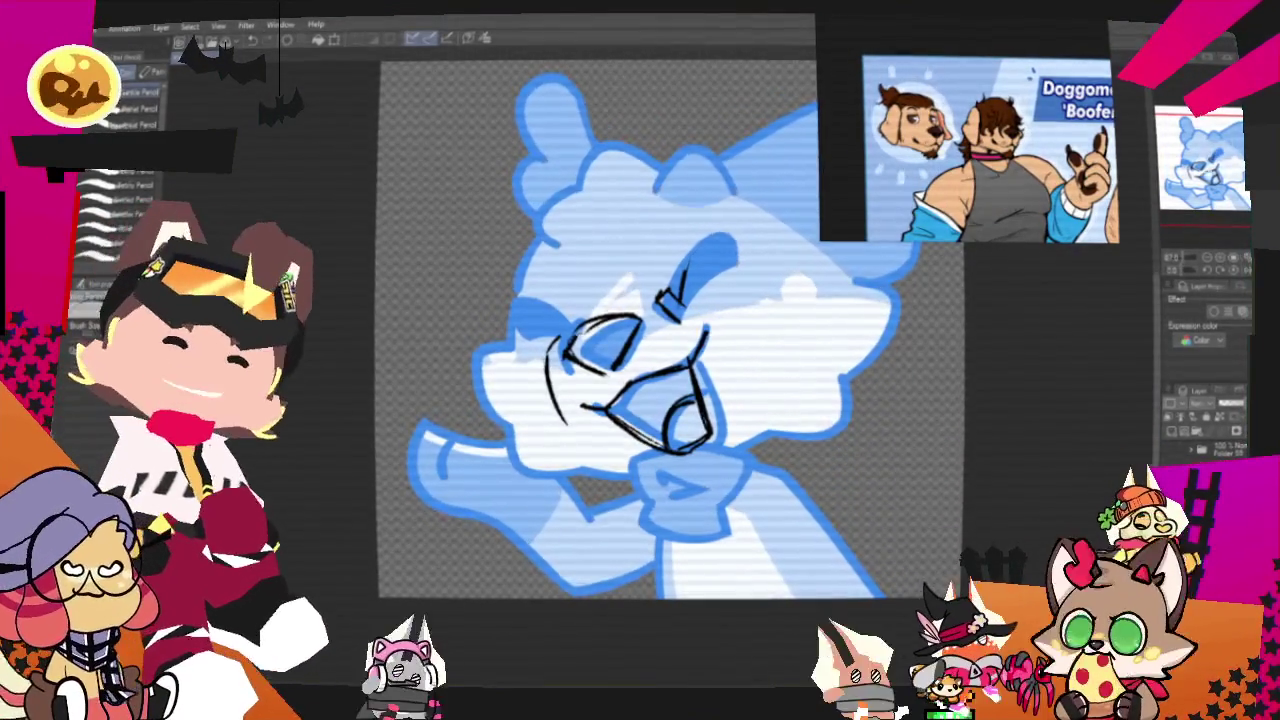
key("ctrl+z")
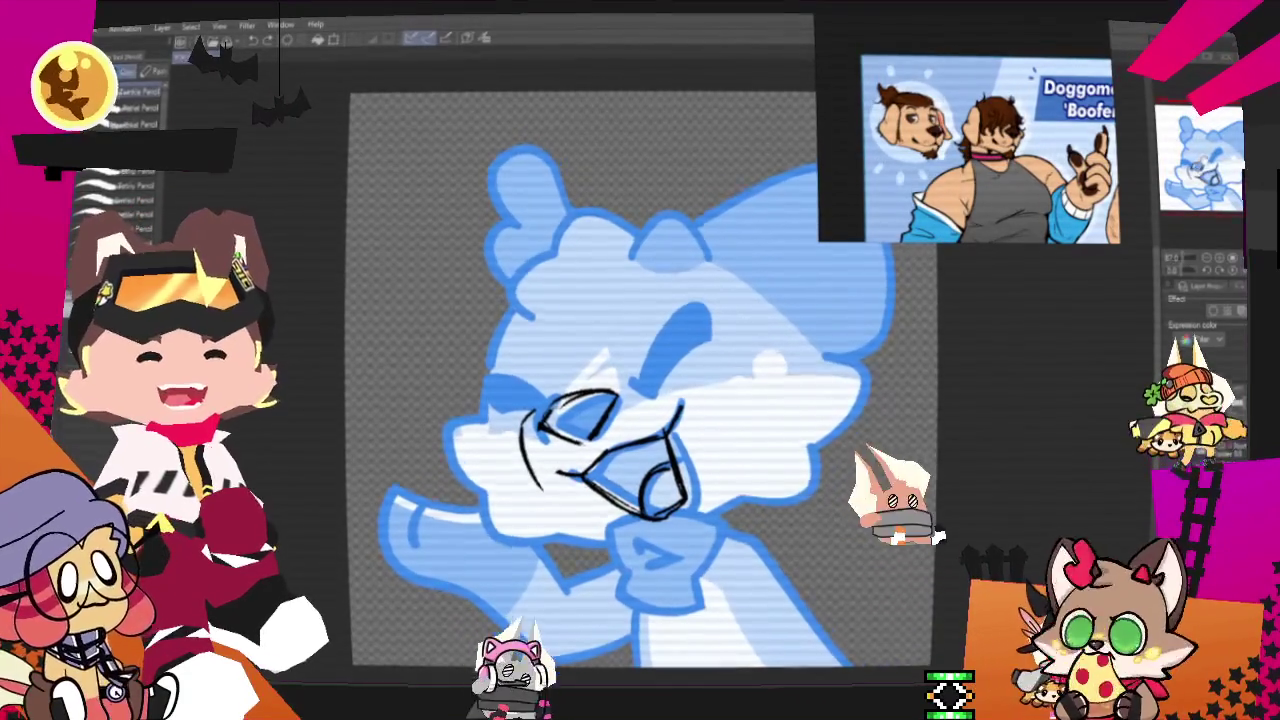
left_click_drag(562, 233, 630, 245)
key("ctrl+z")
left_click_drag(576, 222, 570, 270)
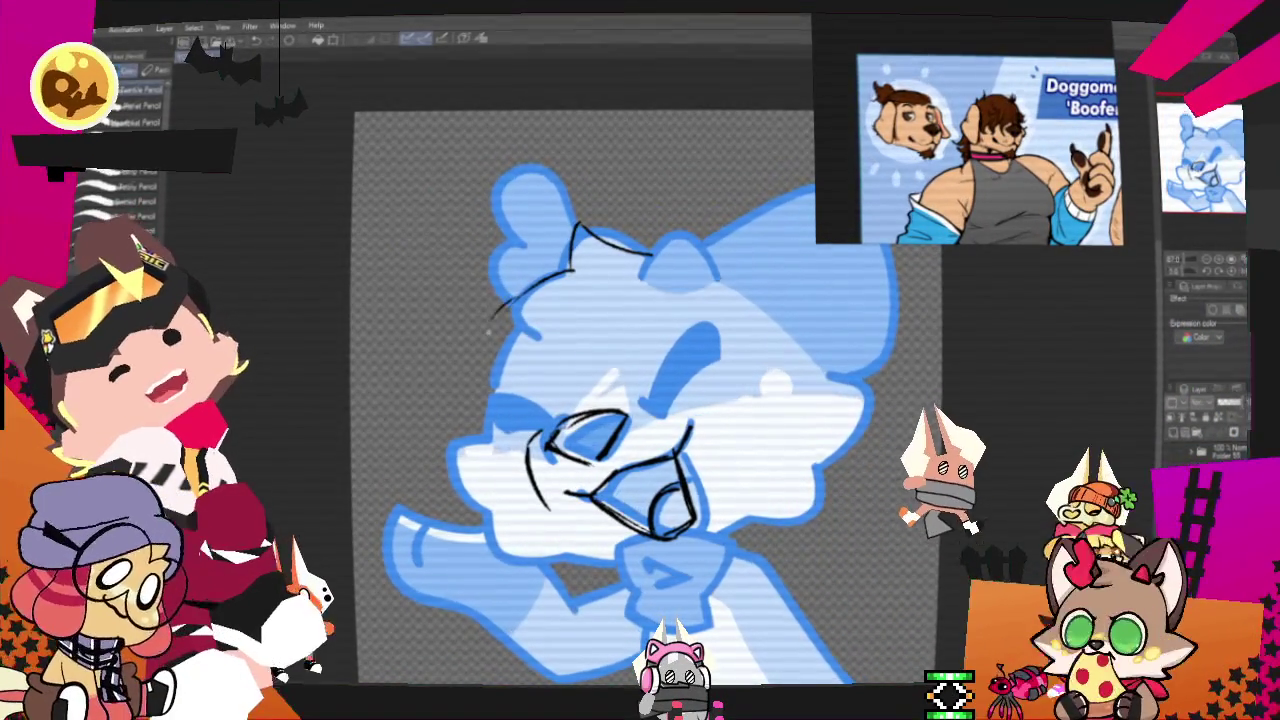
left_click_drag(495, 405, 525, 468)
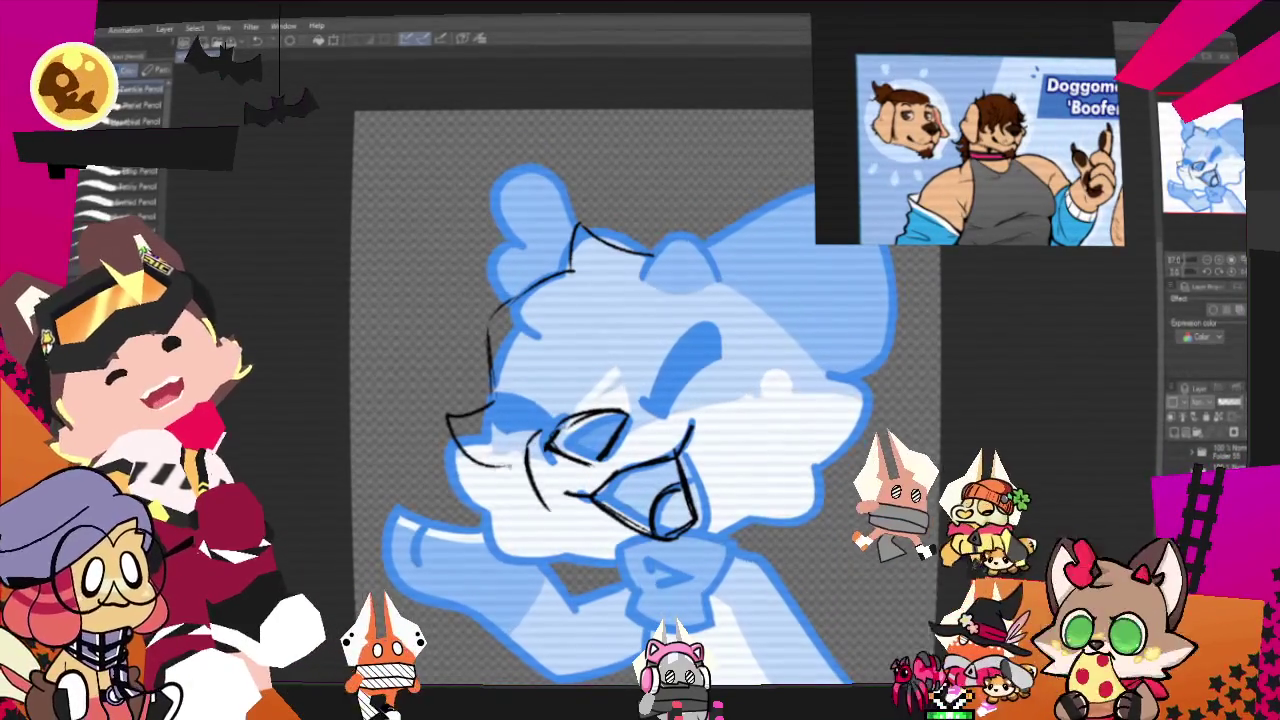
left_click_drag(540, 280, 482, 345)
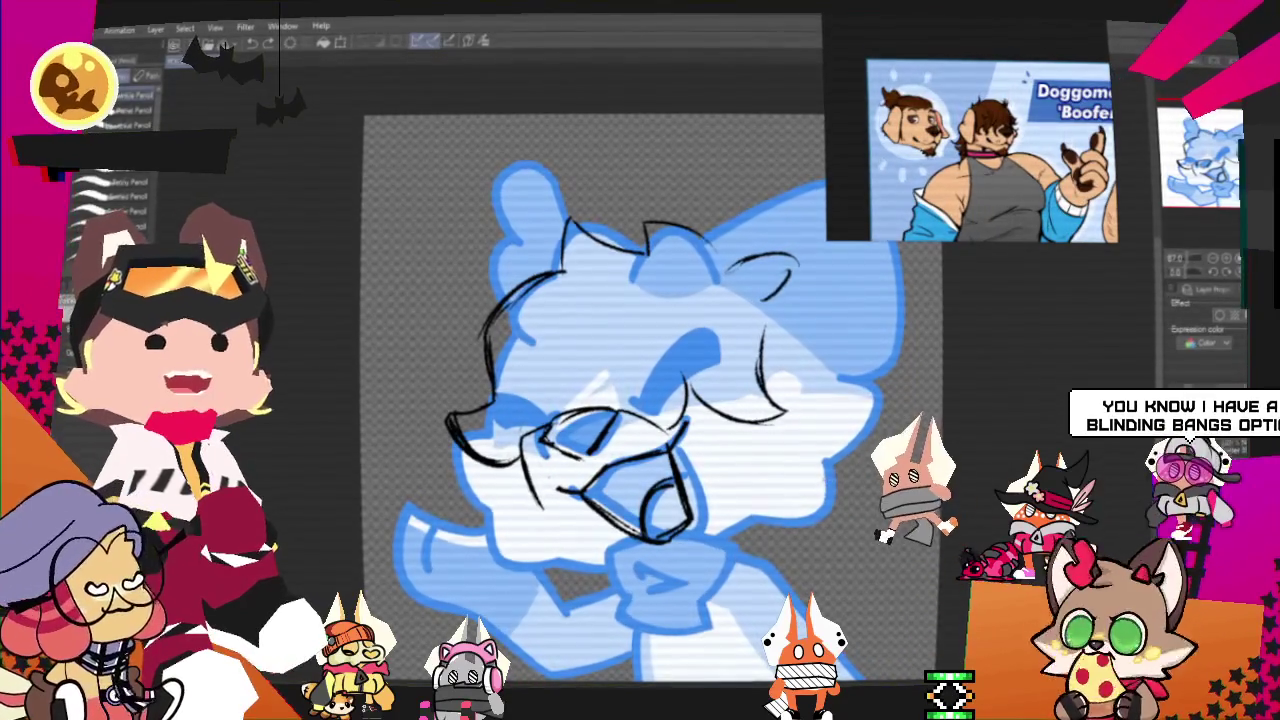
Step: Undo the last head strokes and sketch hair strands over the eye and down the head's right side
left_click_drag(878, 380, 788, 408)
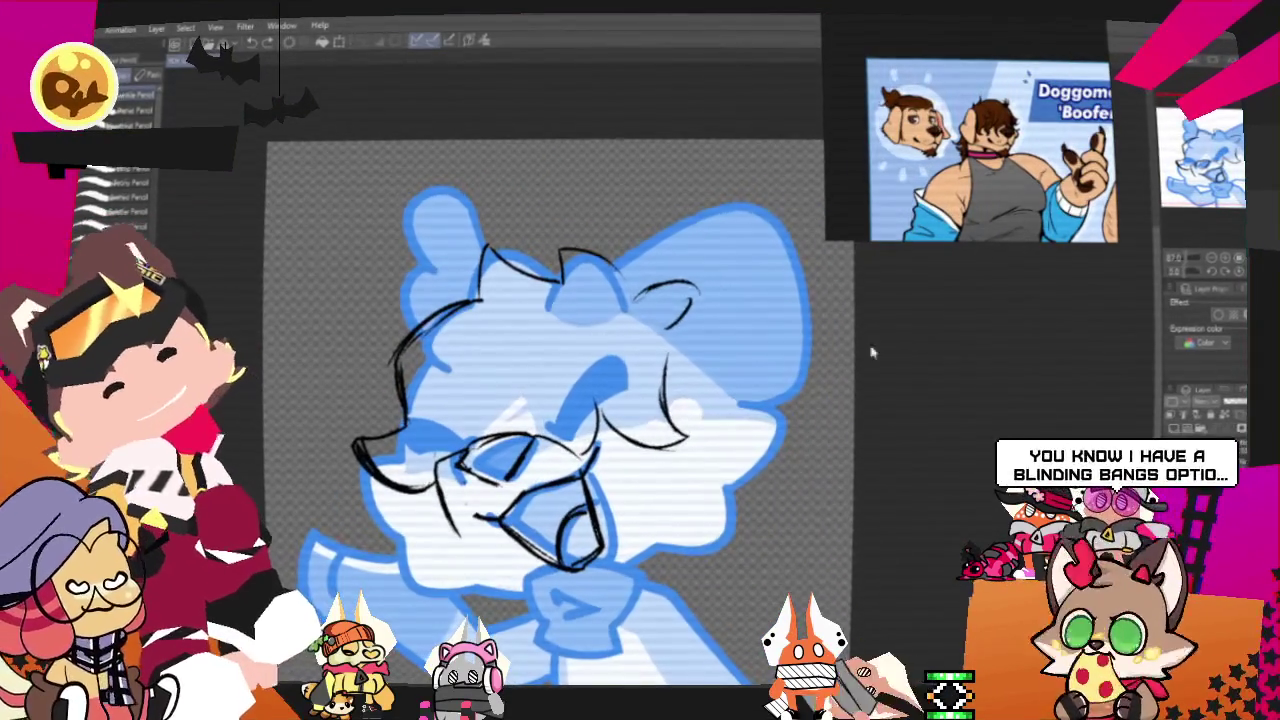
key("ctrl+z")
key("ctrl+z")
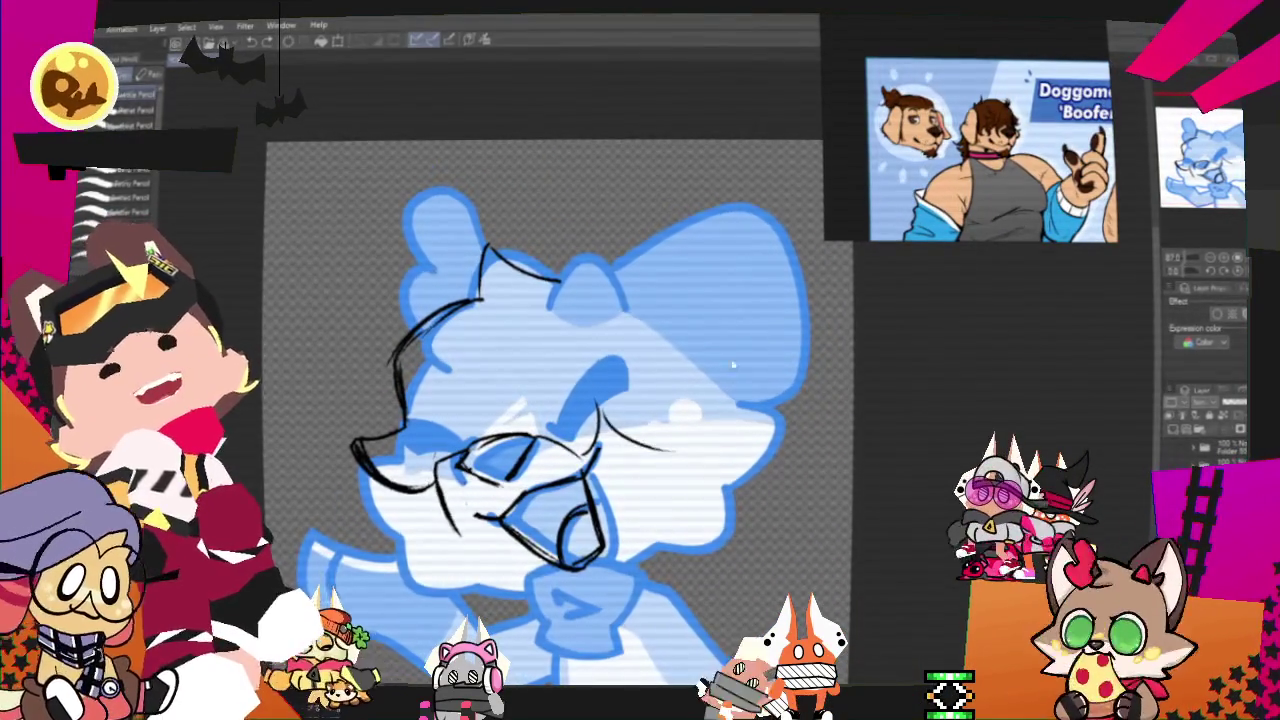
left_click_drag(497, 402, 540, 432)
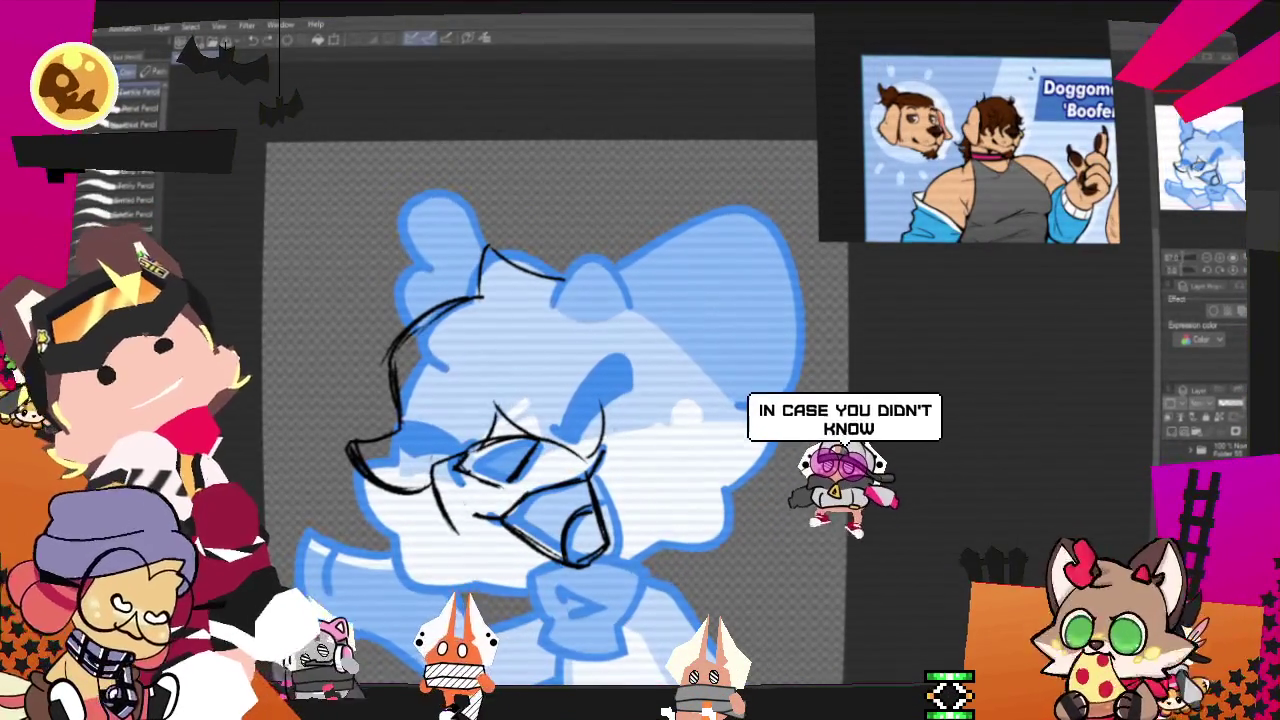
left_click_drag(605, 428, 672, 457)
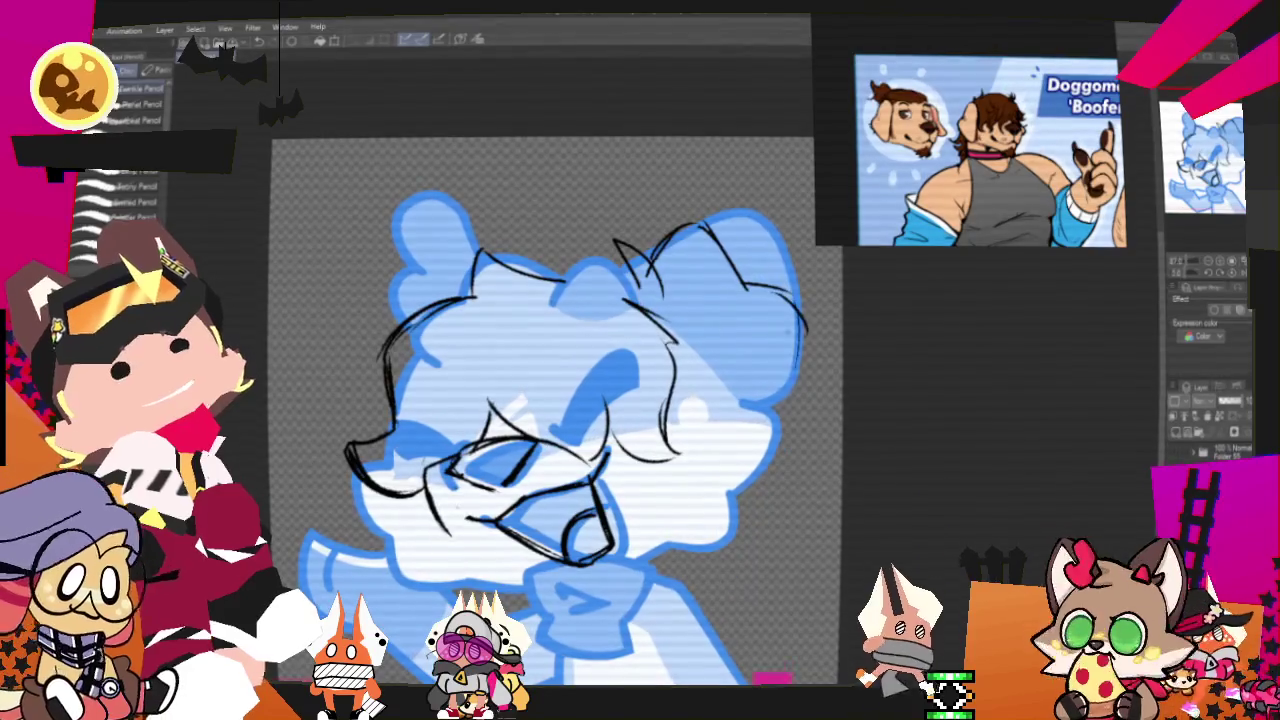
left_click_drag(795, 295, 740, 450)
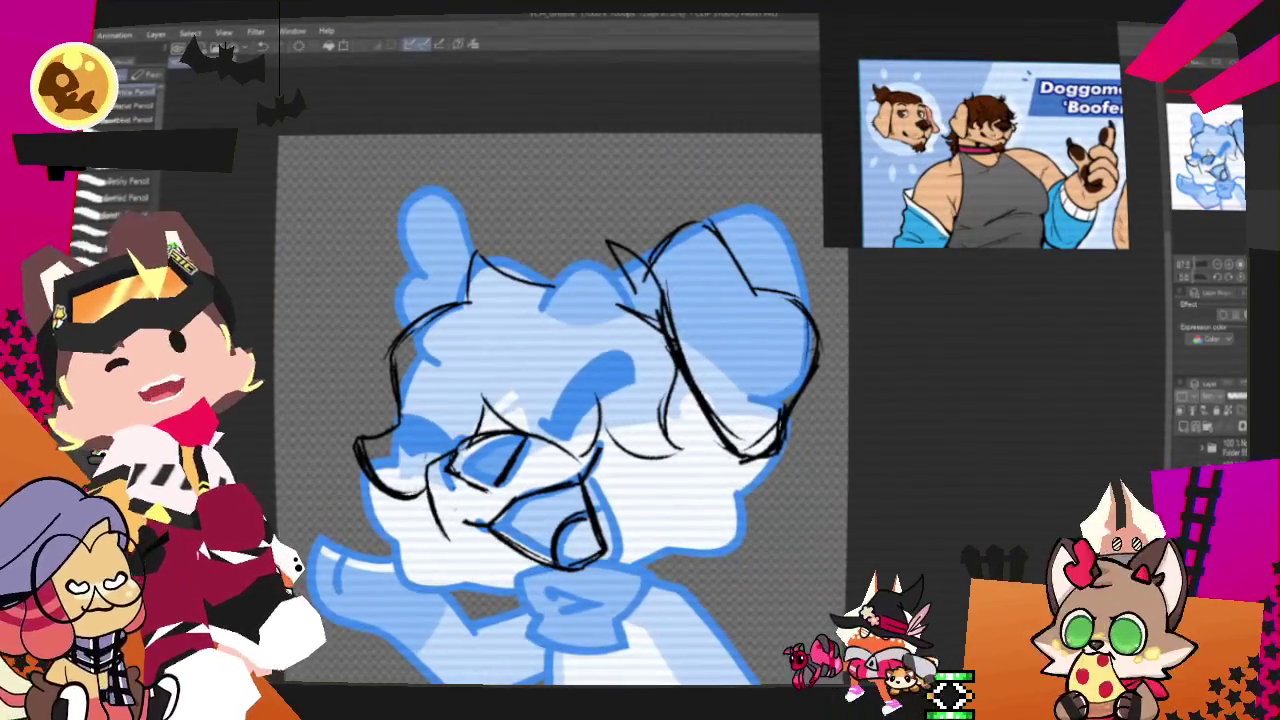
Step: Lasso the hair on the right and rotate it clockwise with Free Transform
key("m")
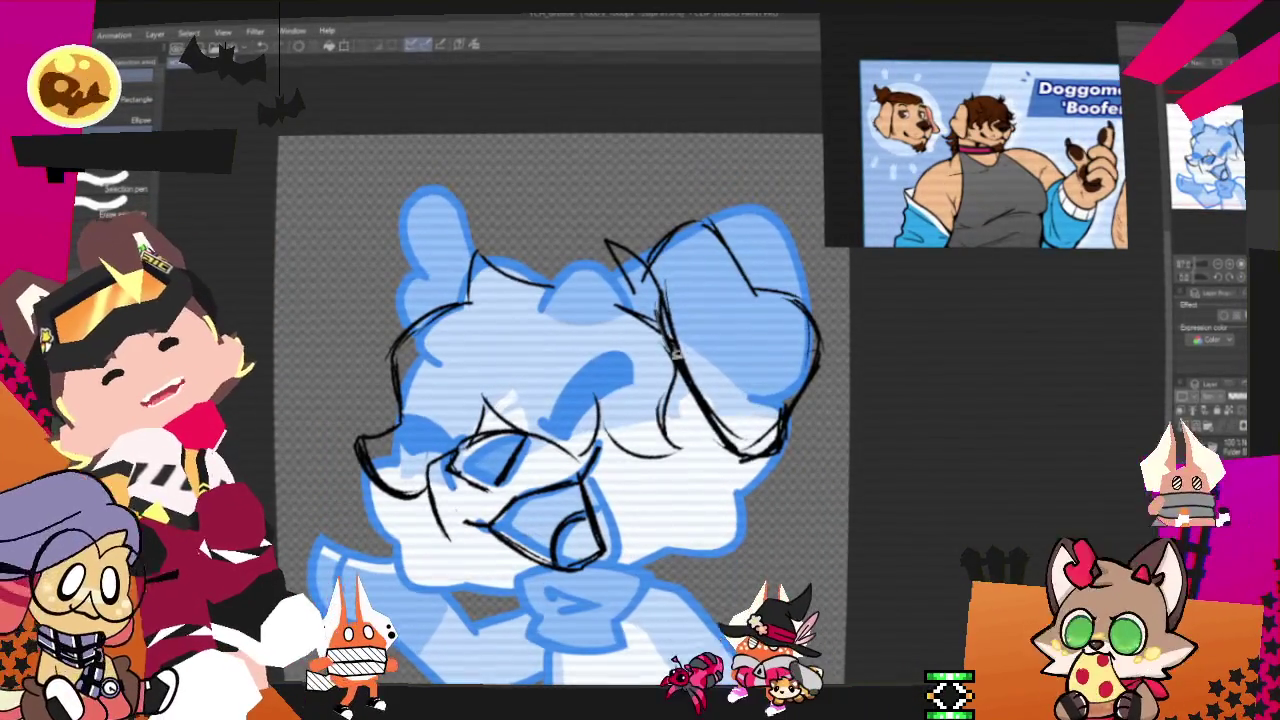
left_click_drag(660, 297, 751, 196)
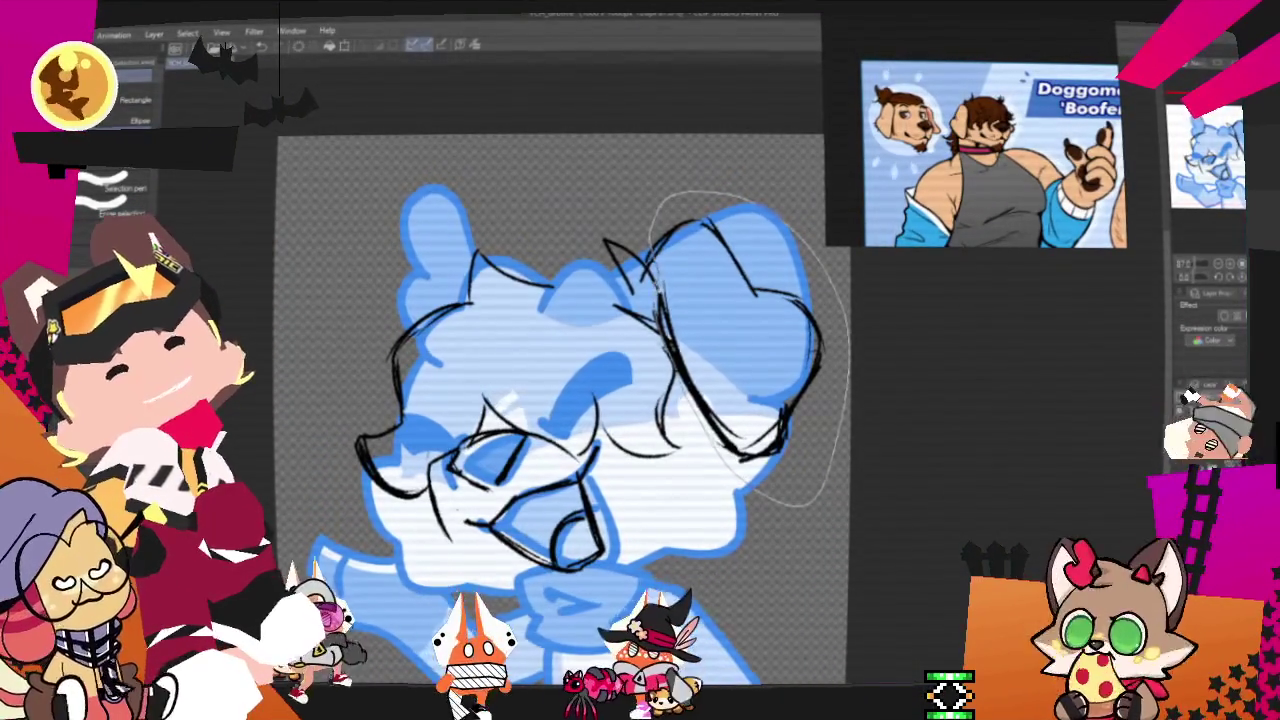
left_click(810, 528)
left_click_drag(838, 510, 875, 438)
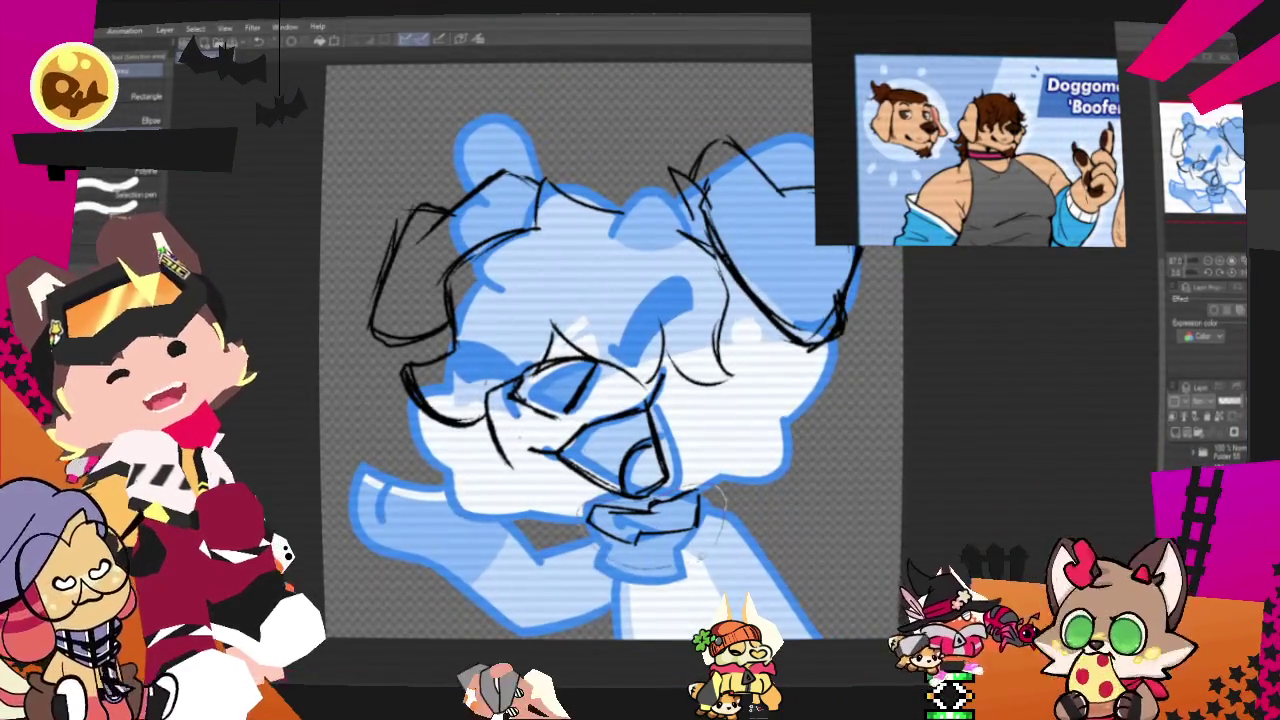
Step: Lasso the chin and mouth, shift them slightly down and right, then return to the Pencil
left_click_drag(715, 495, 705, 500)
key("ctrl+t")
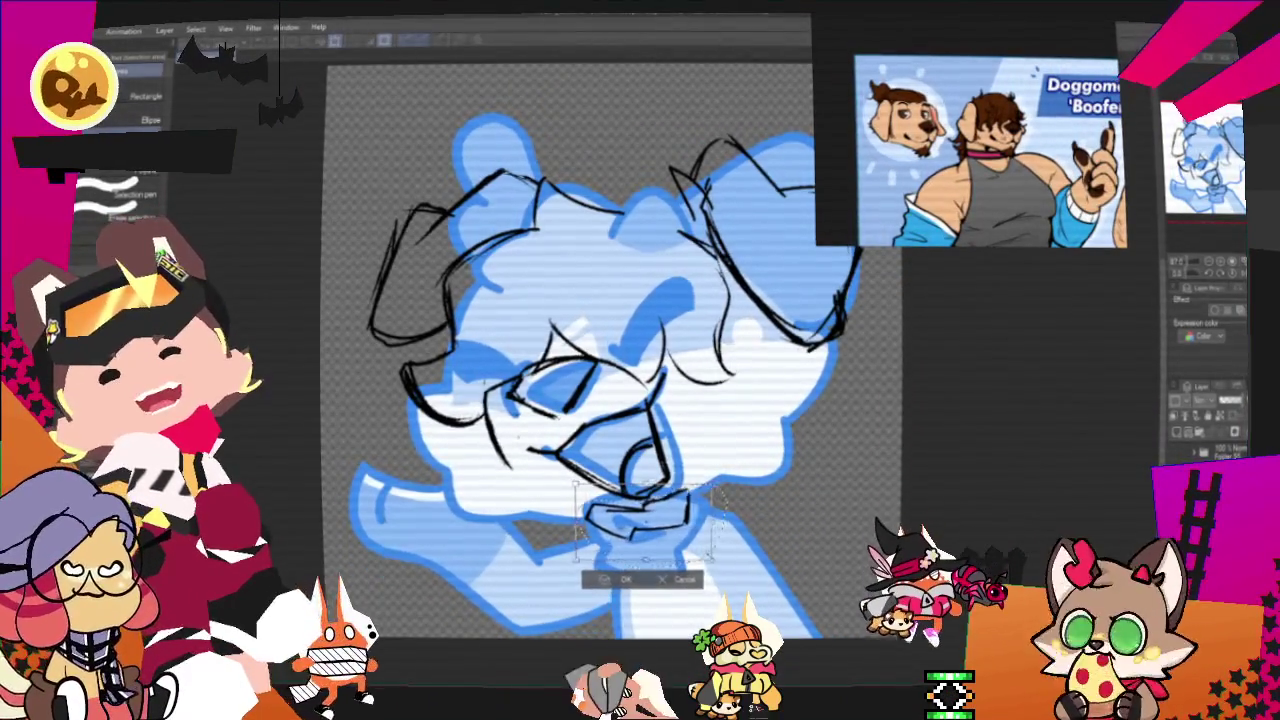
left_click_drag(640, 510, 647, 516)
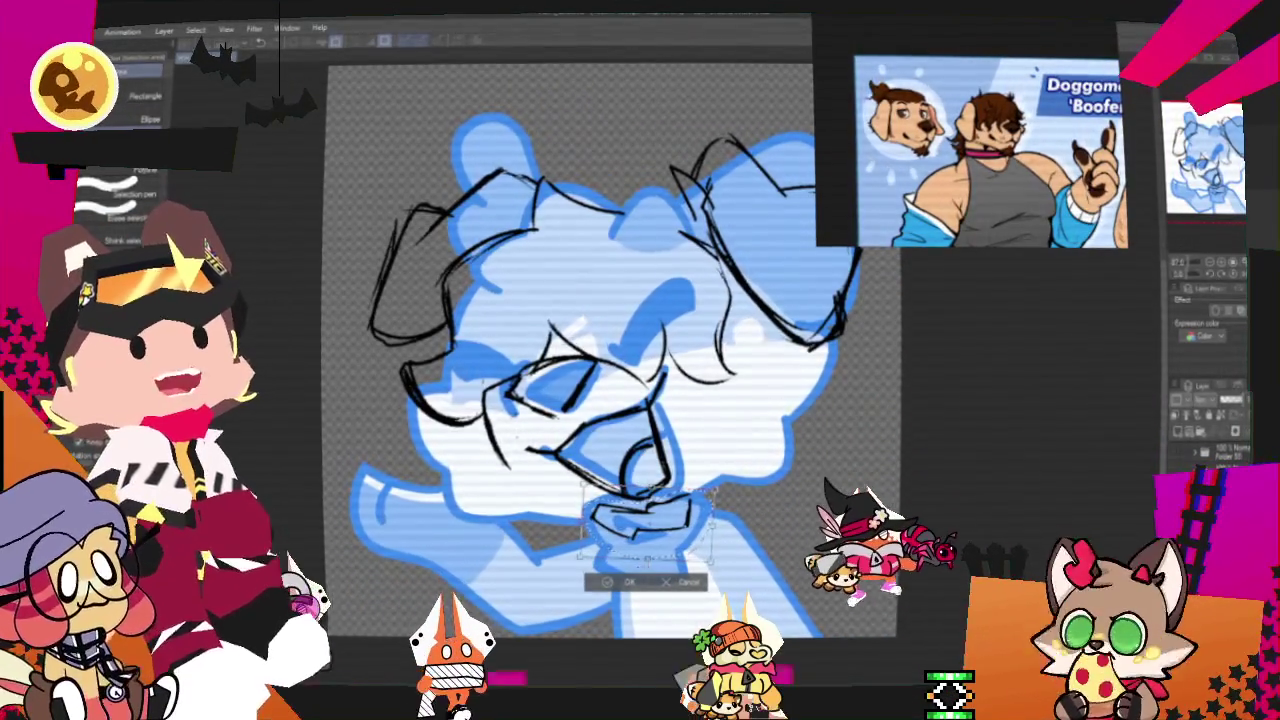
left_click(622, 582)
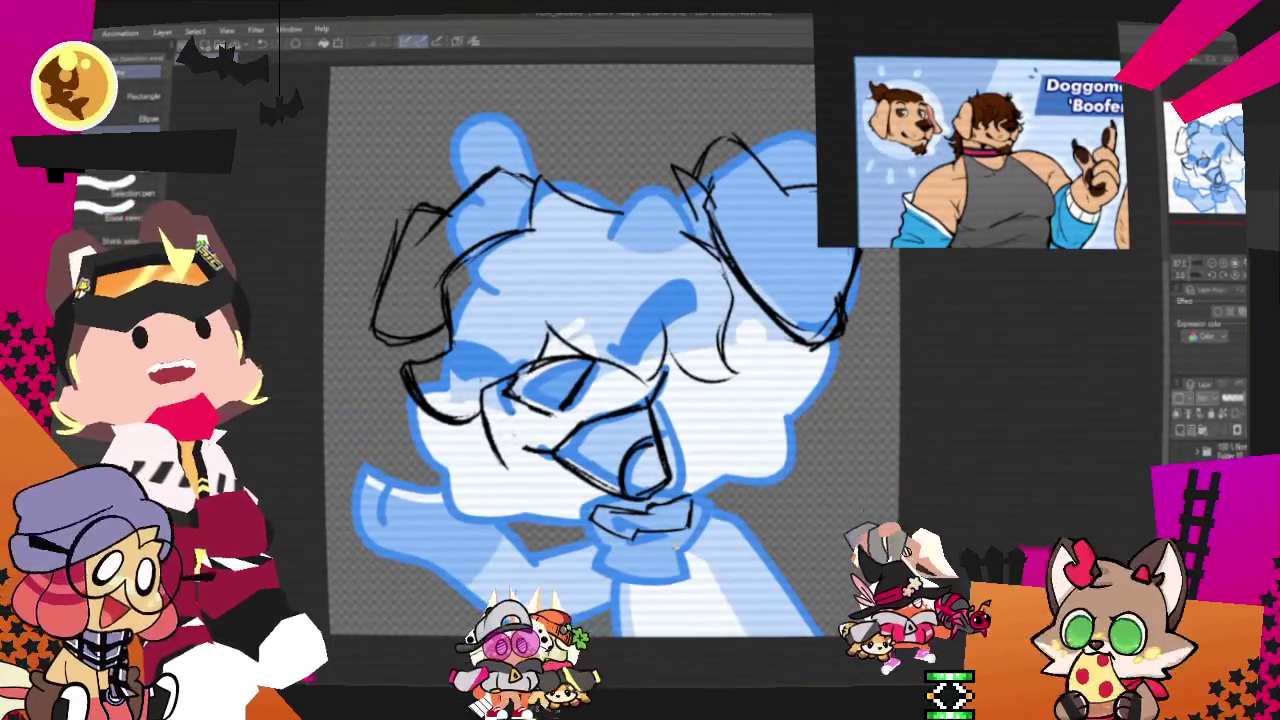
key("p")
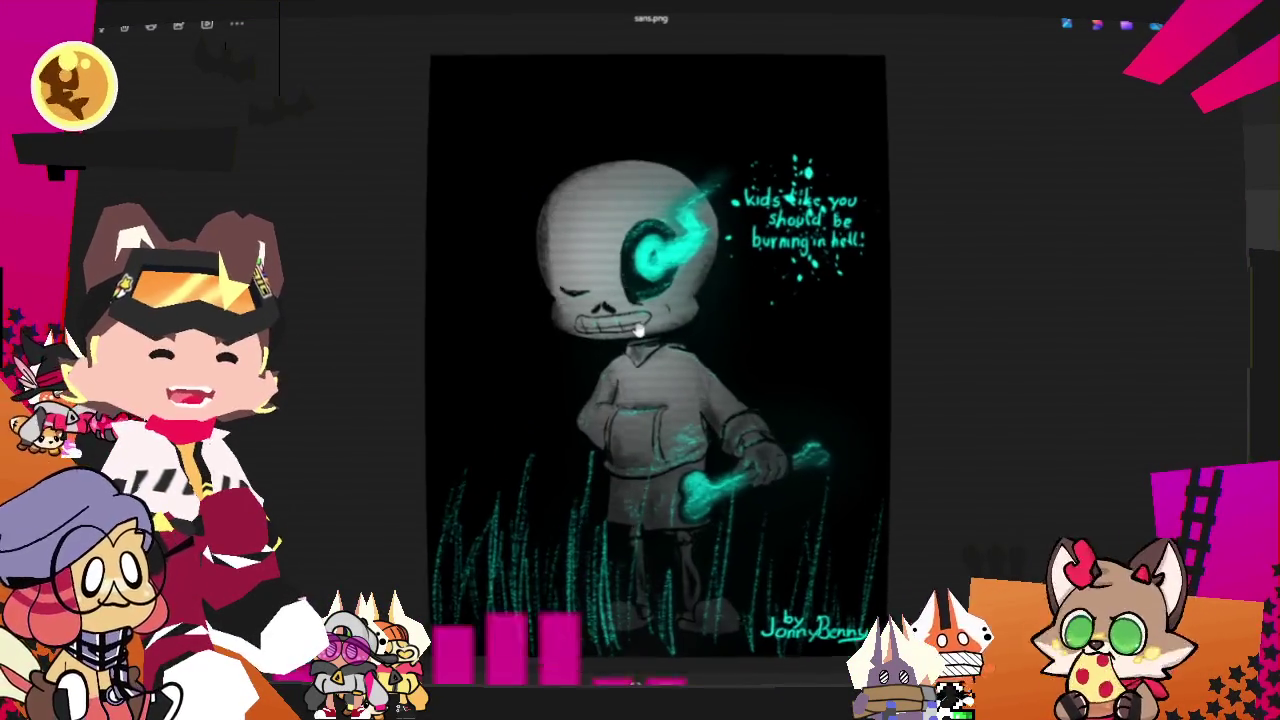
Step: Zoom in on sans.png's glowing-eyed skeleton painting, then zoom back out
scroll(582, 354, "up", 3)
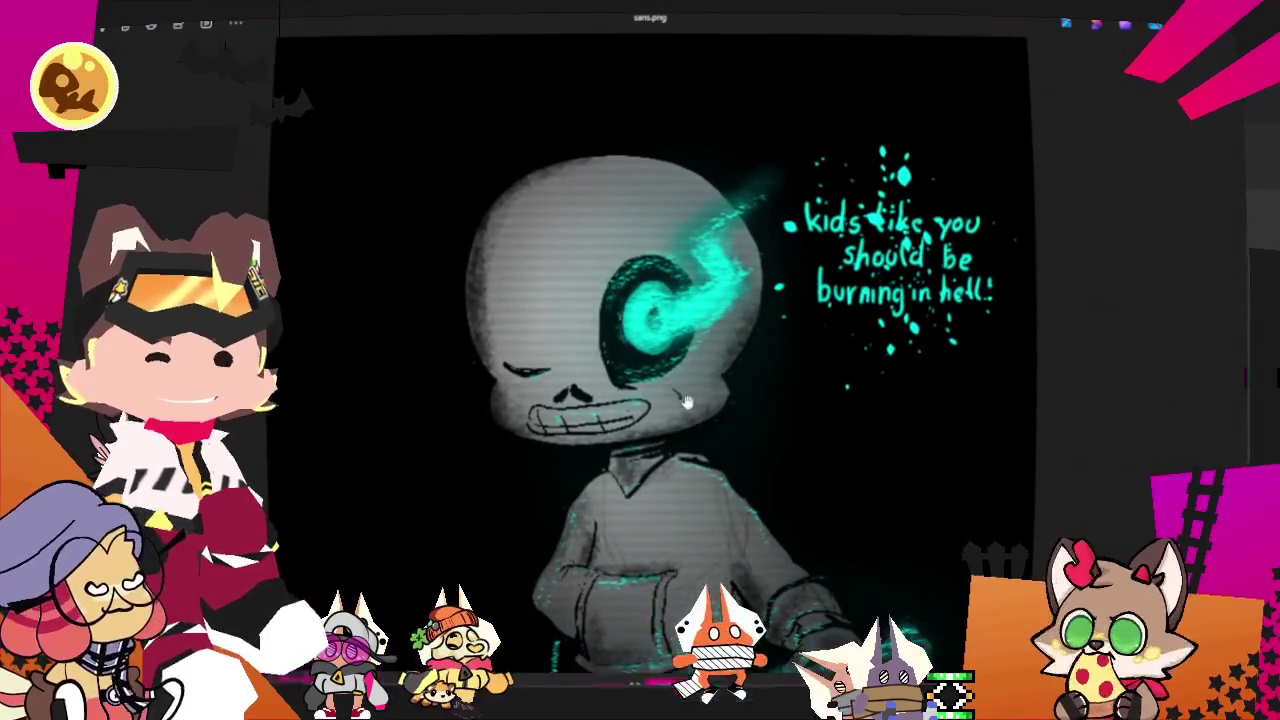
scroll(580, 350, "up", 2)
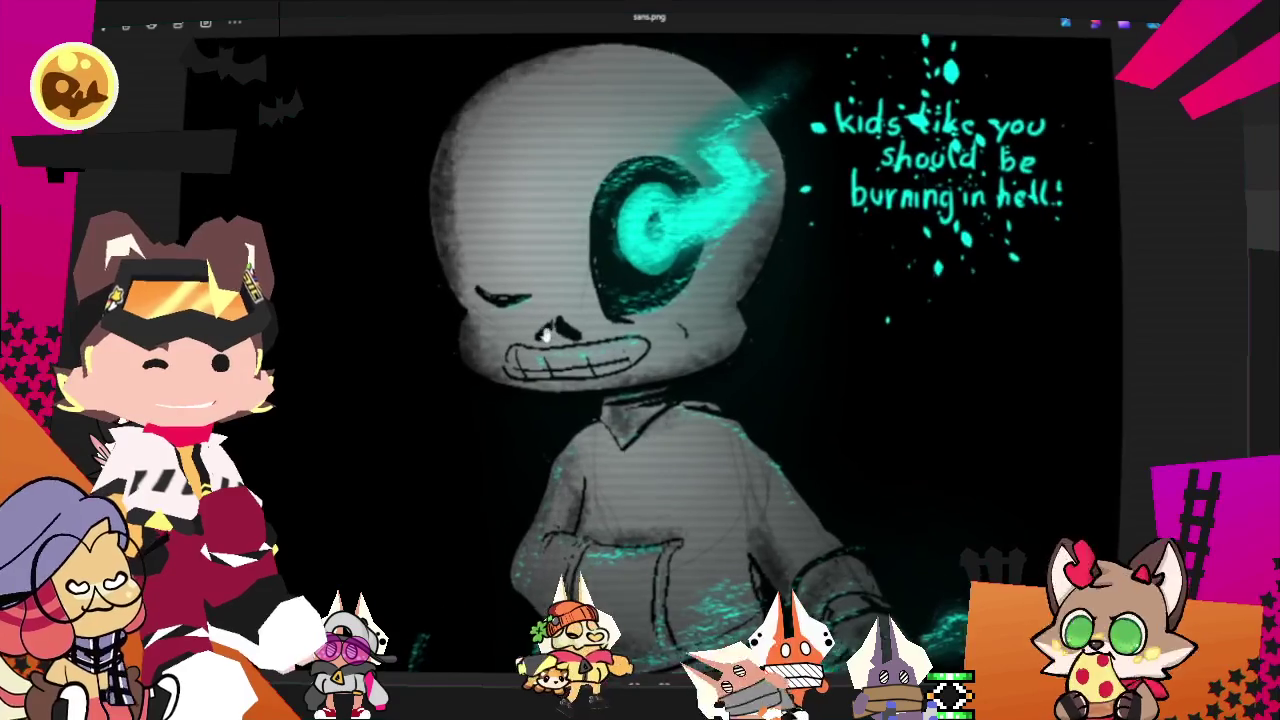
scroll(585, 400, "up", 2)
scroll(590, 460, "up", 2)
scroll(594, 527, "up", 2)
scroll(709, 306, "up", 2)
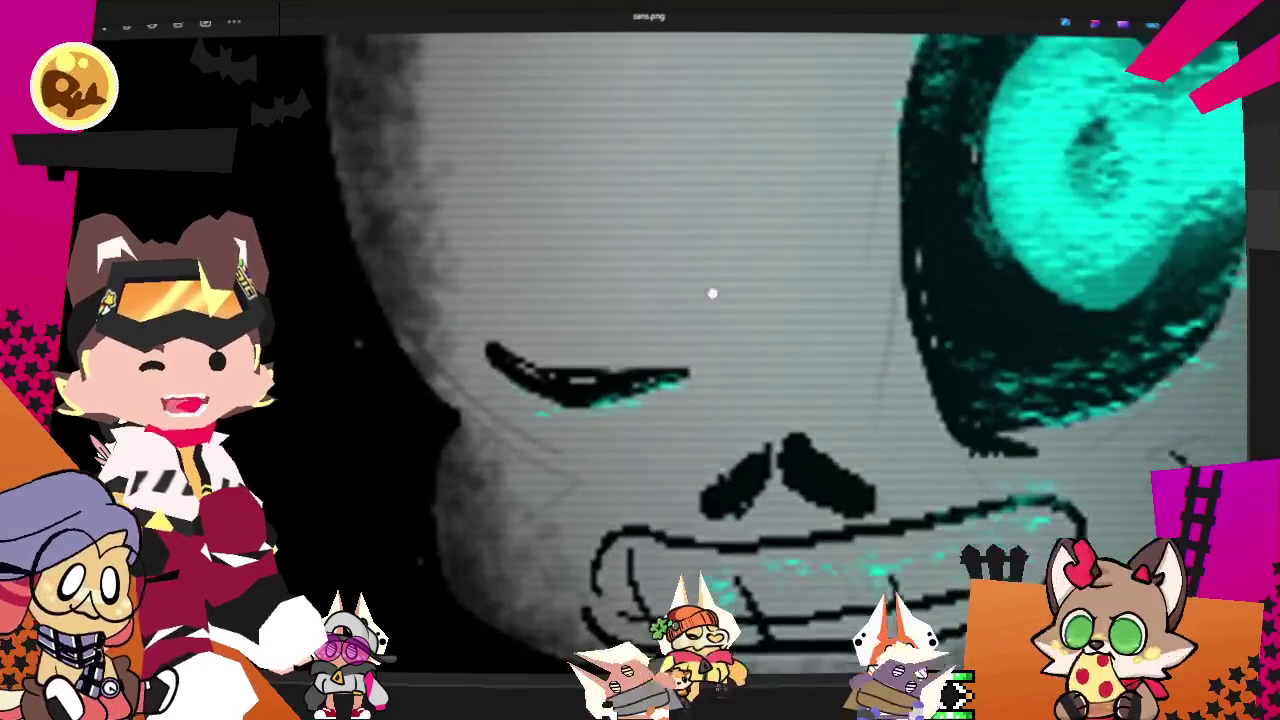
scroll(679, 376, "up", 2)
scroll(675, 370, "down", 1)
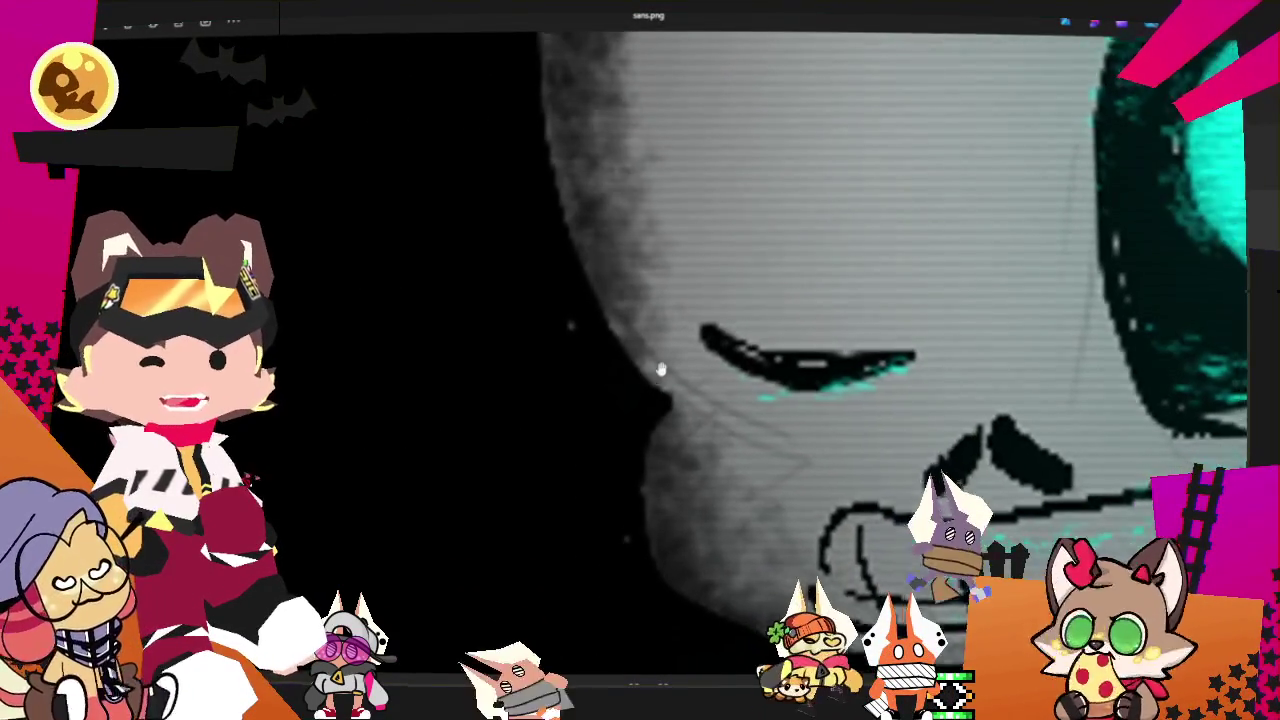
scroll(660, 380, "down", 2)
scroll(645, 395, "down", 2)
scroll(680, 360, "down", 2)
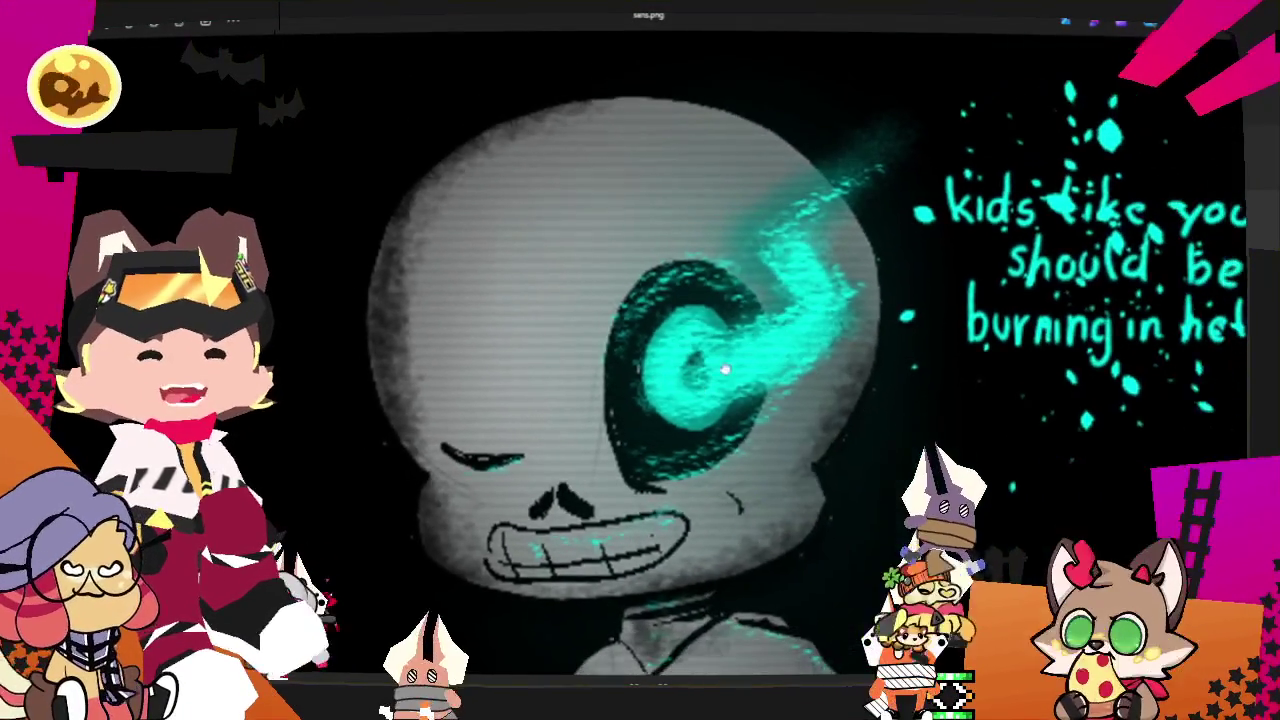
scroll(816, 260, "down", 1)
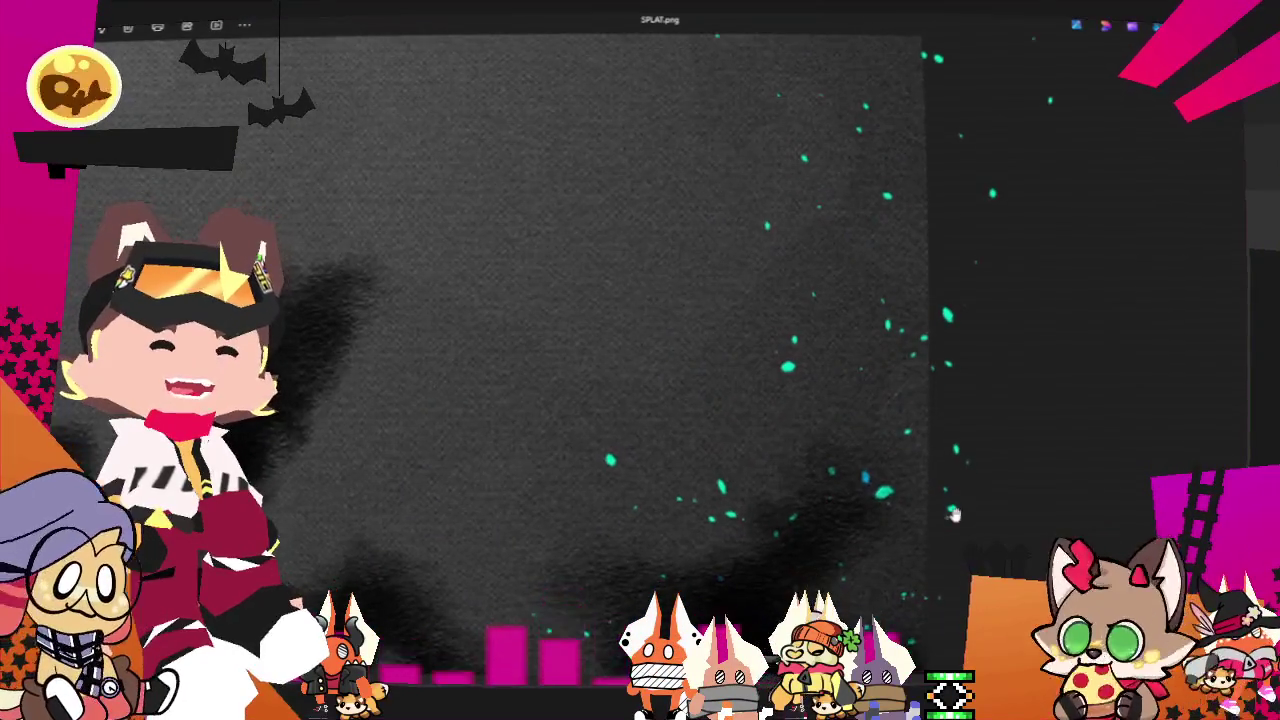
left_click_drag(912, 502, 590, 412)
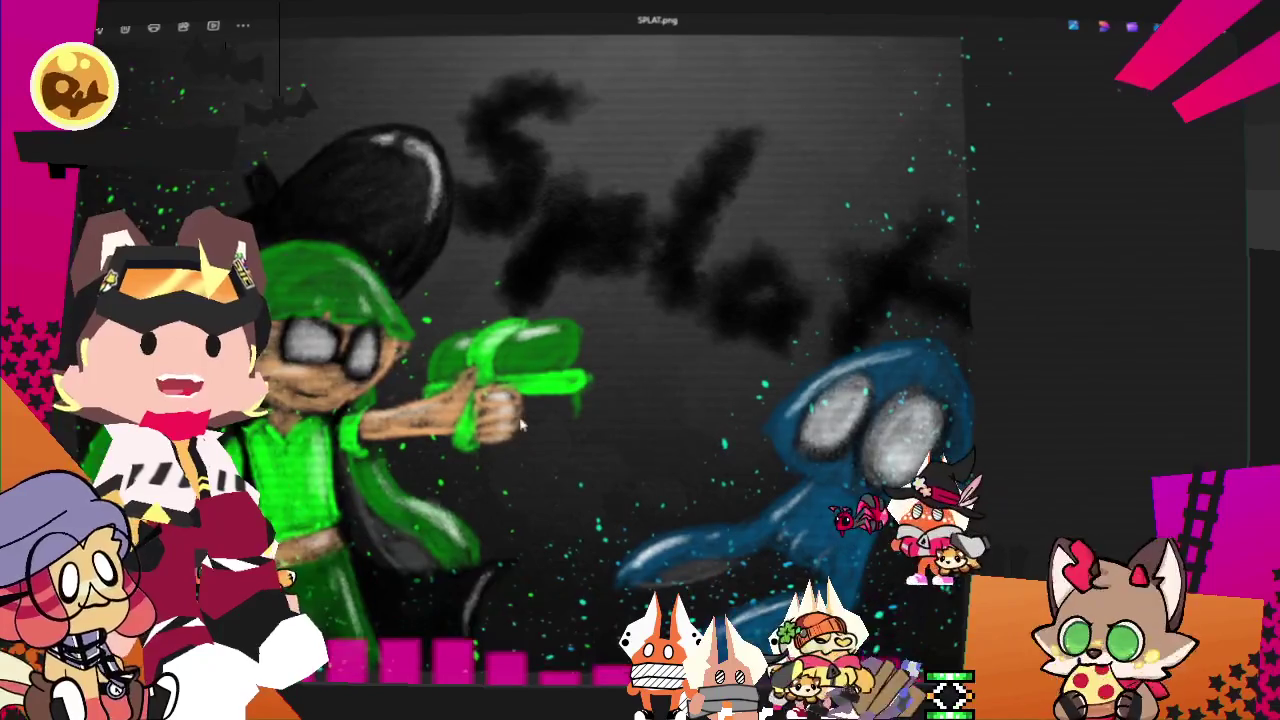
scroll(788, 424, "up", 2)
scroll(786, 422, "up", 2)
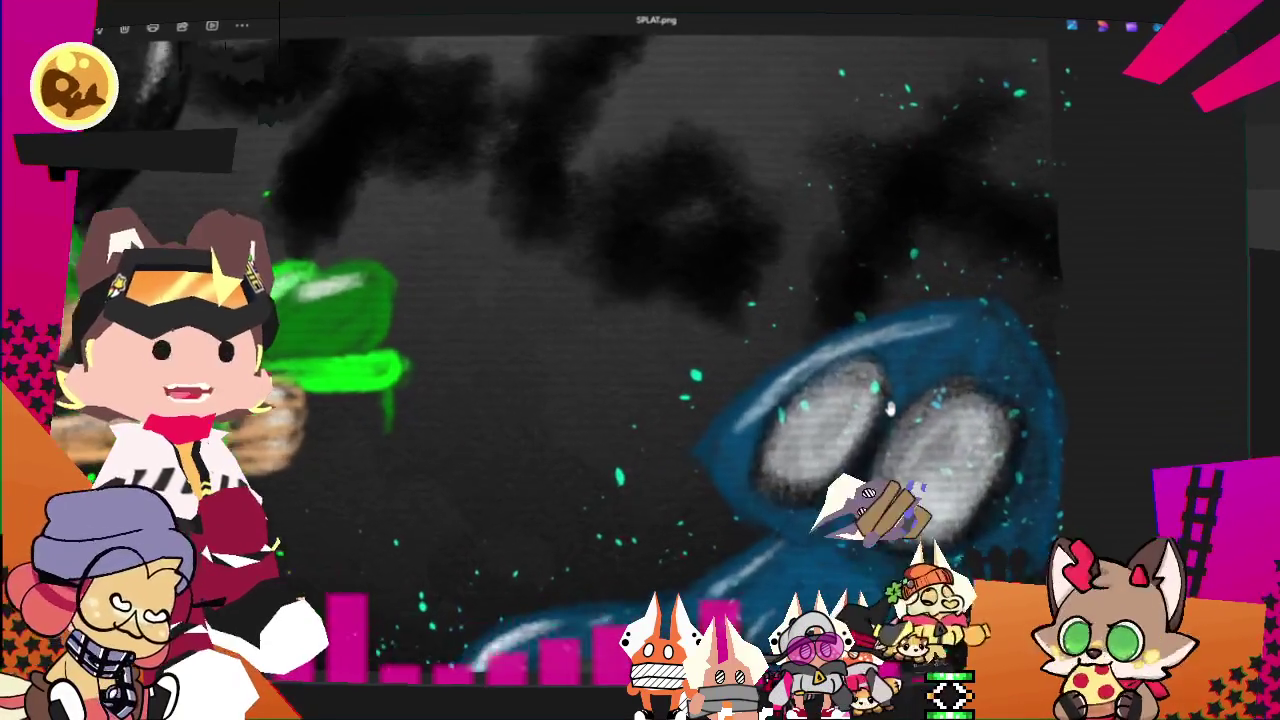
scroll(782, 418, "up", 2)
scroll(778, 414, "up", 2)
left_click_drag(778, 416, 582, 543)
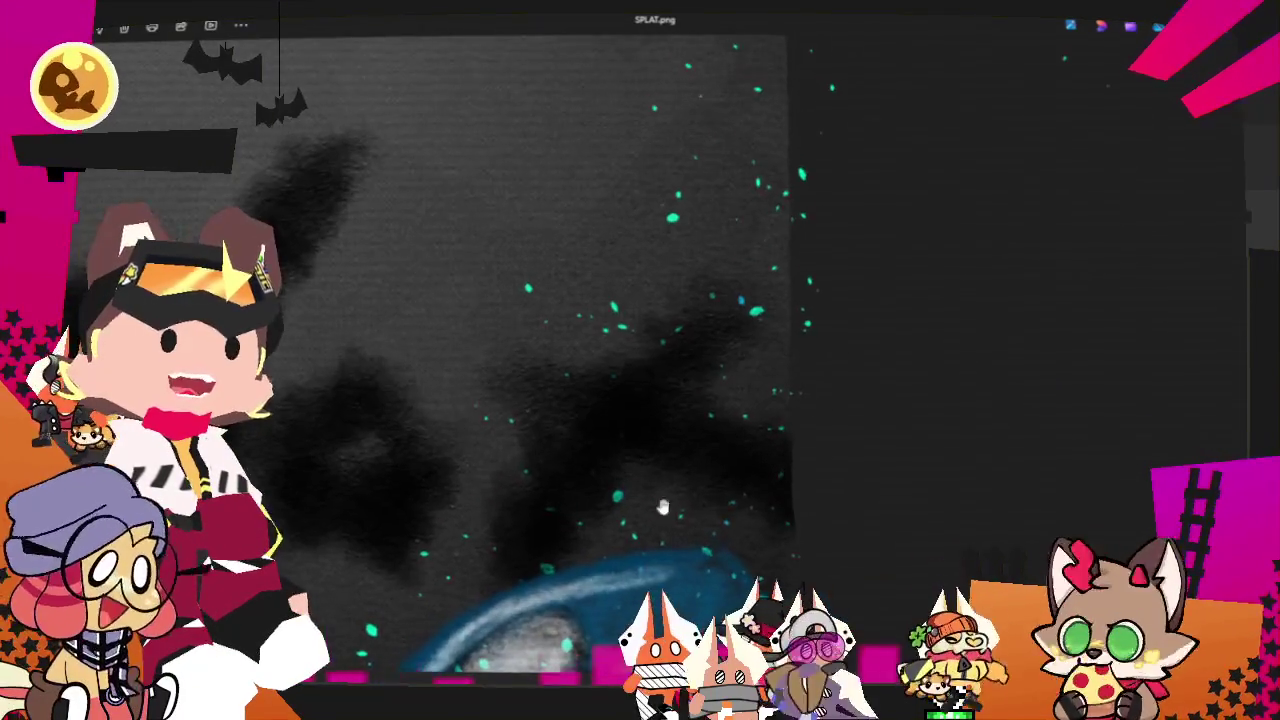
scroll(826, 291, "up", 2)
scroll(815, 266, "down", 2)
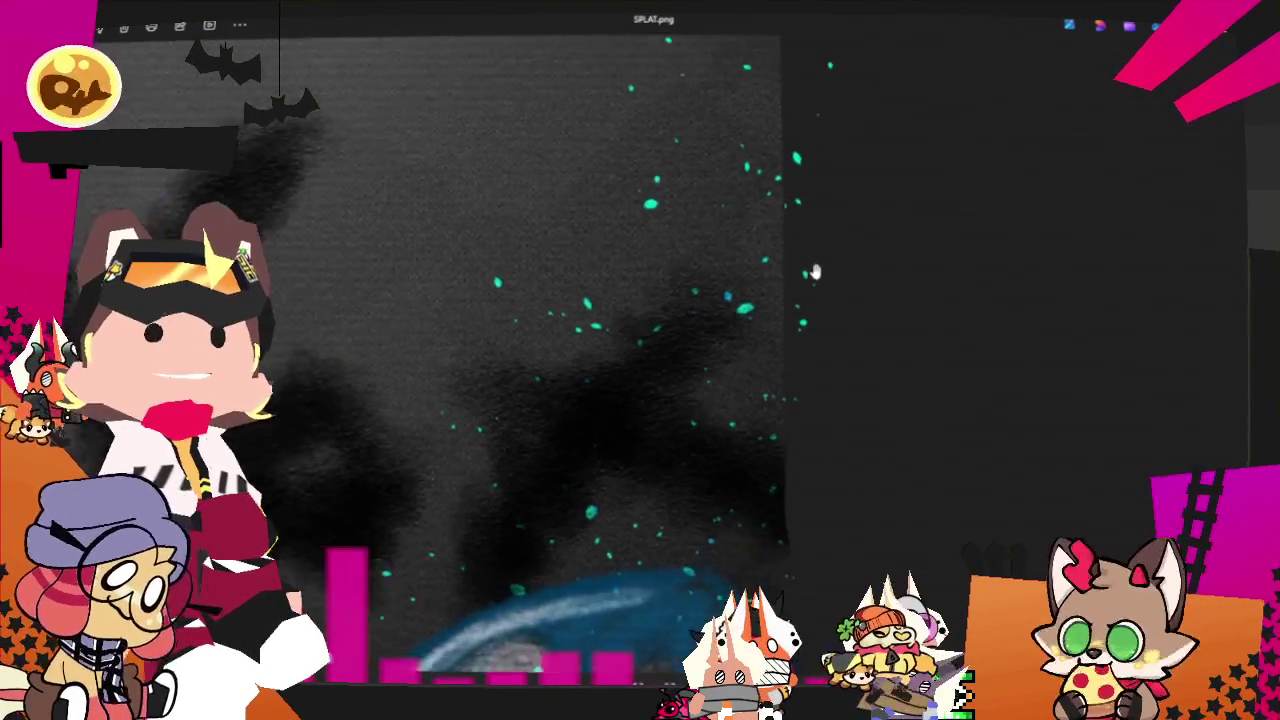
scroll(815, 268, "down", 2)
scroll(815, 268, "down", 2)
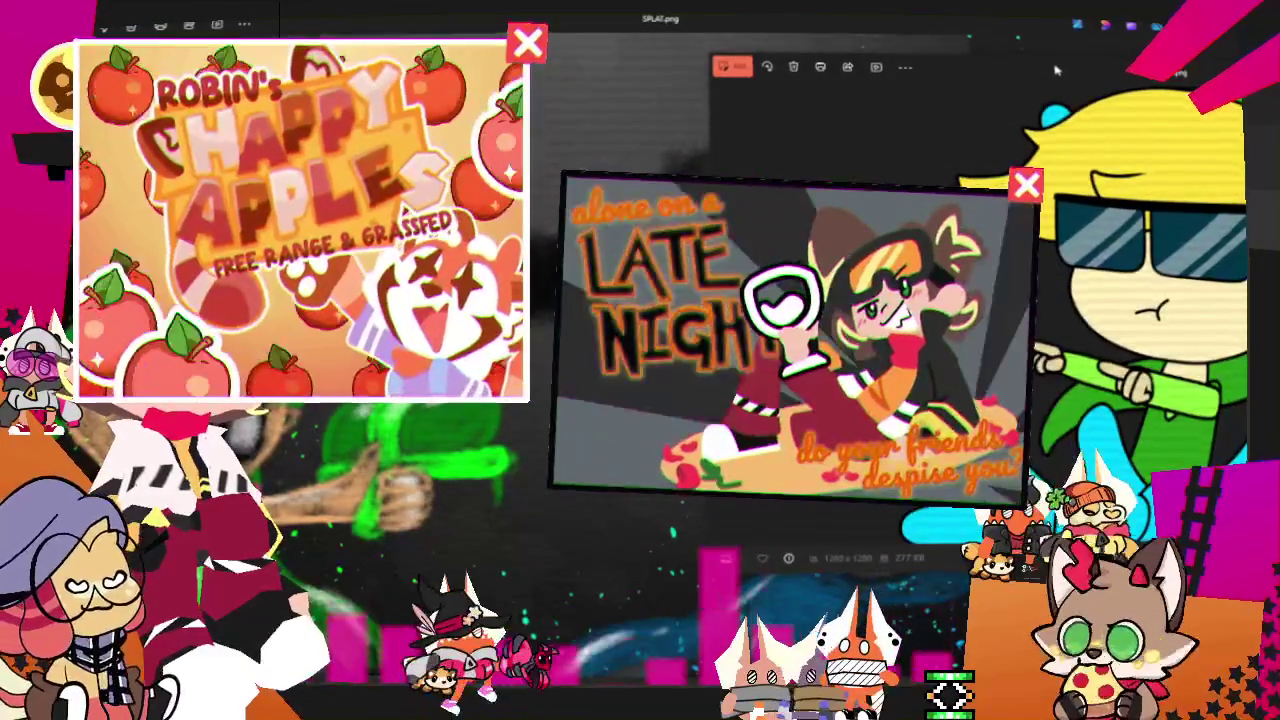
Step: Drag the extra image viewer aside and close it, revealing TURBOTASTIC.jpg
left_click_drag(1058, 70, 897, 100)
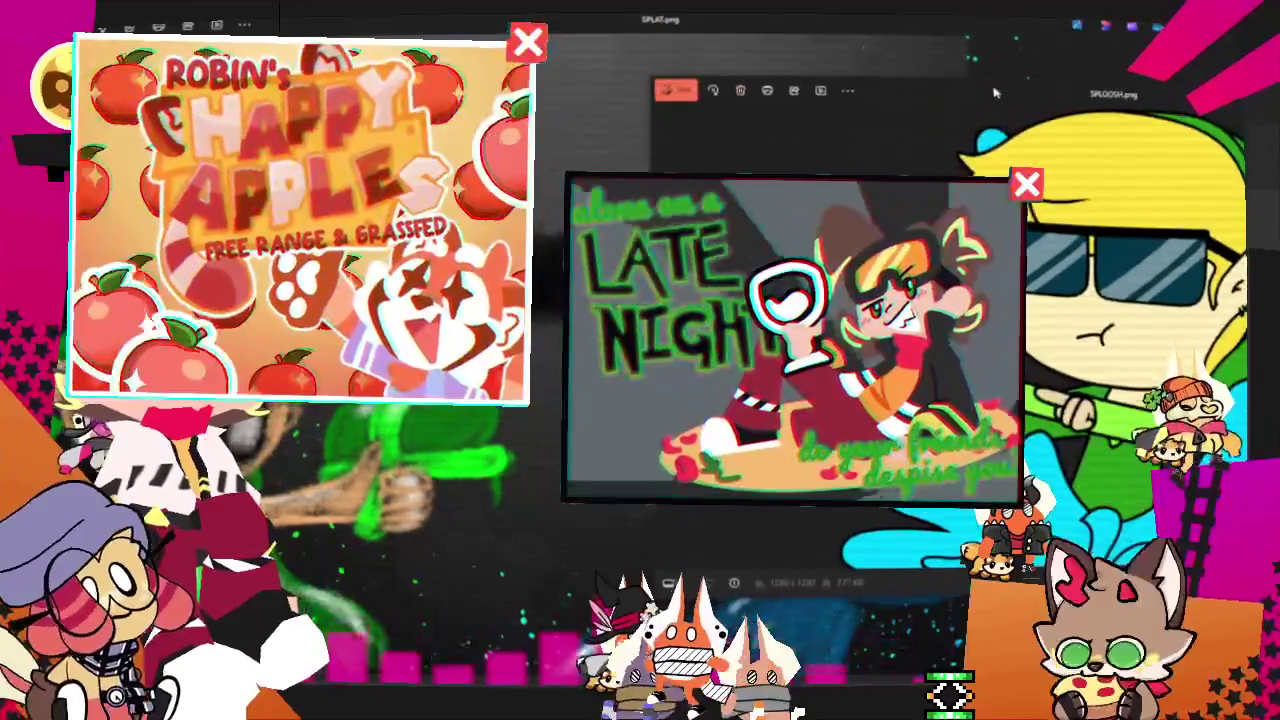
mouse_move(897, 100)
left_mouse_down()
mouse_move(967, 112)
mouse_move(790, 150)
left_mouse_up()
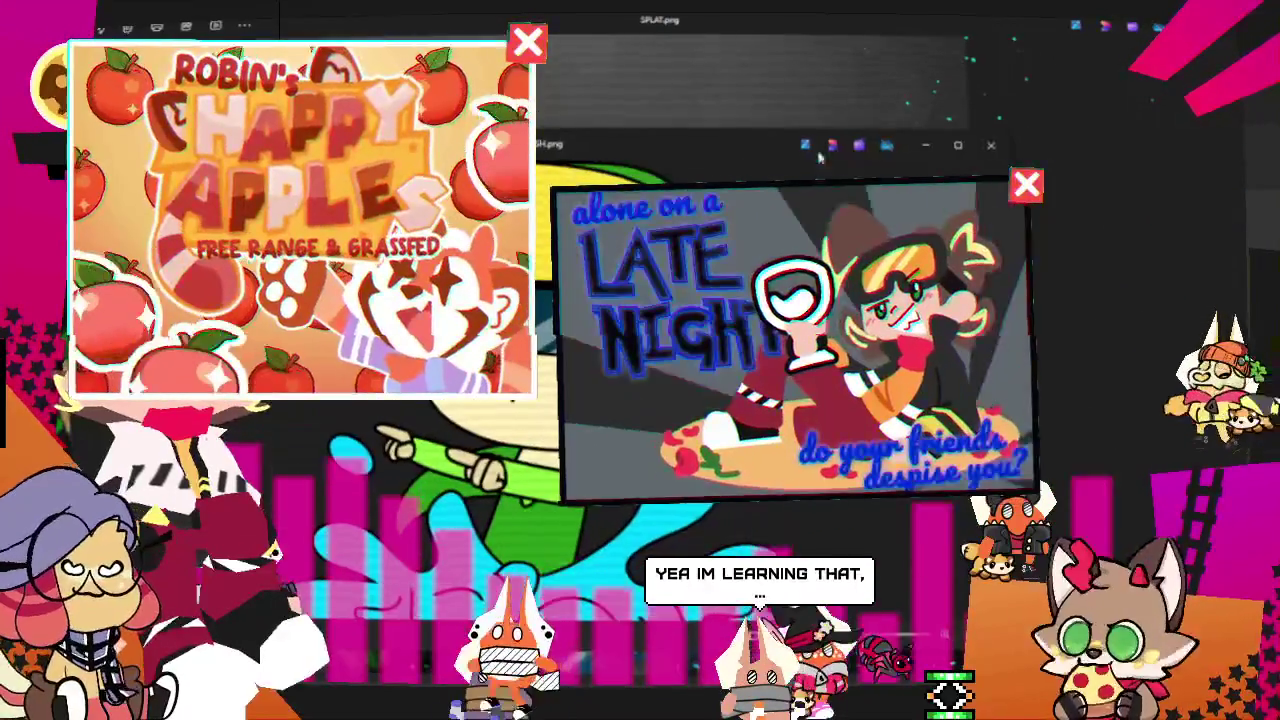
left_click(991, 145)
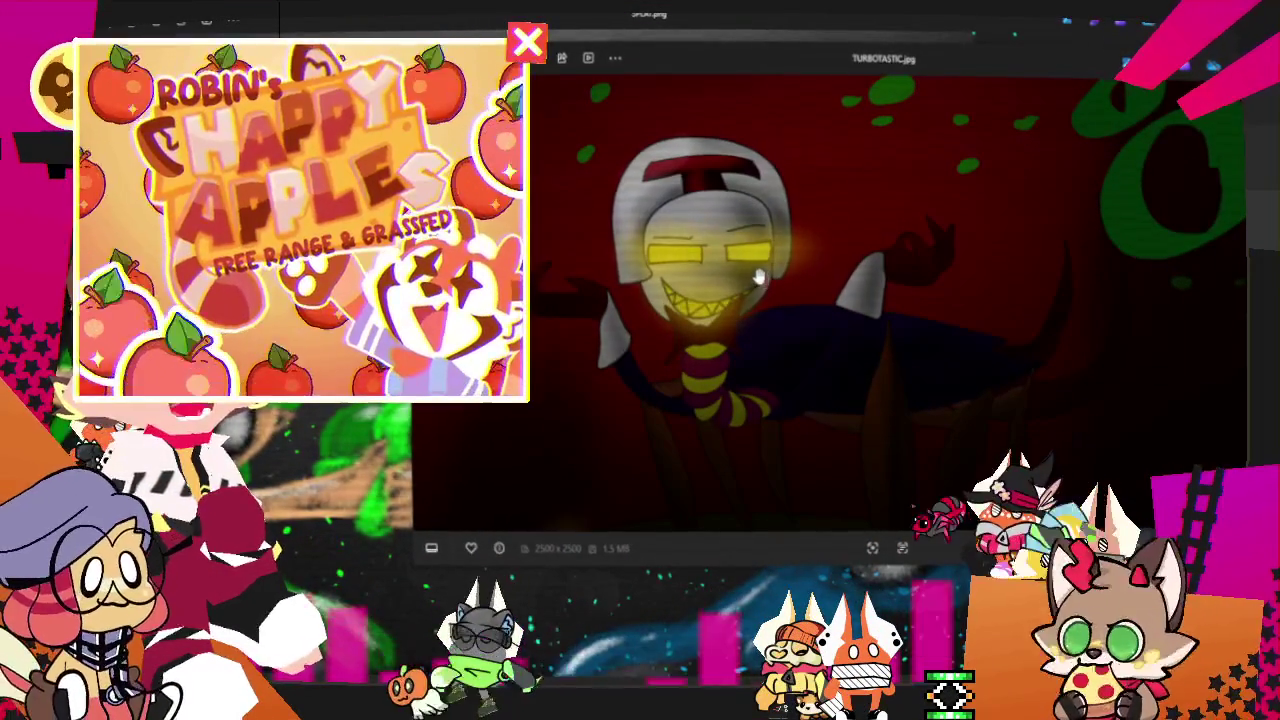
Step: Zoom in and out on the TURBOTASTIC.jpg Game Over painting
scroll(745, 268, "down", 5)
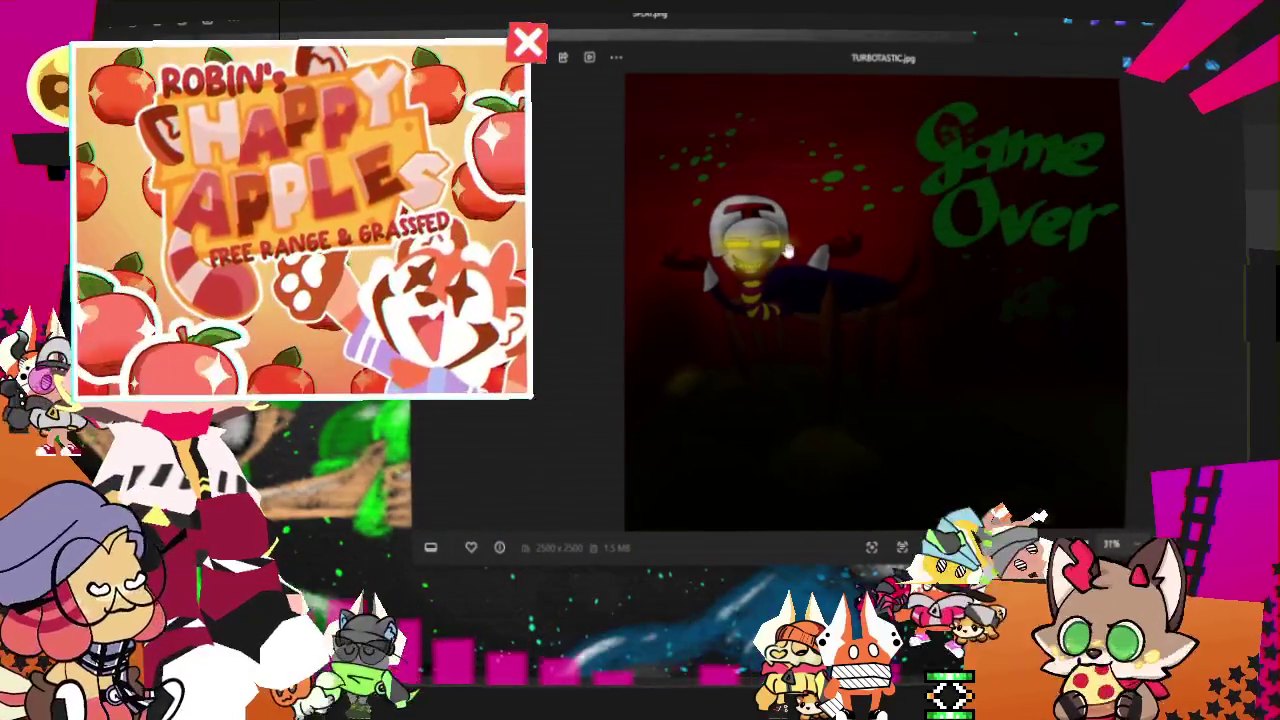
scroll(710, 268, "up", 2)
scroll(708, 271, "up", 2)
scroll(705, 275, "up", 2)
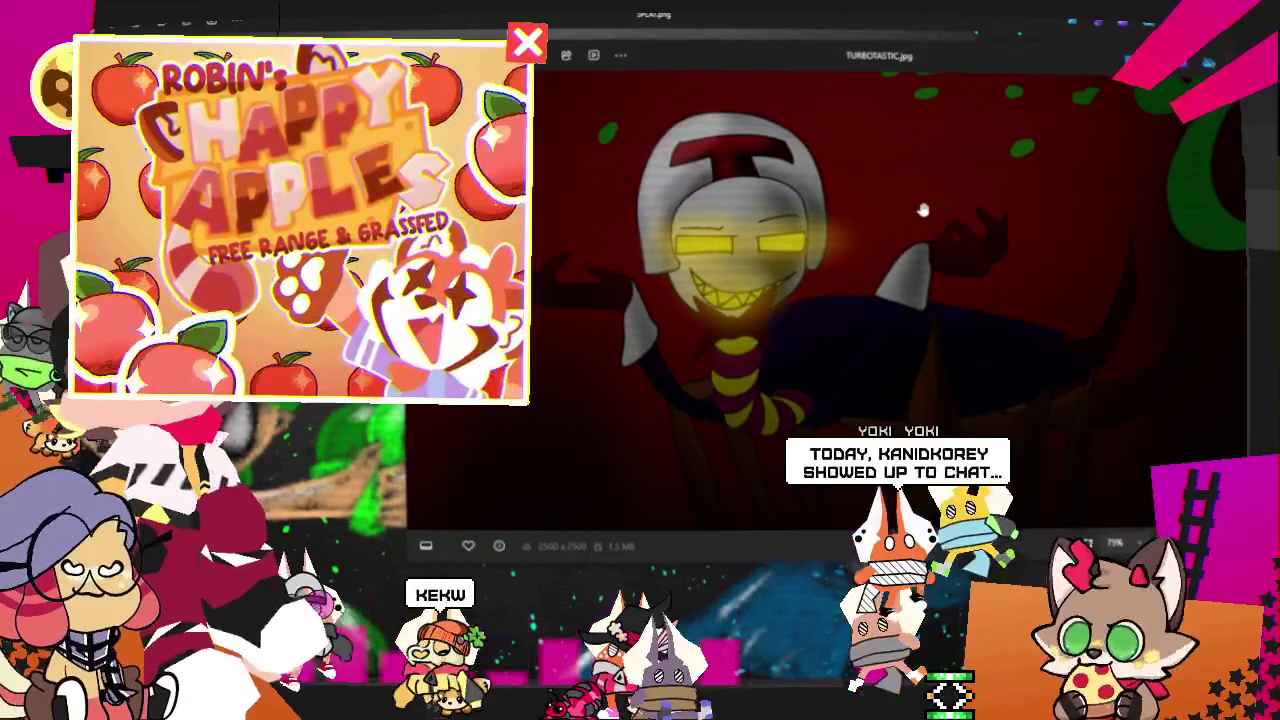
scroll(906, 215, "down", 5)
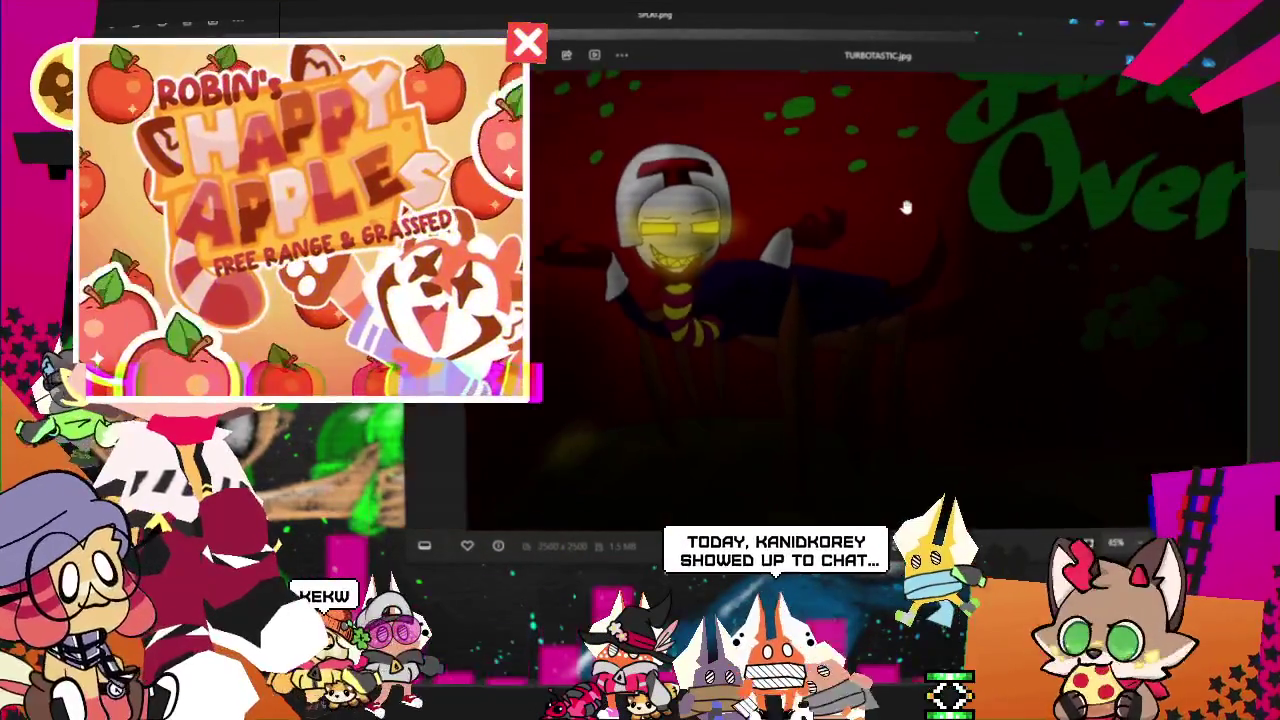
scroll(905, 207, "down", 2)
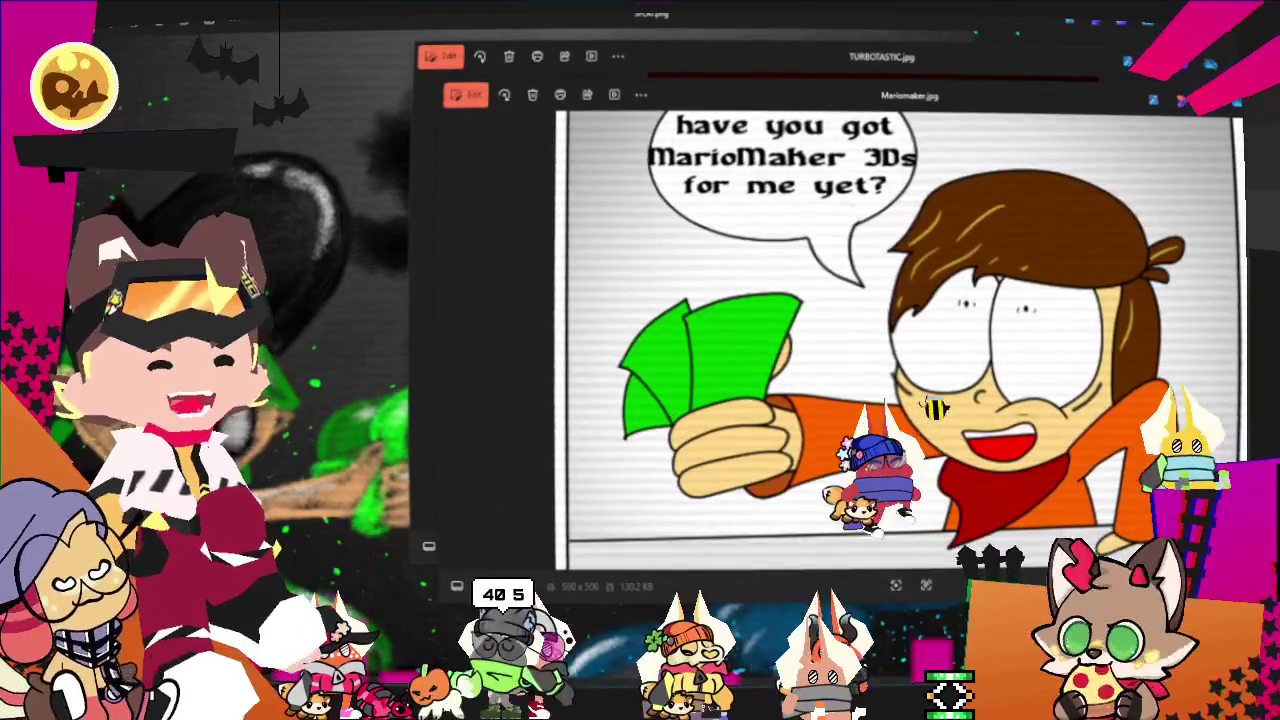
Step: Zoom and pan Mariomaker.jpg to the cash hand, then close it, the next window, and TURBOTASTIC.jpg
scroll(850, 300, "up", 3)
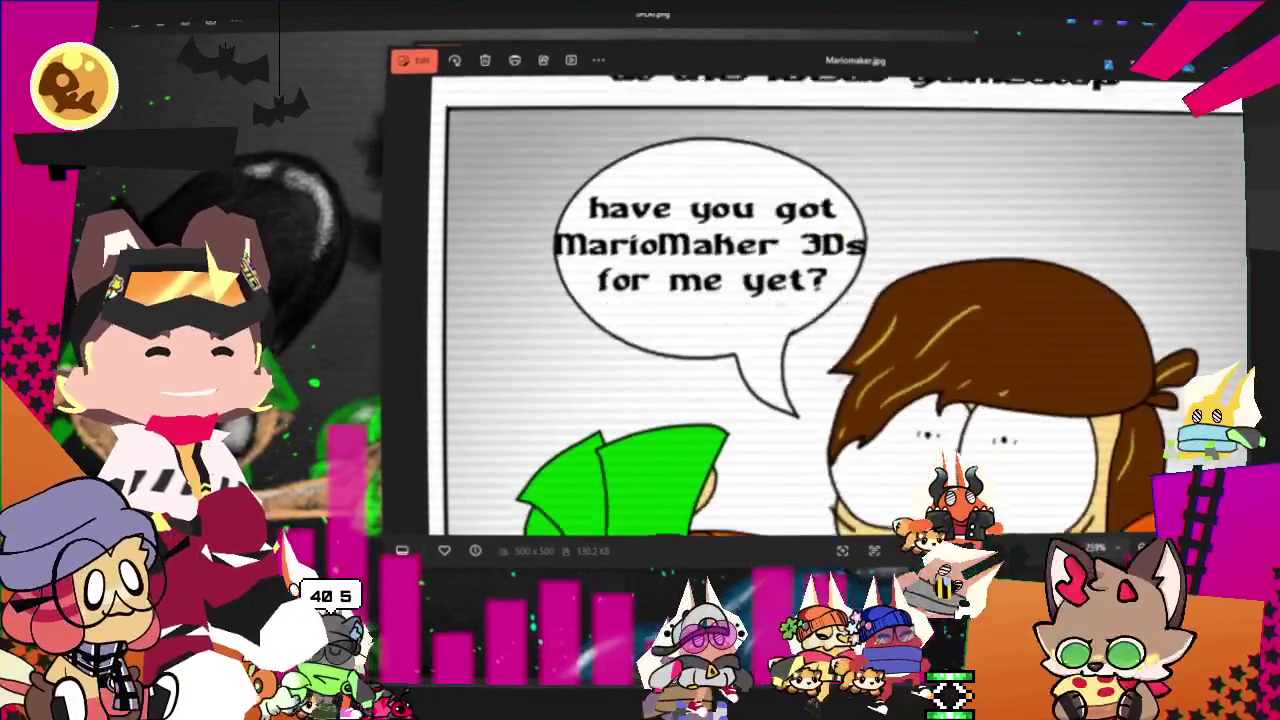
left_click_drag(927, 437, 927, 247)
scroll(927, 247, "down", 1)
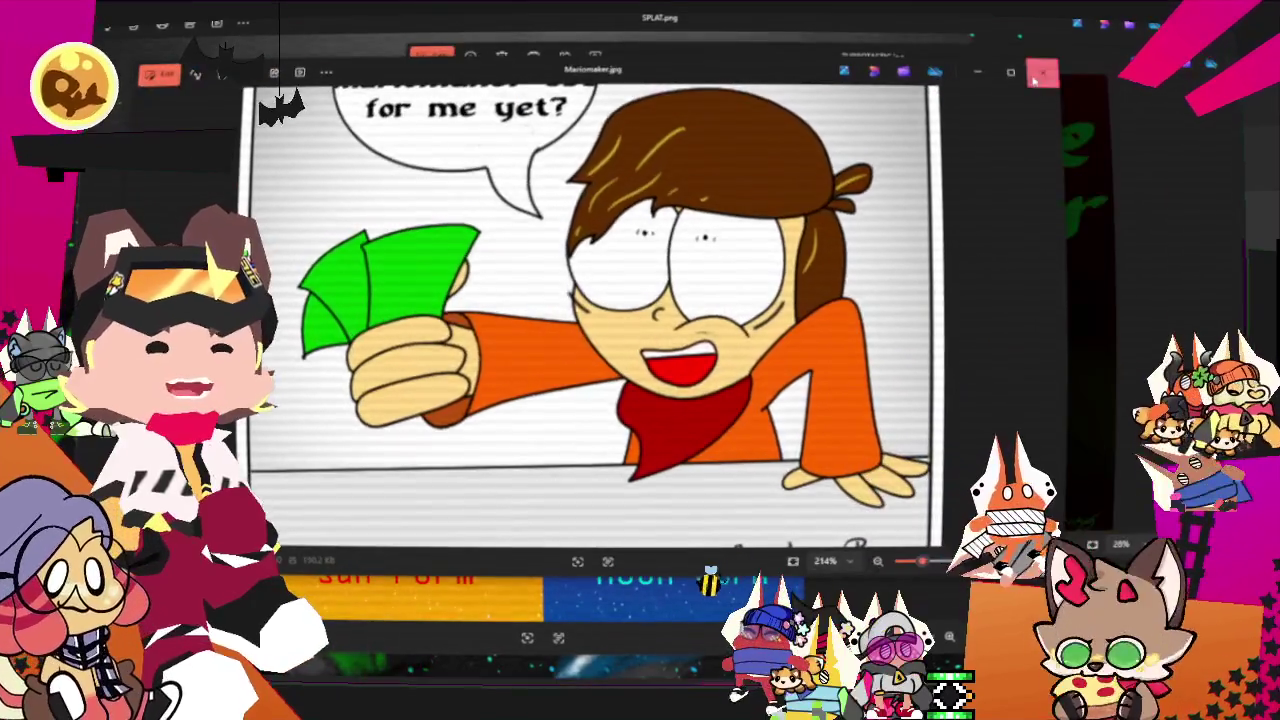
left_click(1190, 60)
left_click(700, 143)
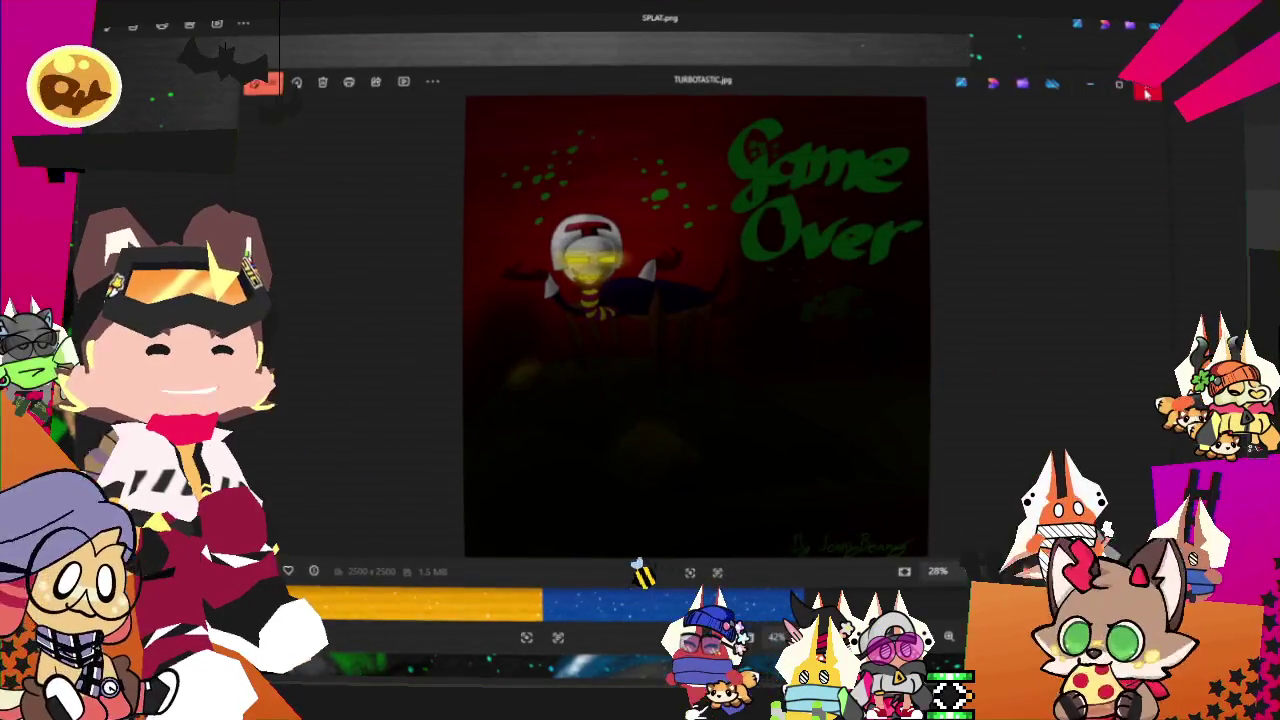
left_click(1146, 88)
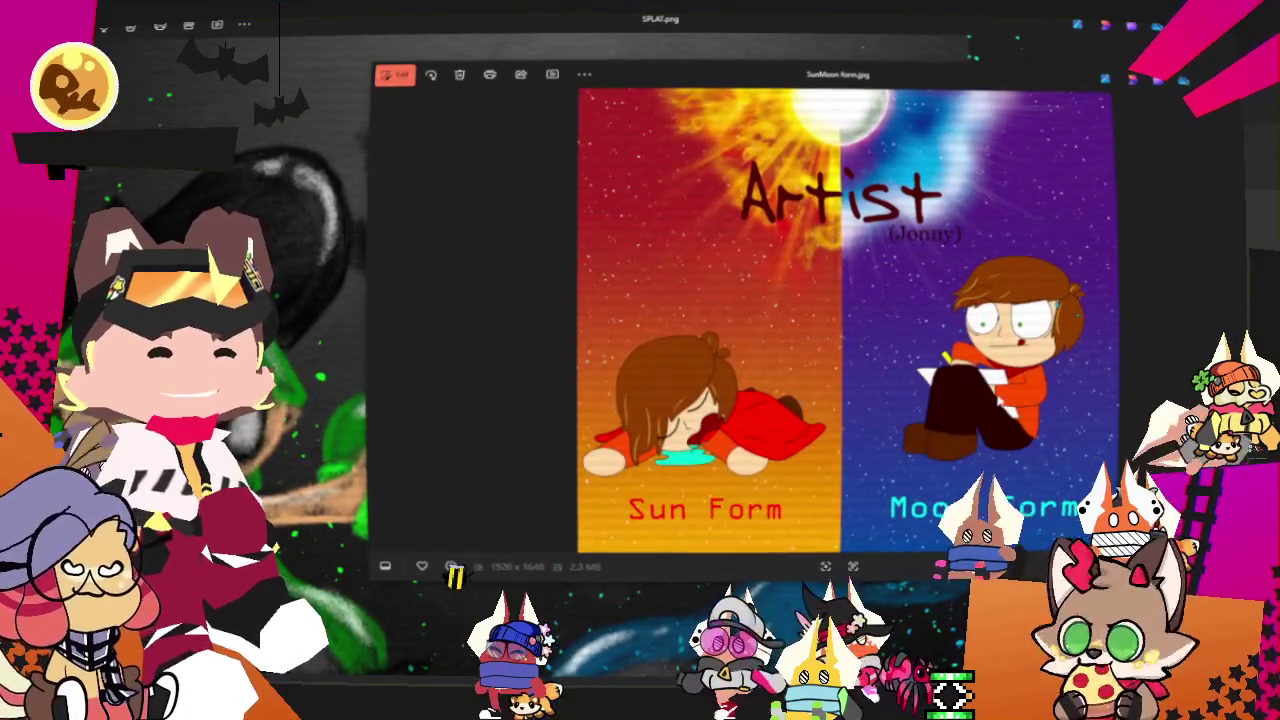
Step: Zoom around SunMoon form.jpg, shift its window left, and close it
scroll(710, 425, "up", 5)
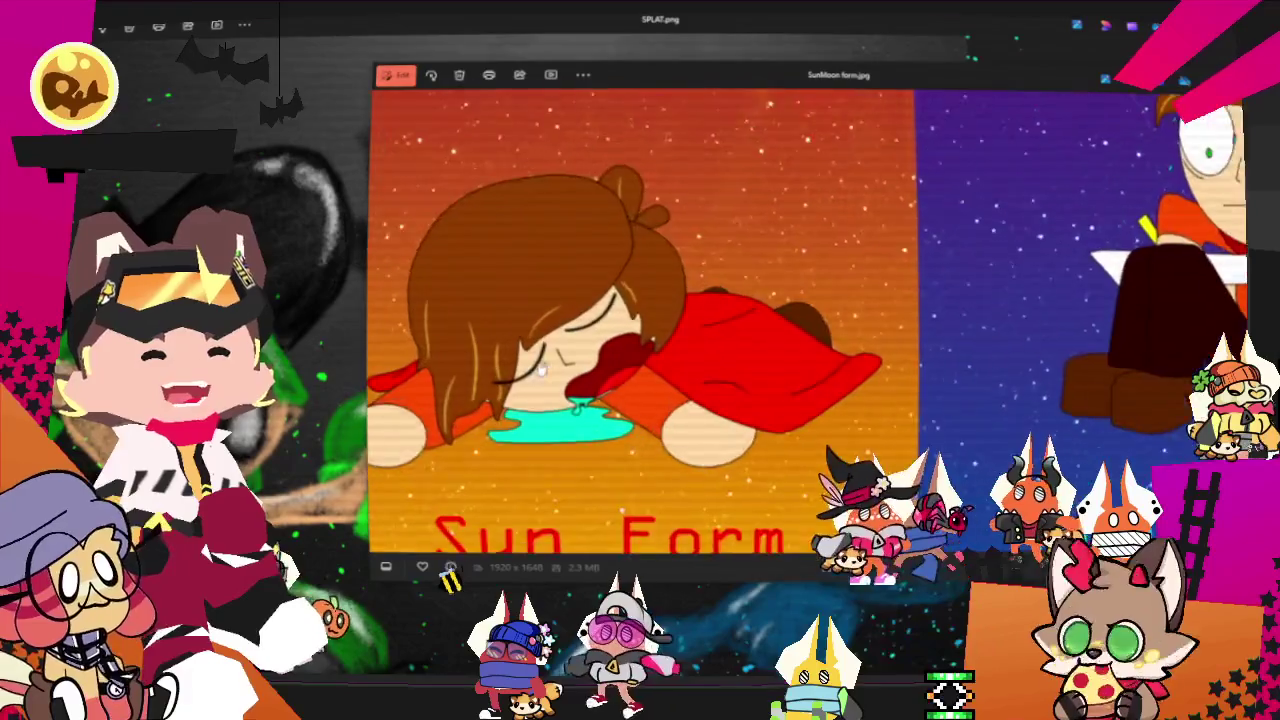
scroll(897, 393, "down", 5)
scroll(870, 360, "down", 3)
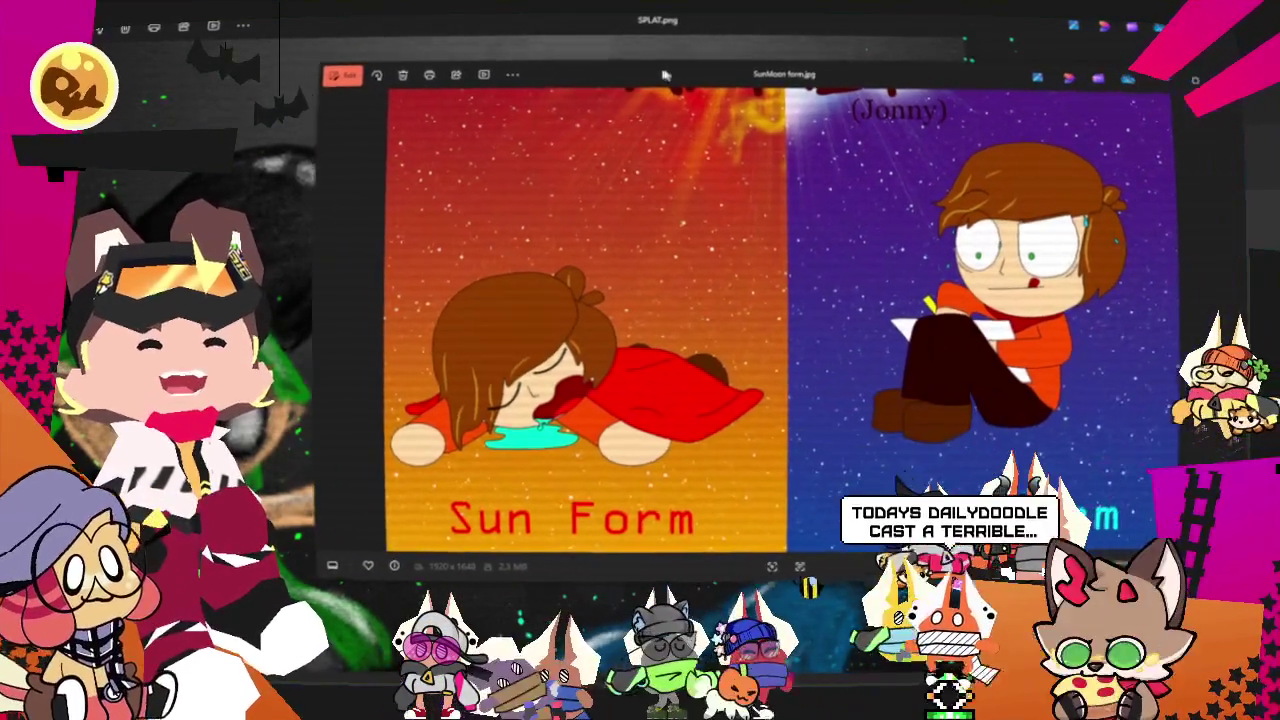
left_click_drag(712, 78, 612, 87)
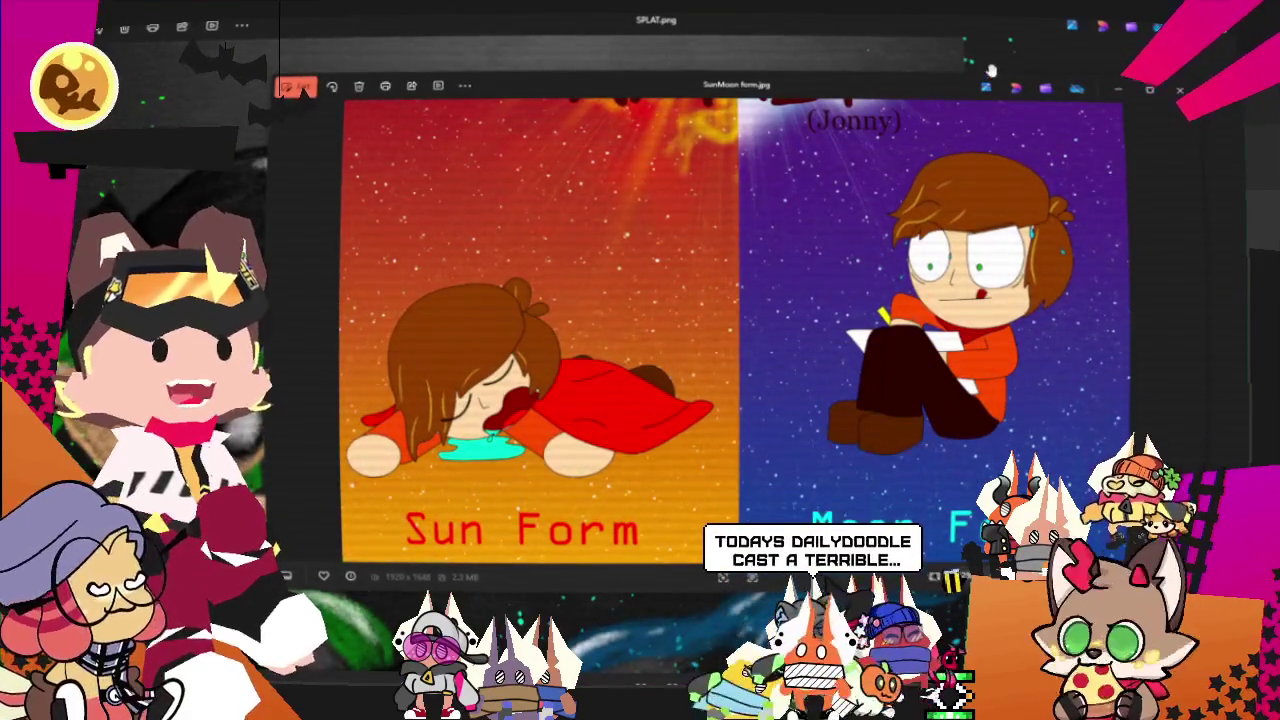
left_click(1178, 92)
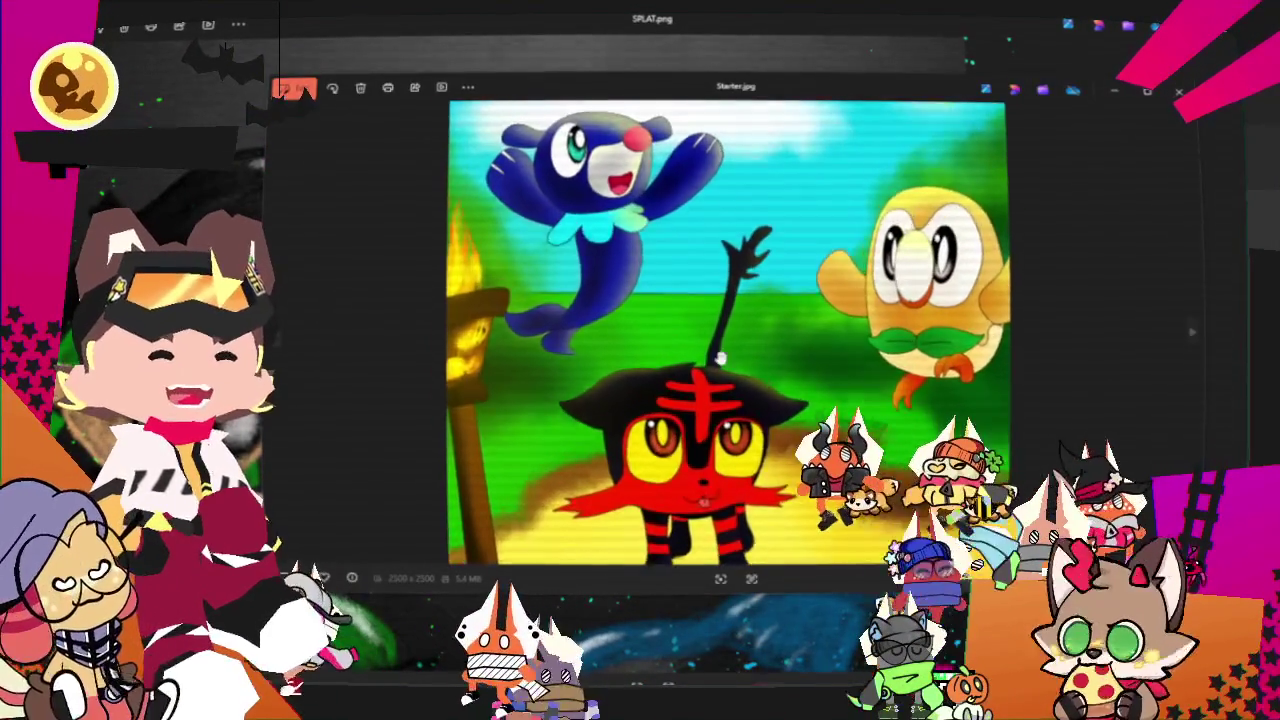
Step: Zoom in and out on Starter.jpg and pan to bring Rowlet fully into view
scroll(666, 356, "up", 1)
scroll(650, 330, "up", 1)
scroll(635, 300, "up", 2)
scroll(616, 270, "up", 2)
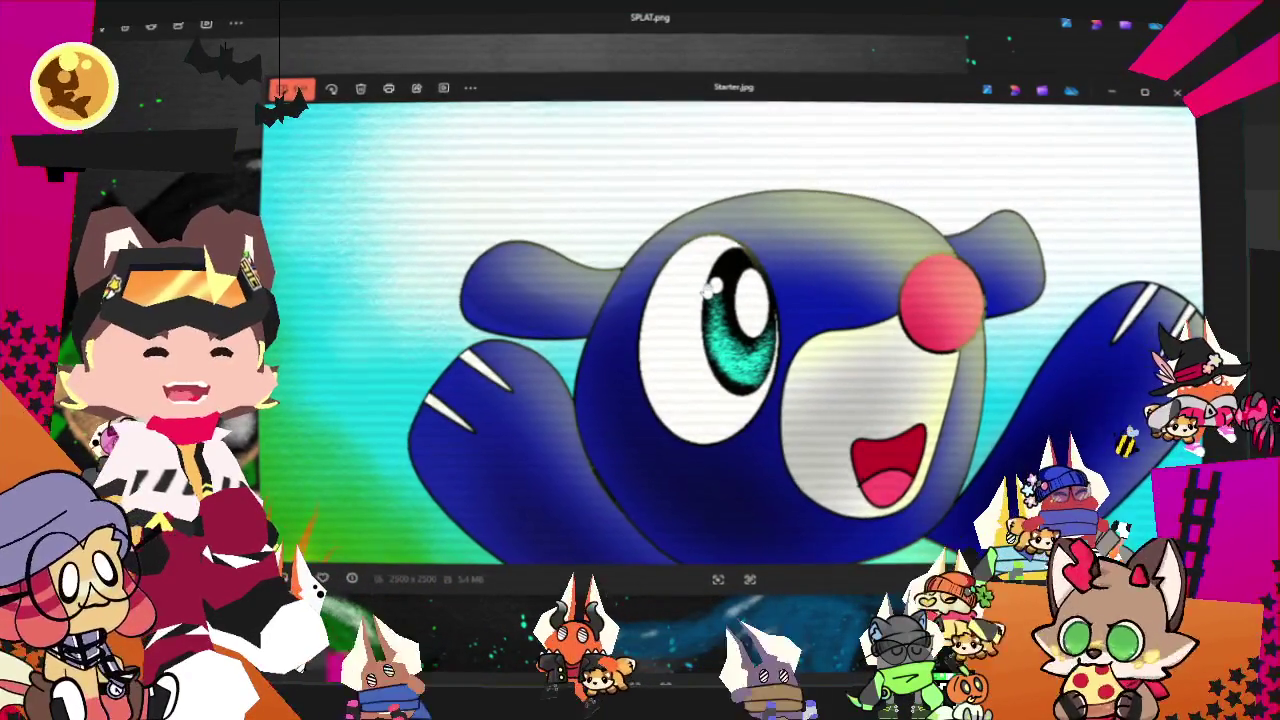
scroll(660, 280, "down", 1)
scroll(706, 292, "down", 2)
scroll(708, 285, "up", 2)
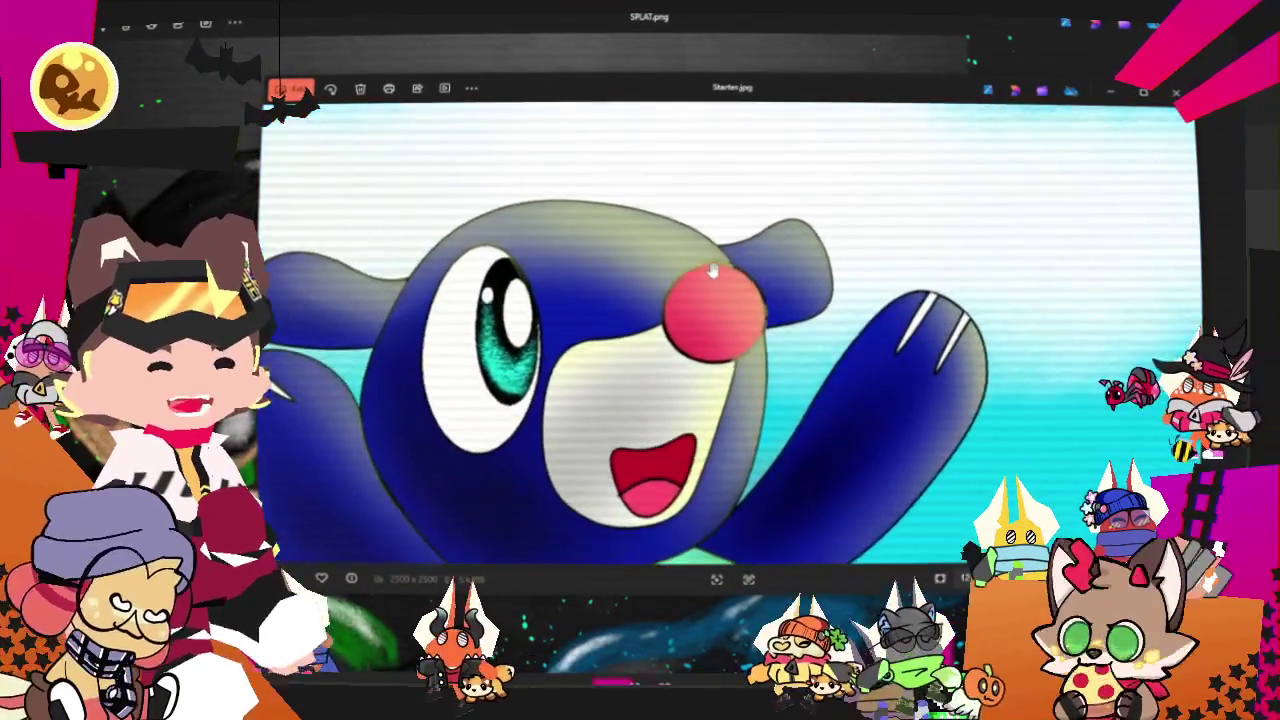
scroll(710, 279, "up", 2)
scroll(708, 280, "up", 1)
scroll(700, 330, "up", 1)
scroll(695, 350, "down", 1)
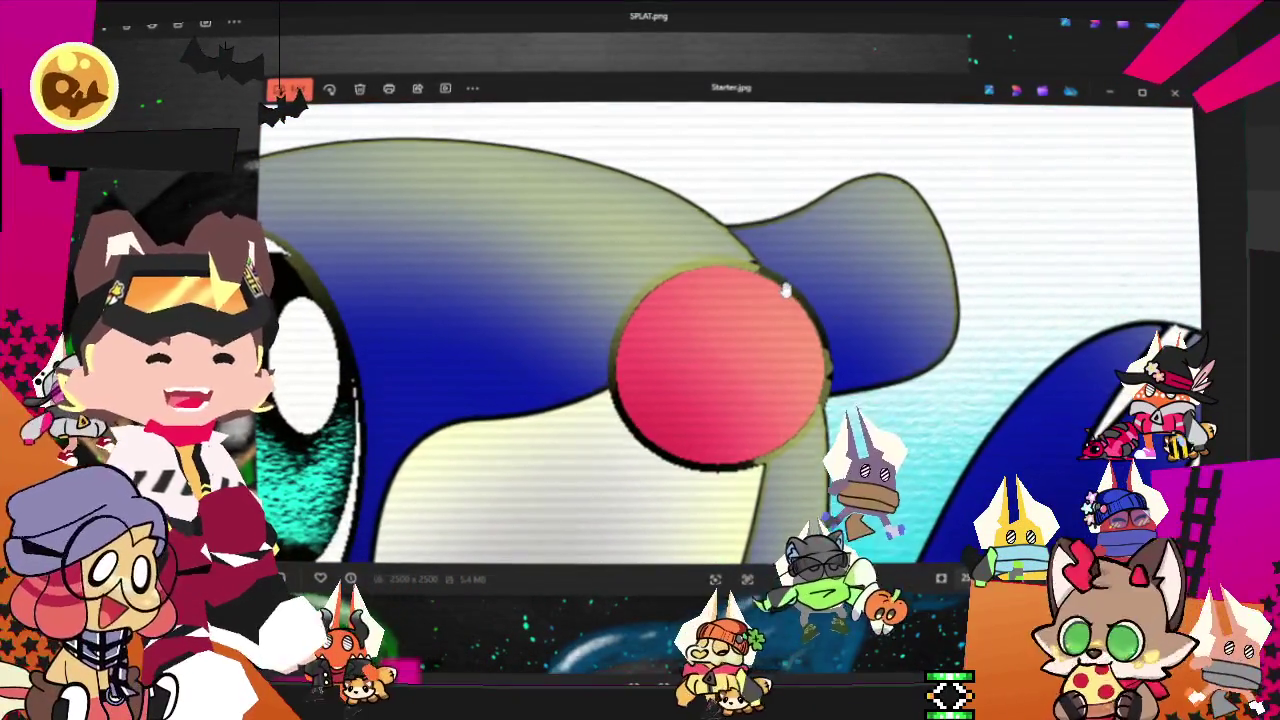
scroll(693, 333, "down", 1)
scroll(693, 333, "down", 2)
scroll(740, 334, "down", 2)
scroll(873, 335, "up", 1)
left_click_drag(873, 335, 688, 275)
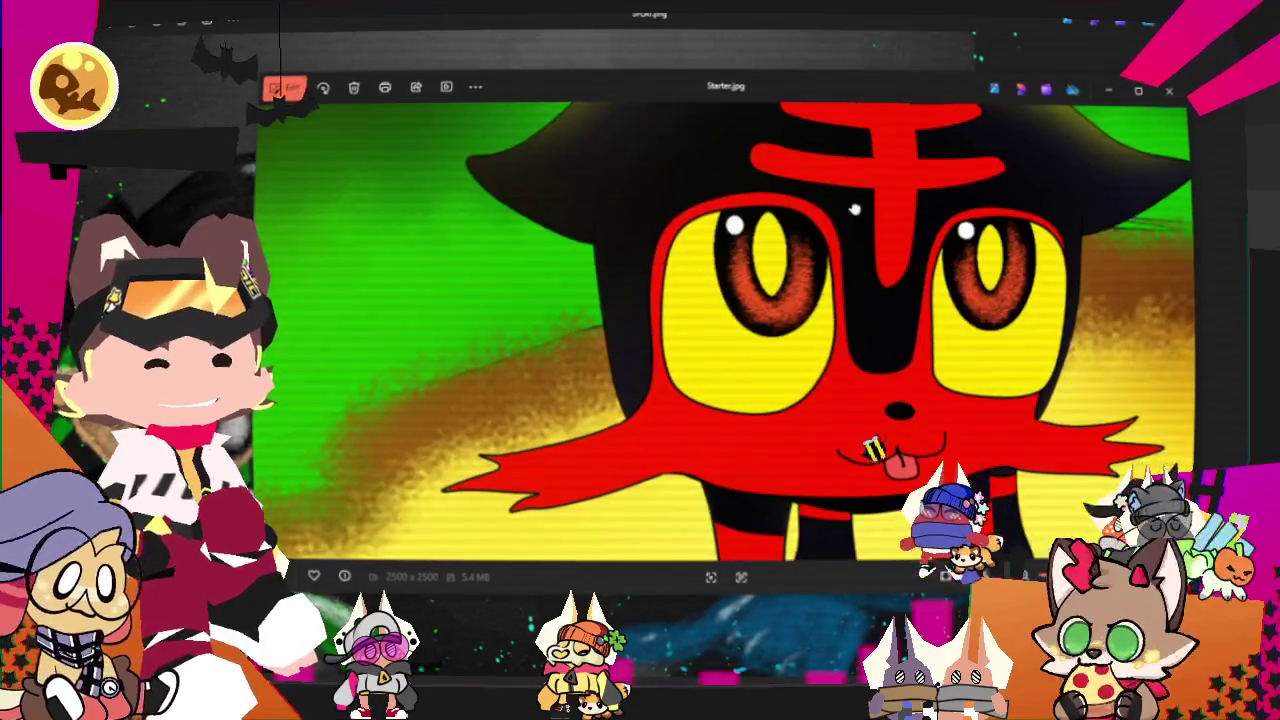
Step: Inspect the cat close-up and the area above its head, then close Starter.jpg
left_click_drag(857, 307, 835, 276)
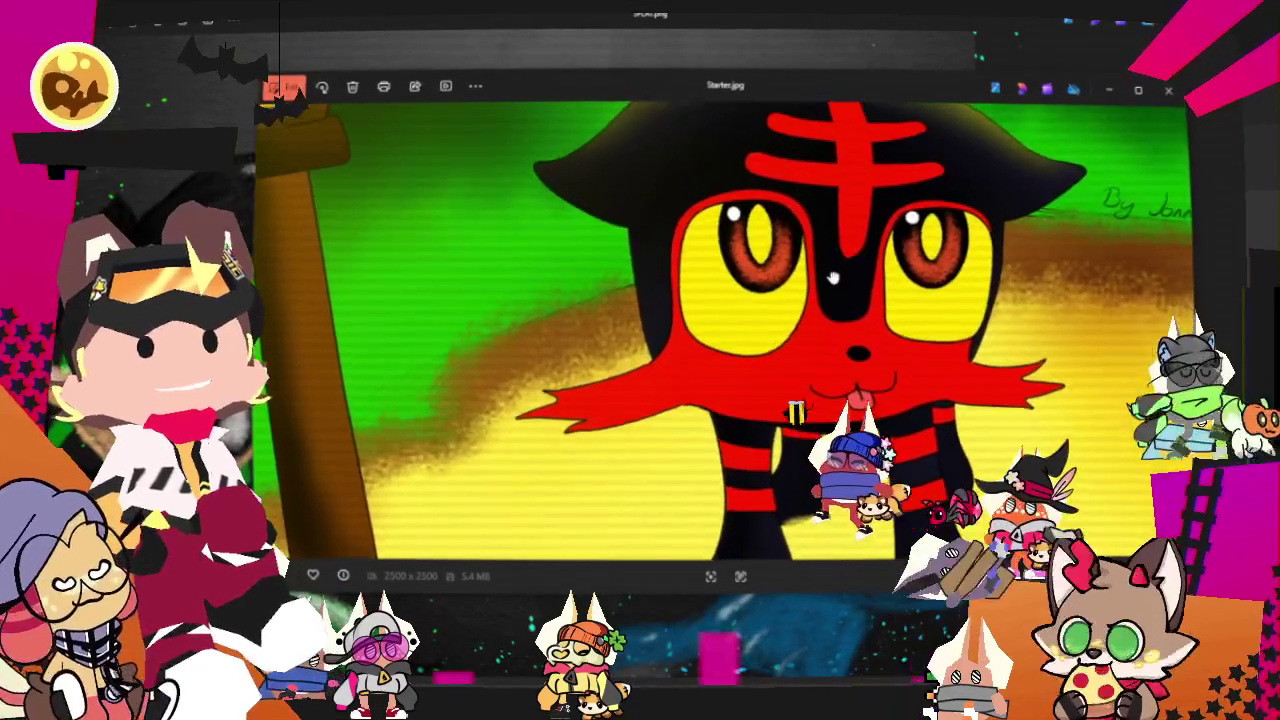
left_click_drag(802, 356, 802, 326)
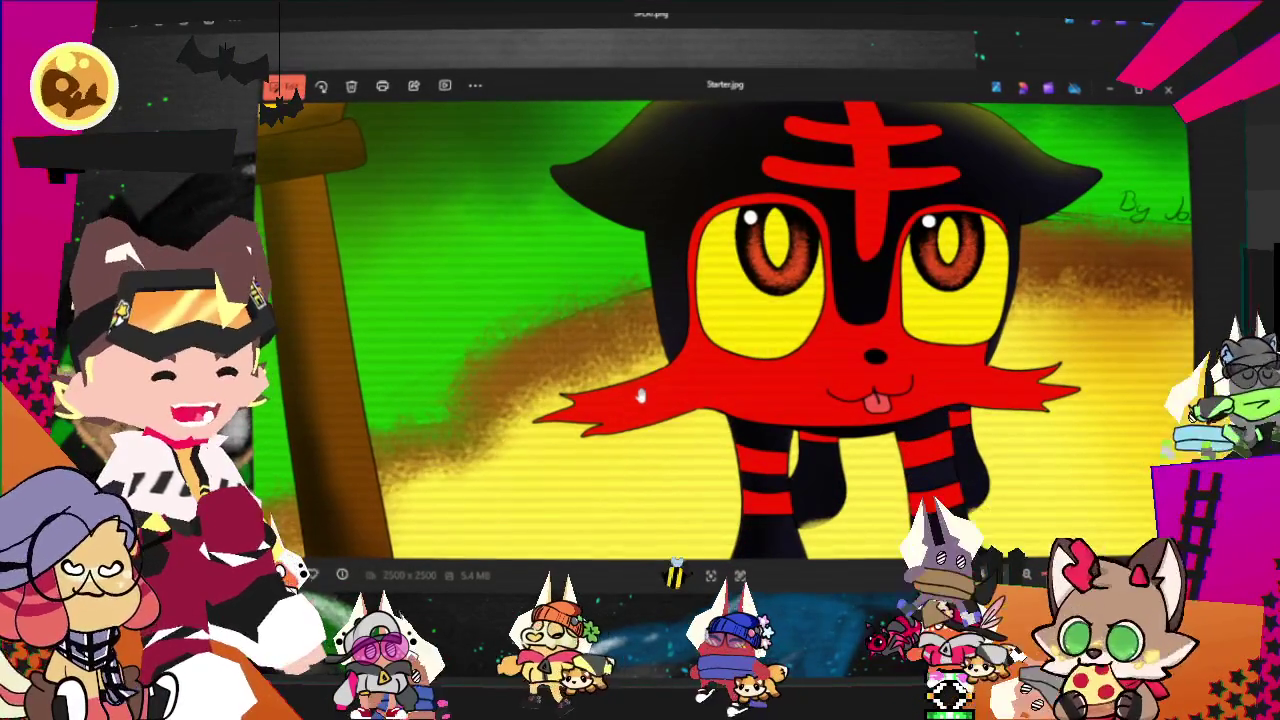
scroll(600, 420, "up", 1)
scroll(600, 420, "up", 2)
scroll(600, 420, "up", 2)
scroll(595, 425, "up", 2)
scroll(595, 425, "down", 2)
scroll(595, 425, "down", 1)
scroll(700, 400, "up", 2)
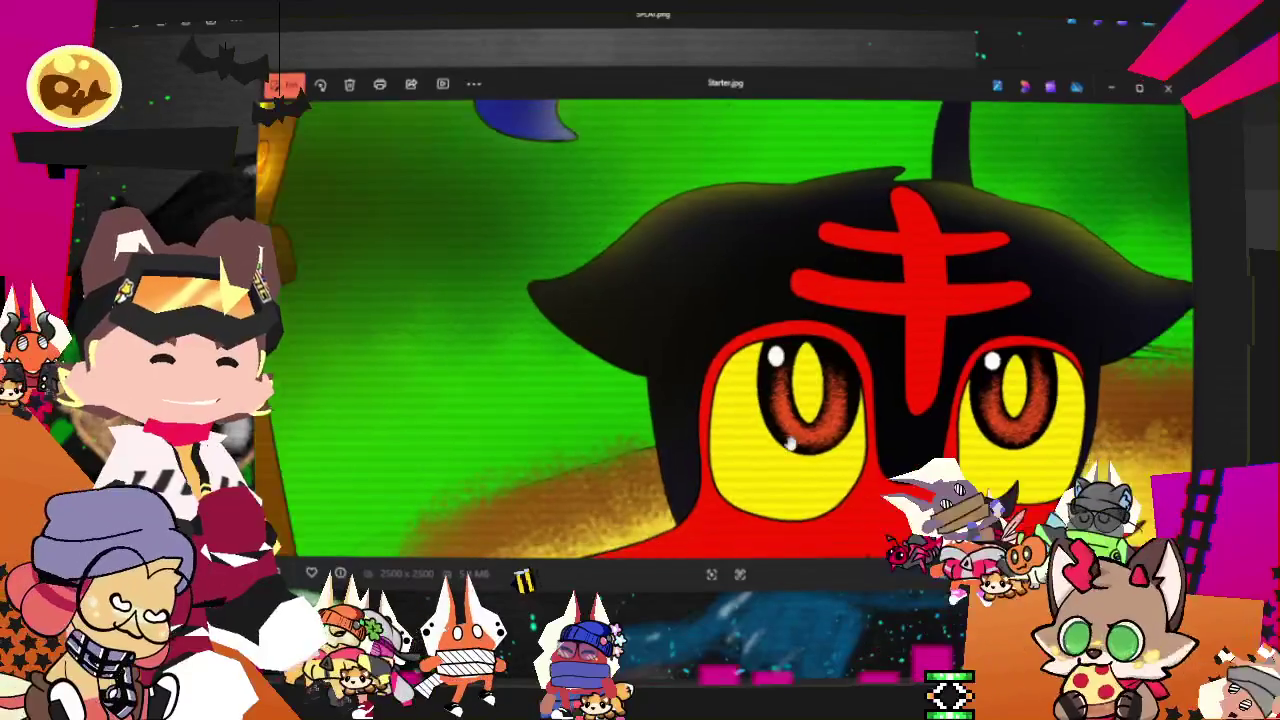
left_click_drag(826, 210, 826, 522)
scroll(608, 308, "down", 2)
scroll(608, 308, "down", 2)
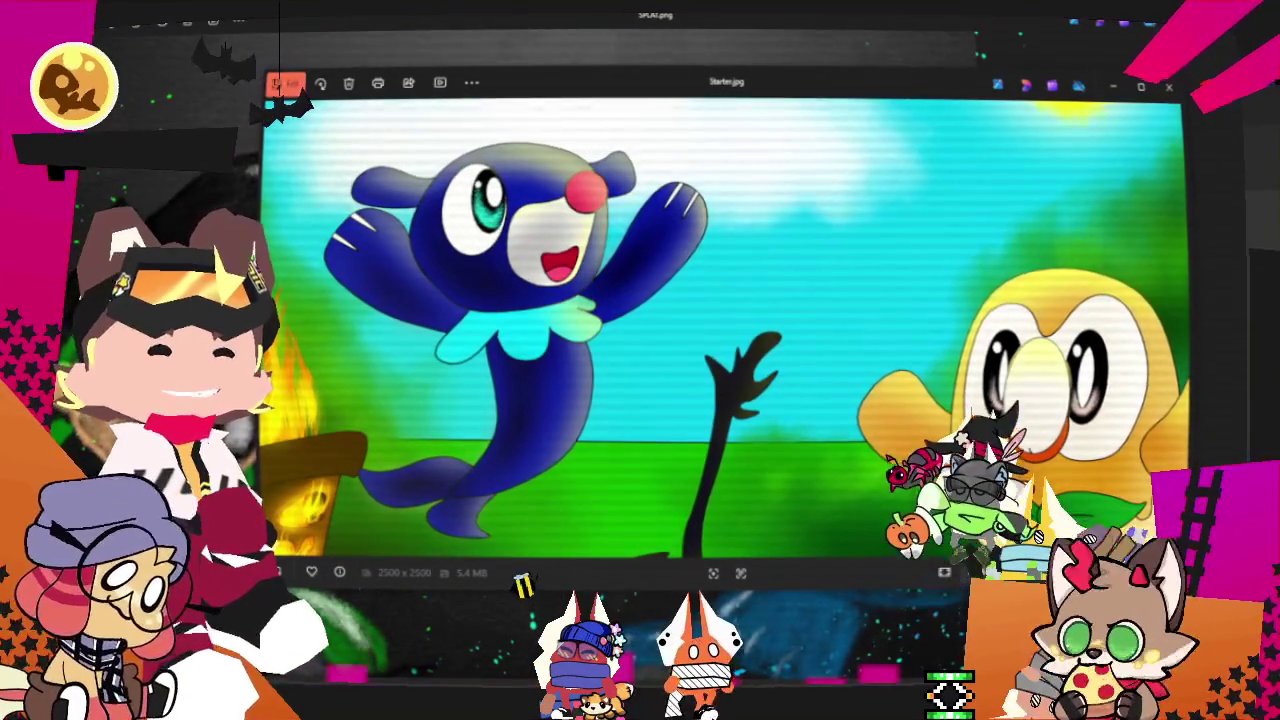
left_click(1168, 88)
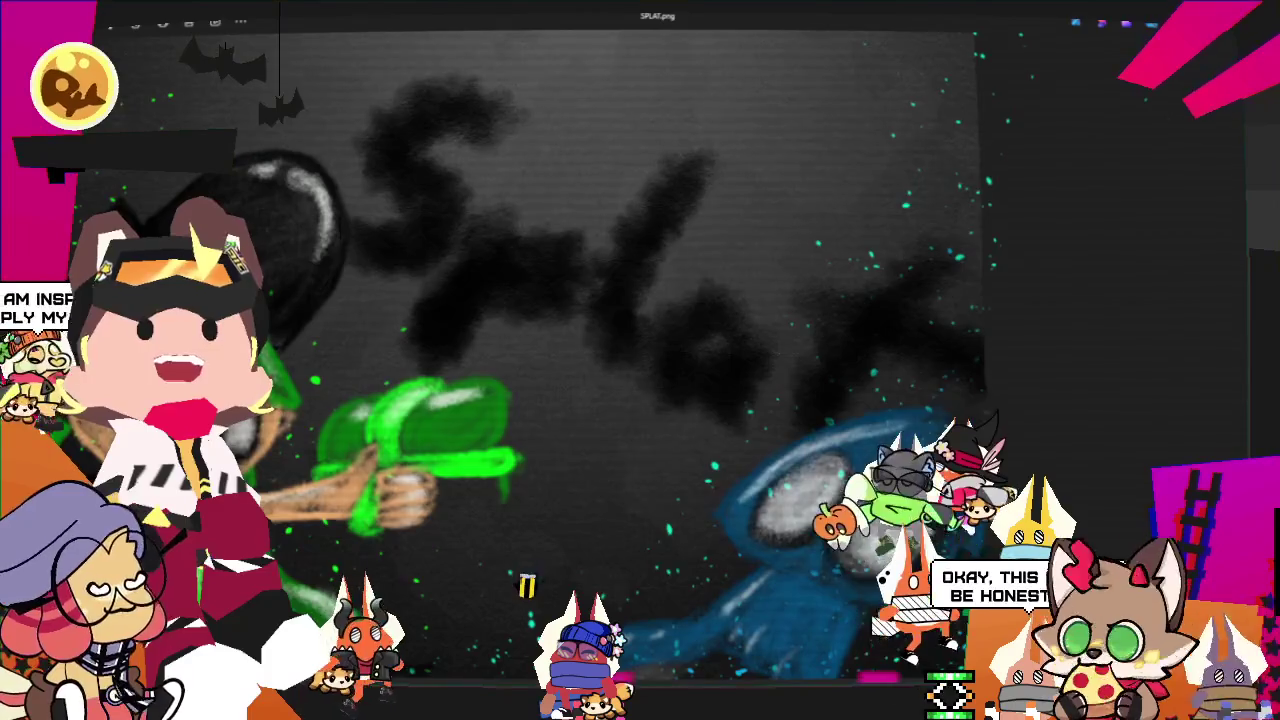
Step: Zoom in and out on spoopy riolu (without stuff).png, then advance to the next picture
scroll(760, 320, "up", 5)
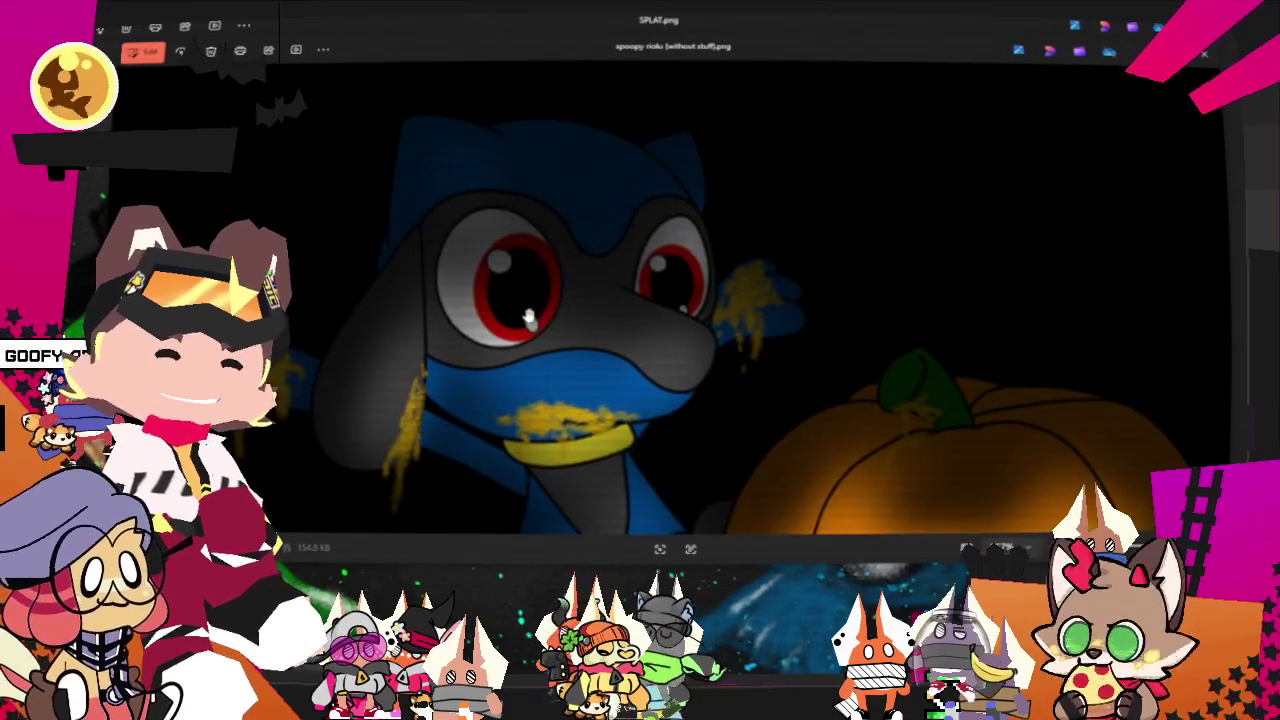
scroll(743, 313, "up", 5)
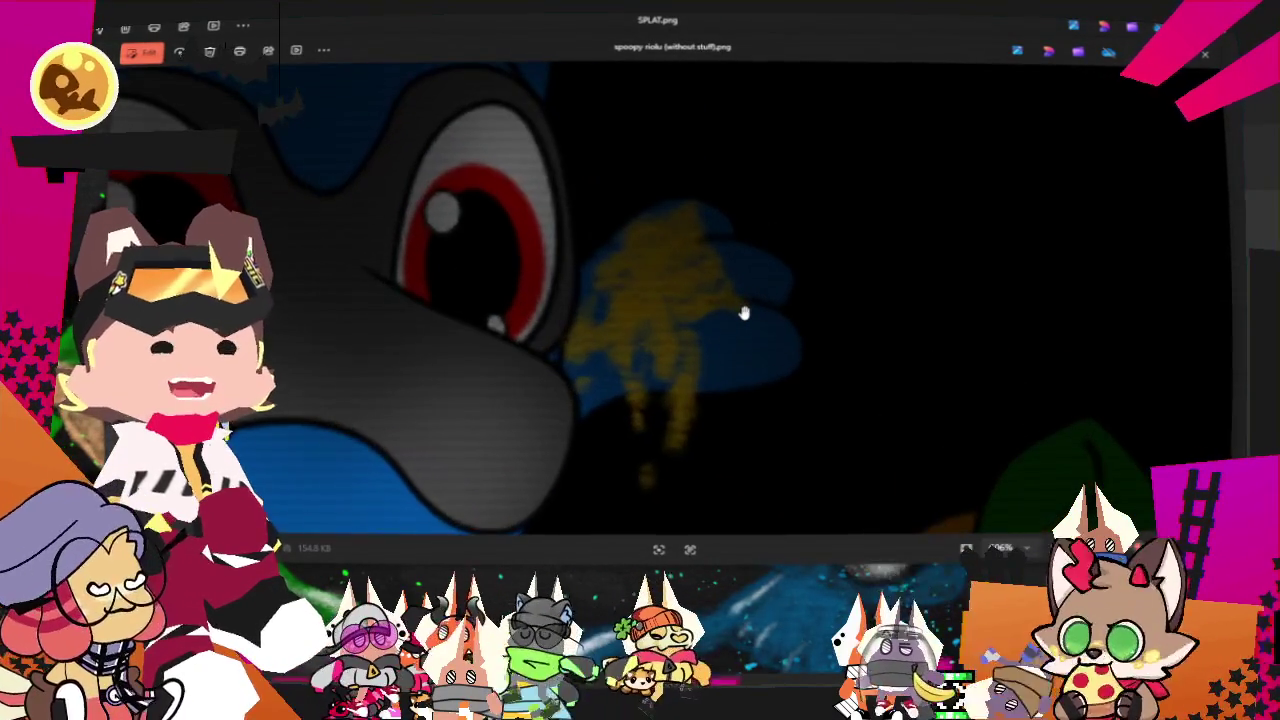
scroll(743, 313, "down", 1)
scroll(725, 316, "down", 2)
scroll(702, 322, "down", 2)
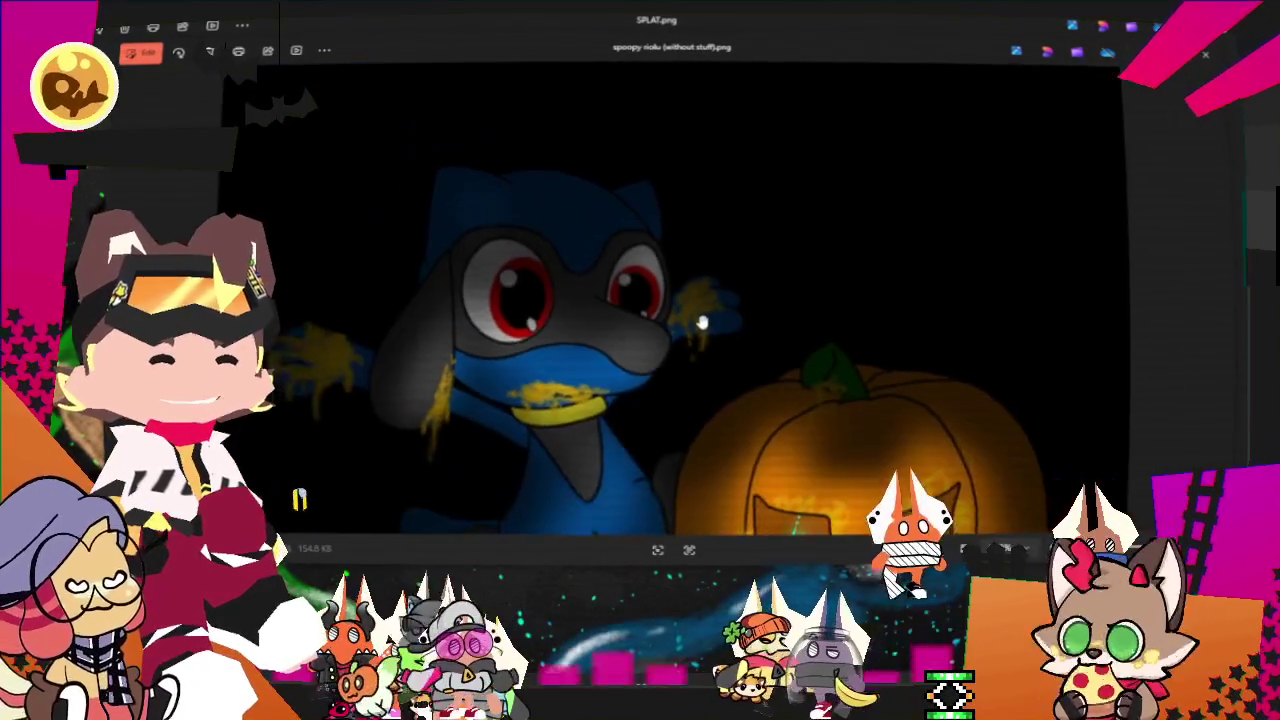
scroll(702, 322, "down", 2)
scroll(805, 340, "up", 3)
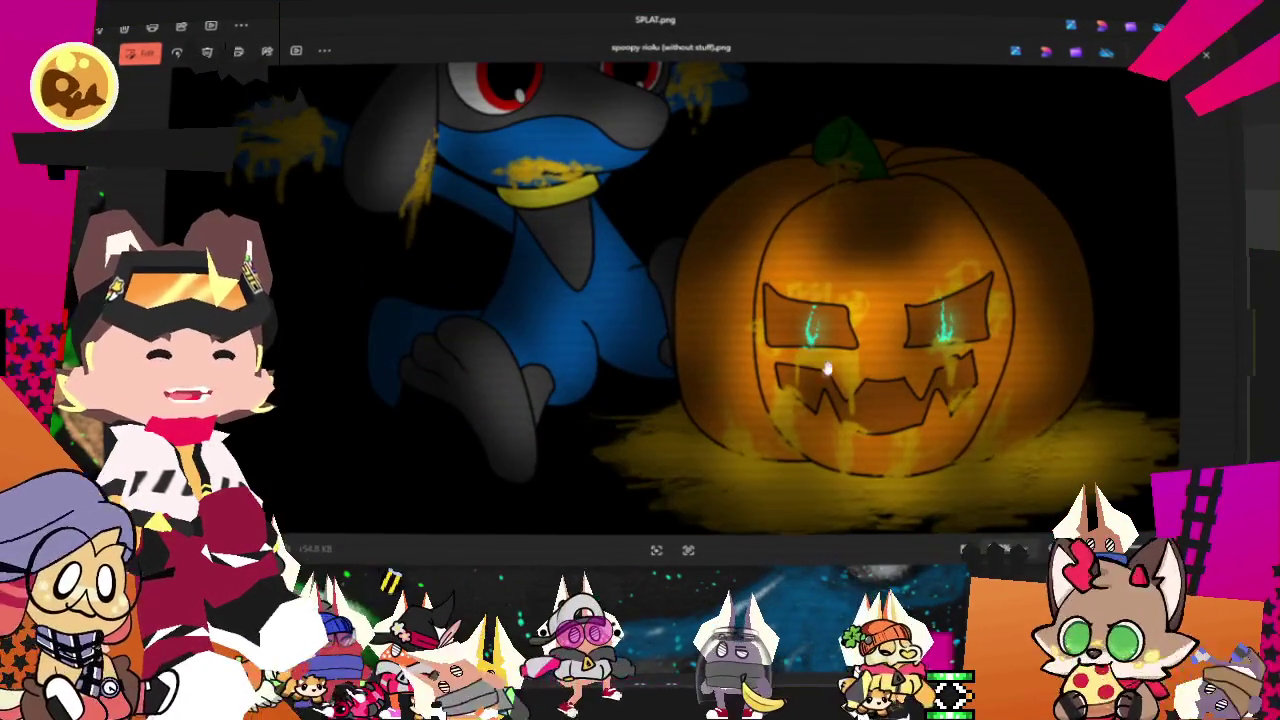
scroll(666, 331, "up", 2)
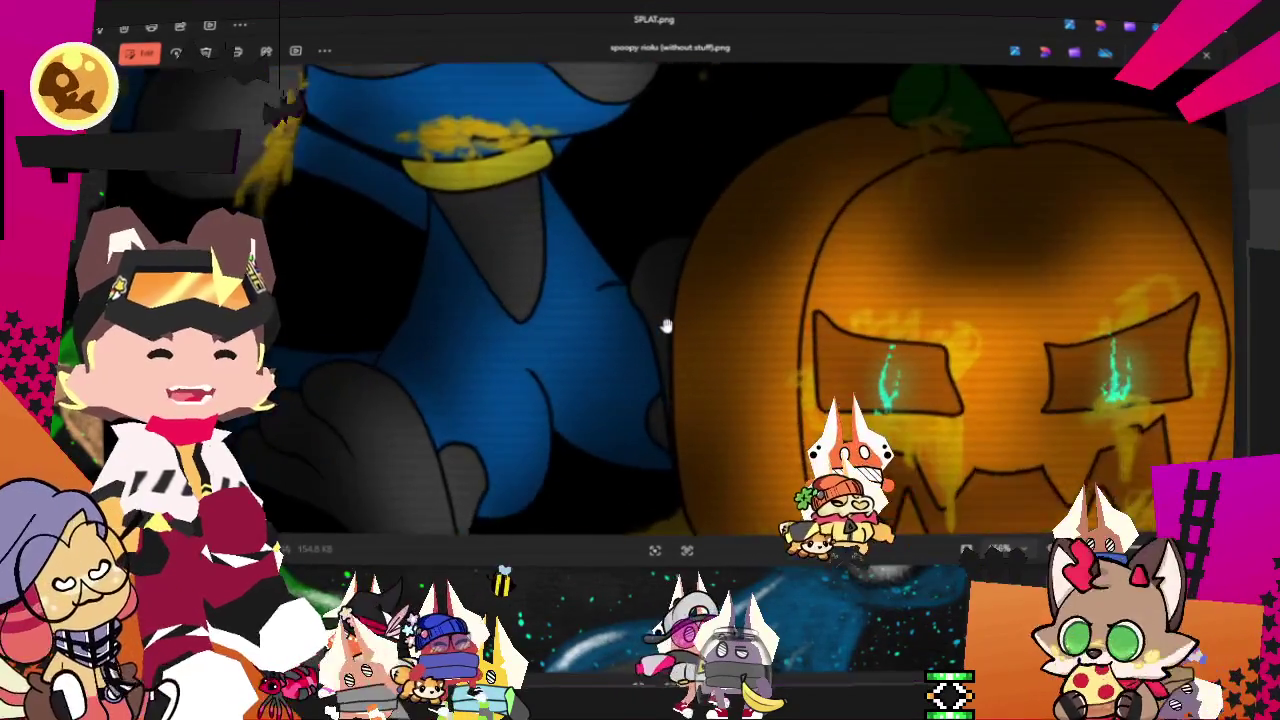
scroll(666, 331, "up", 2)
scroll(664, 328, "up", 1)
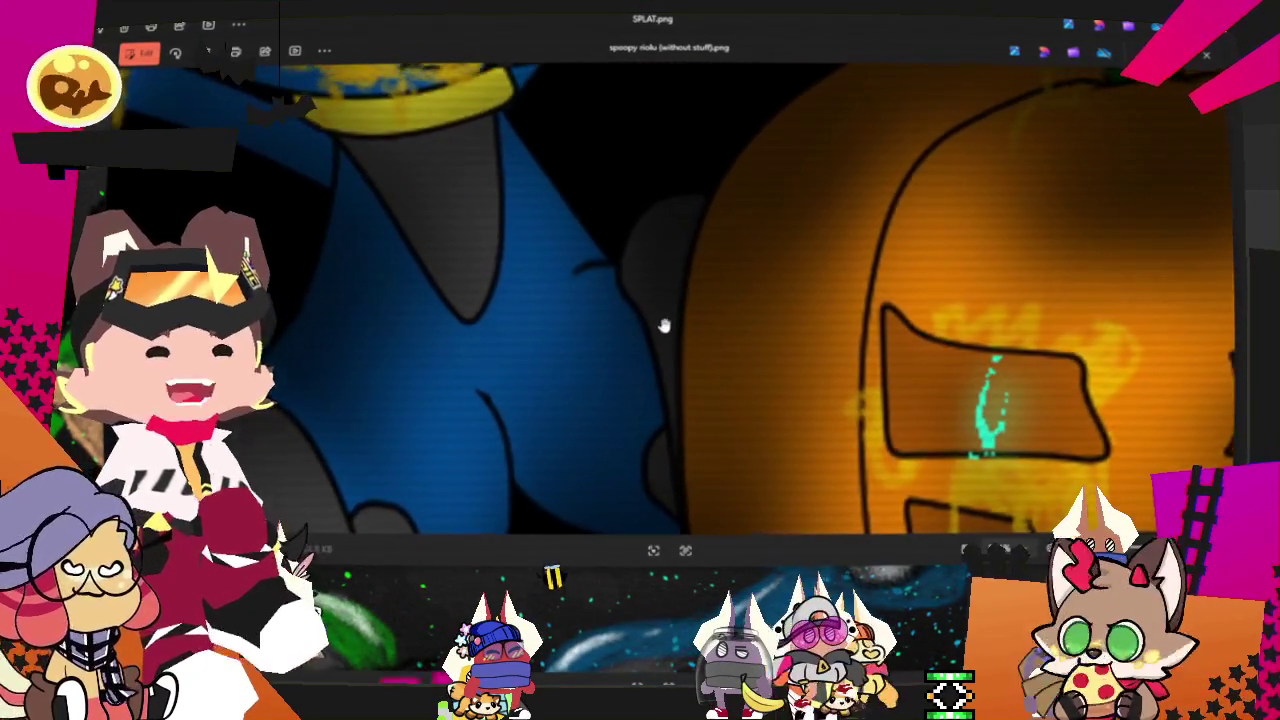
scroll(664, 326, "down", 2)
scroll(660, 300, "down", 2)
scroll(640, 260, "down", 1)
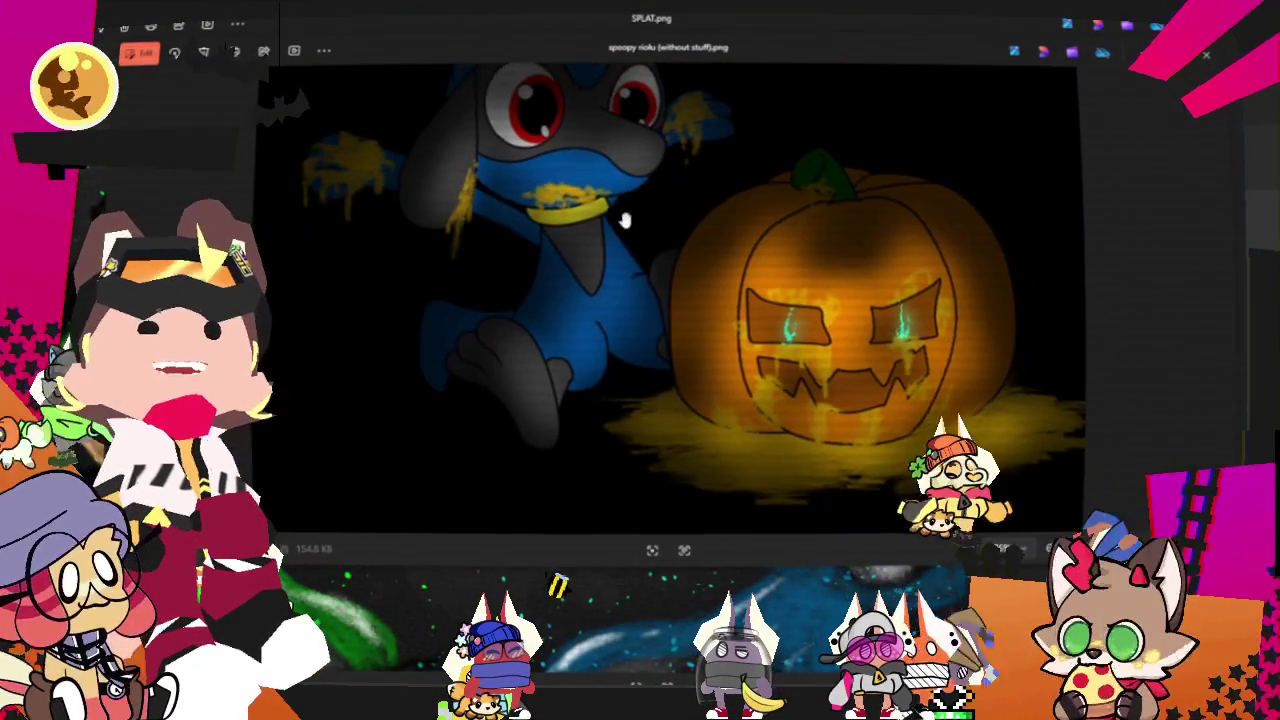
scroll(598, 210, "down", 1)
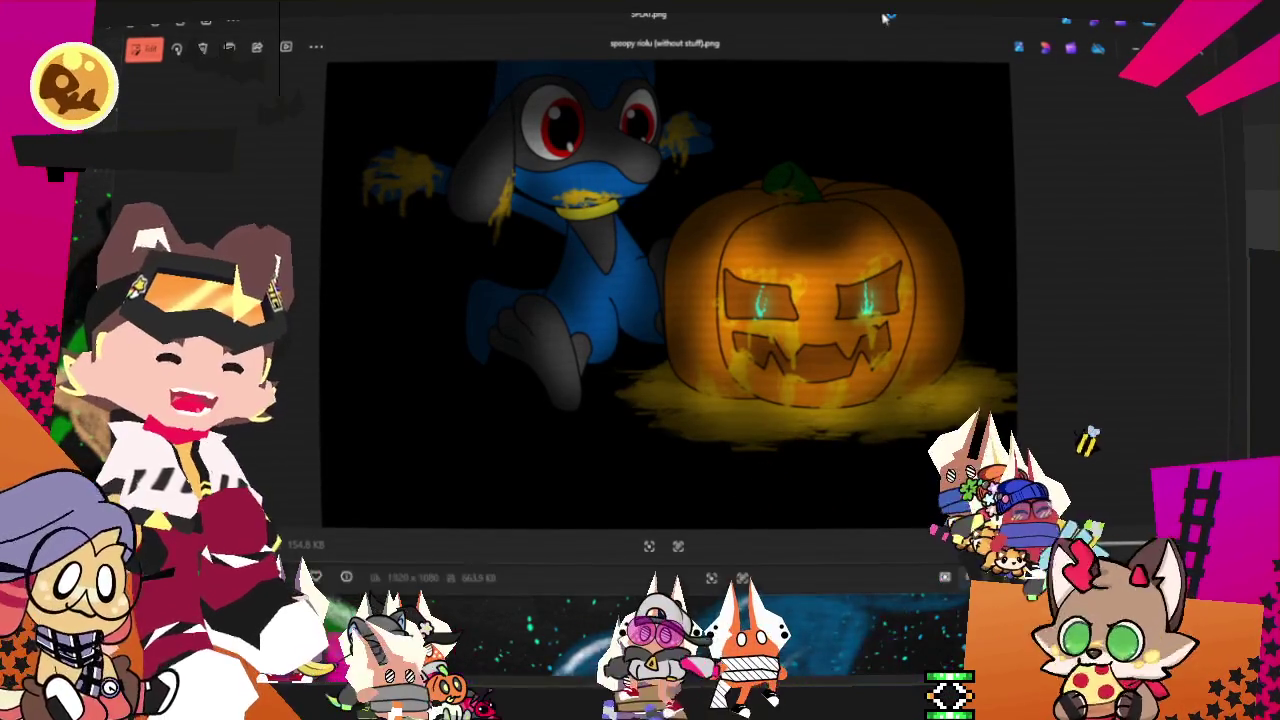
key("Right")
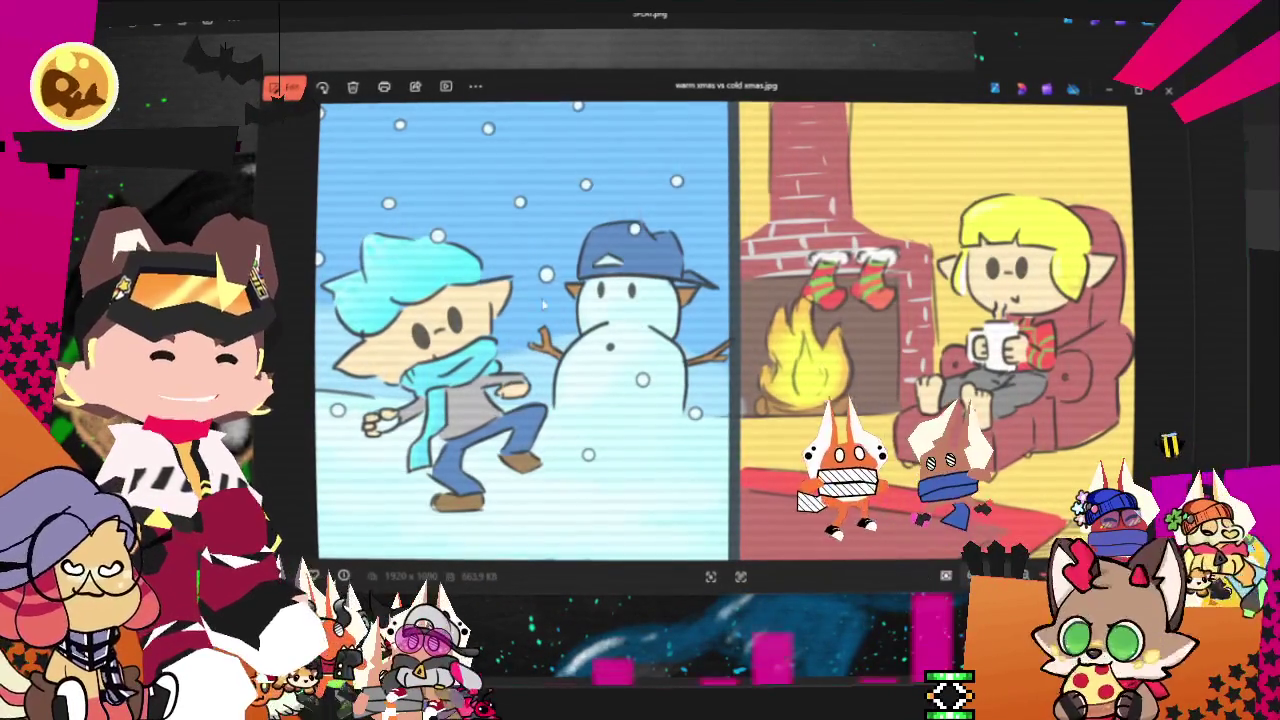
Step: Zoom in and out on warm xmas vs cold xmas.jpg, then close it
scroll(514, 390, "up", 1)
scroll(514, 390, "up", 1)
scroll(514, 390, "up", 1)
scroll(514, 390, "up", 1)
scroll(720, 330, "down", 1)
scroll(720, 330, "down", 1)
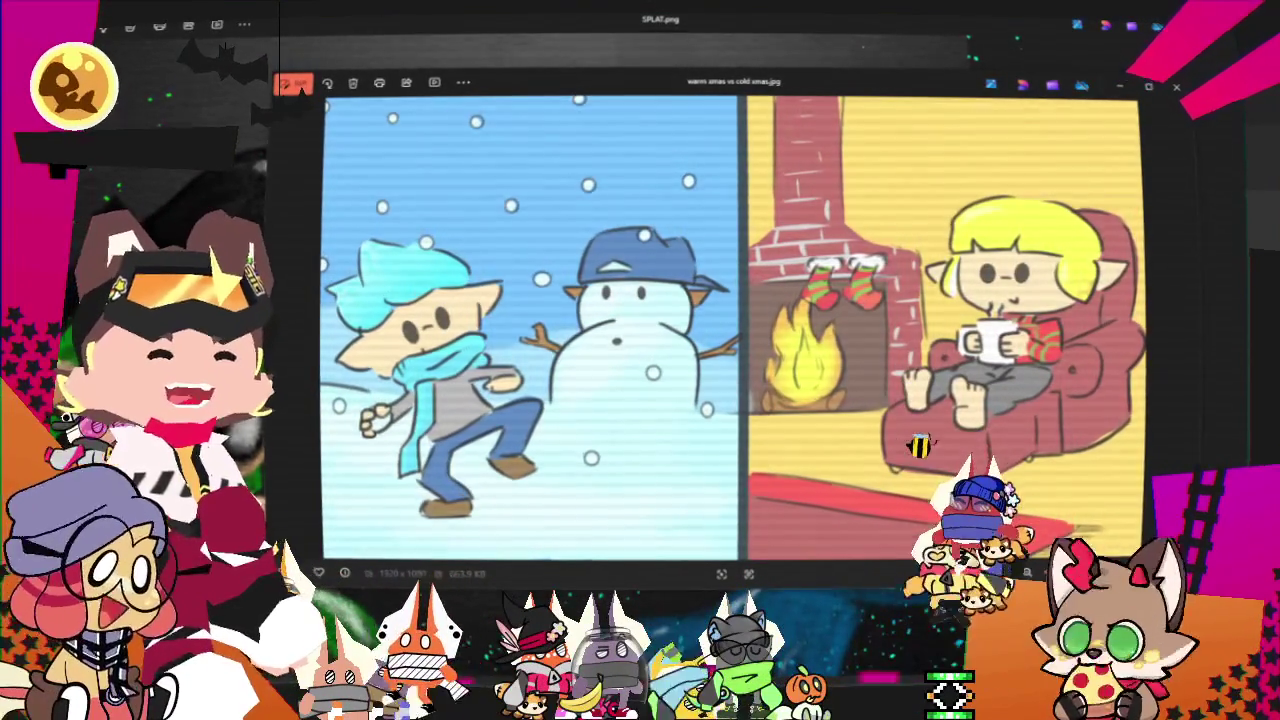
left_click(1180, 89)
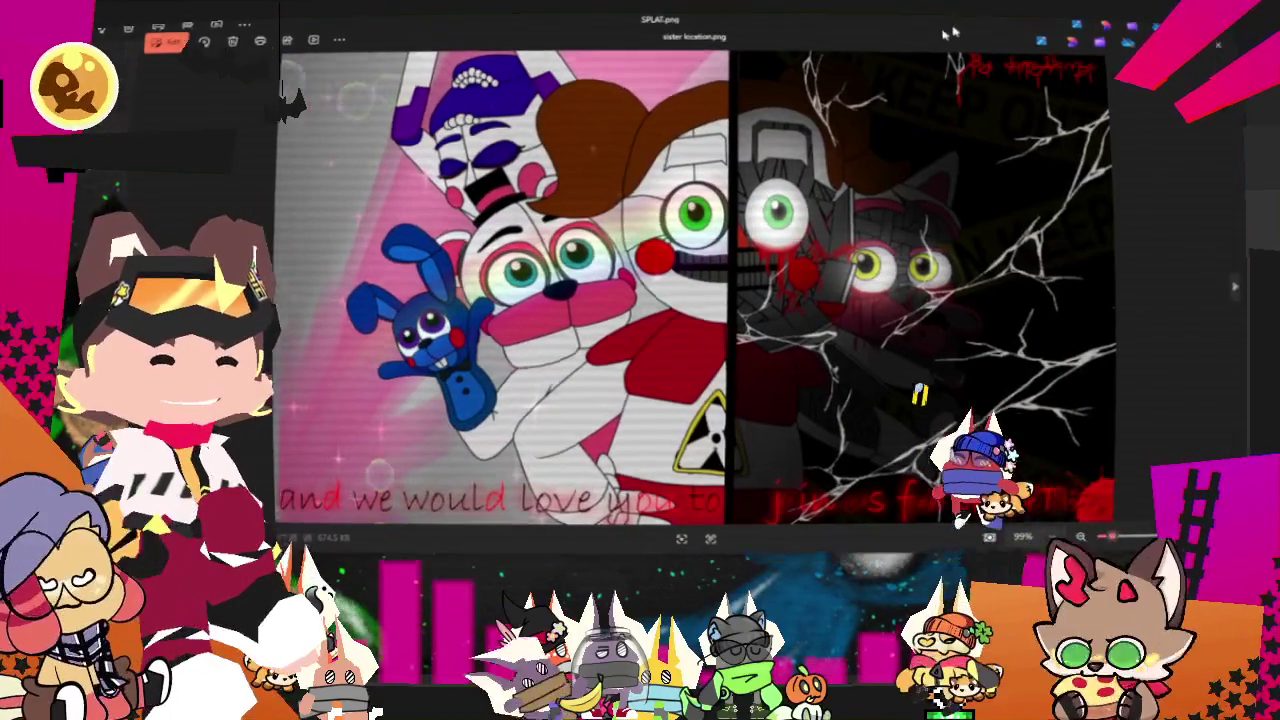
Step: Move the sister location.png window slightly right and zoom in and out on it
left_click_drag(927, 33, 1027, 62)
scroll(730, 215, "up", 2)
scroll(700, 280, "up", 1)
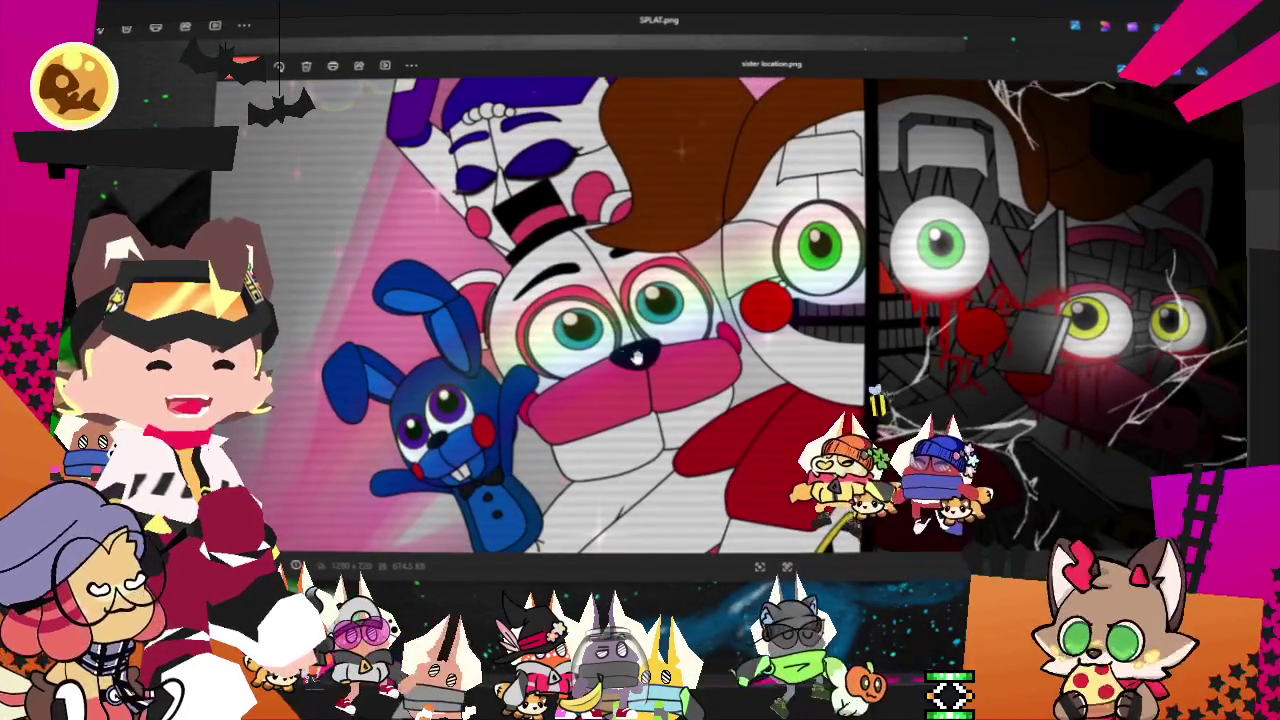
scroll(664, 354, "down", 2)
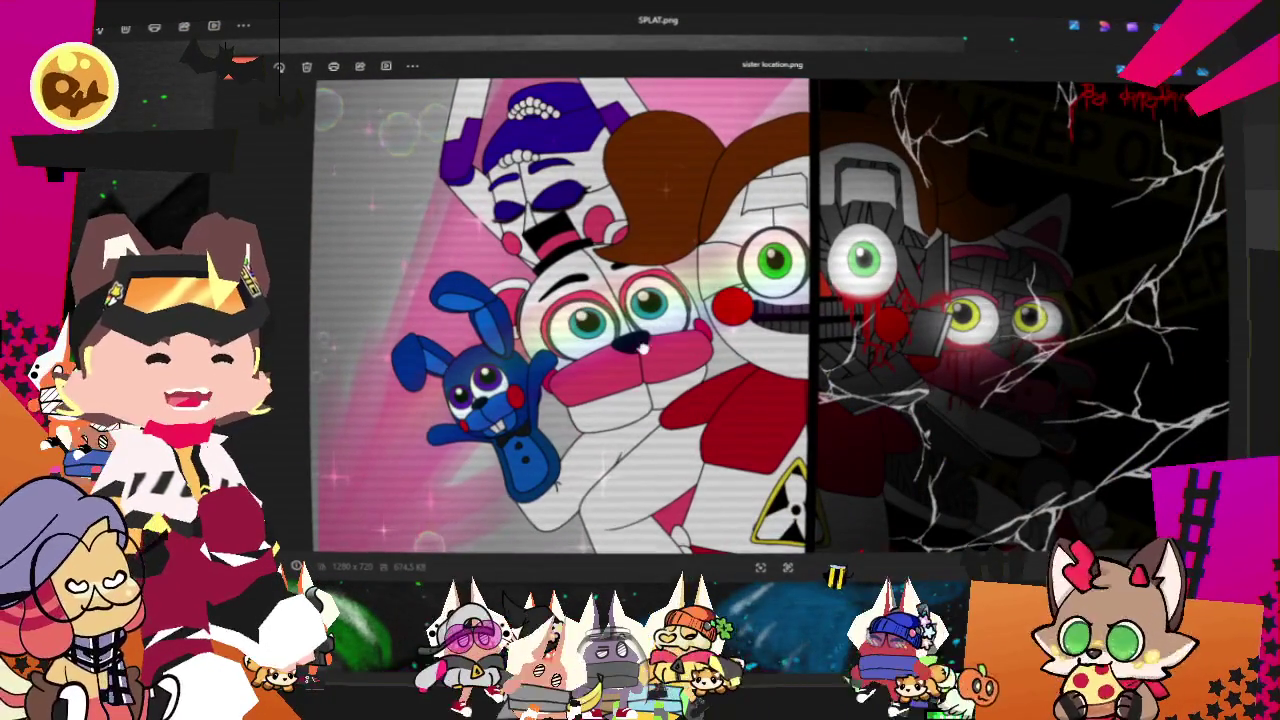
scroll(596, 256, "up", 2)
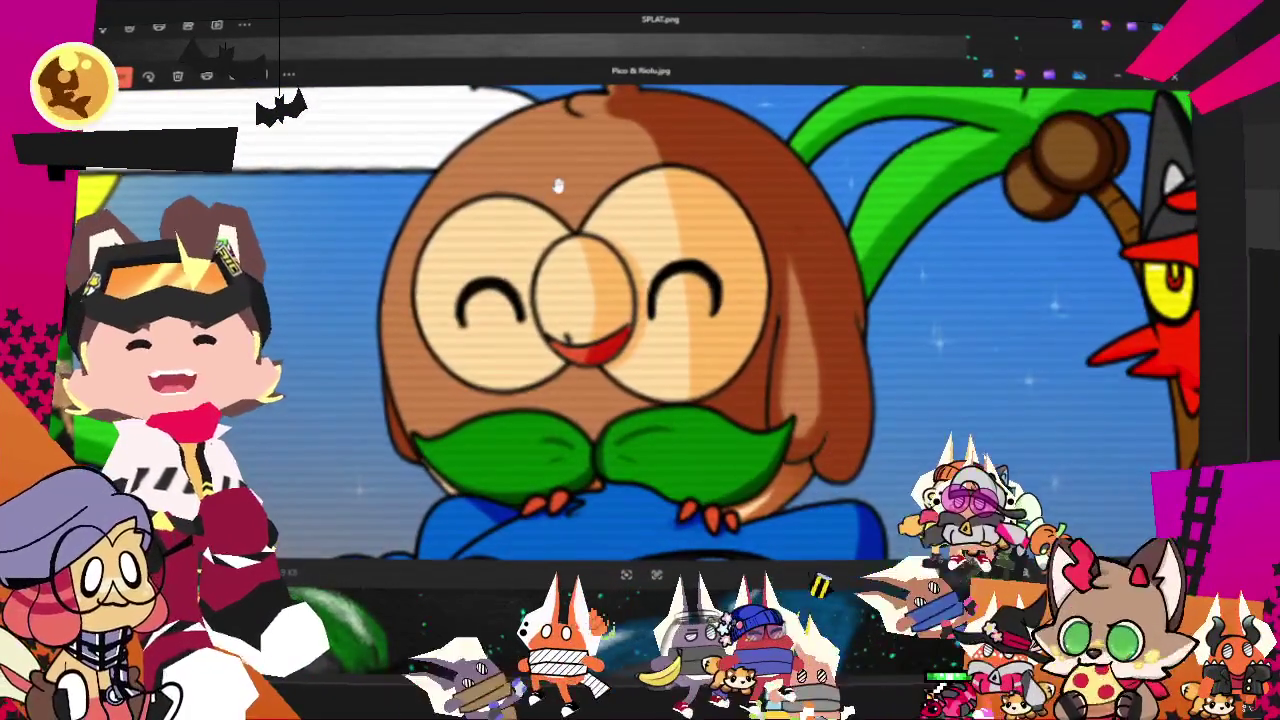
Step: Zoom out on Pico & Riolu.jpg and close it
scroll(595, 135, "down", 2)
scroll(600, 138, "down", 2)
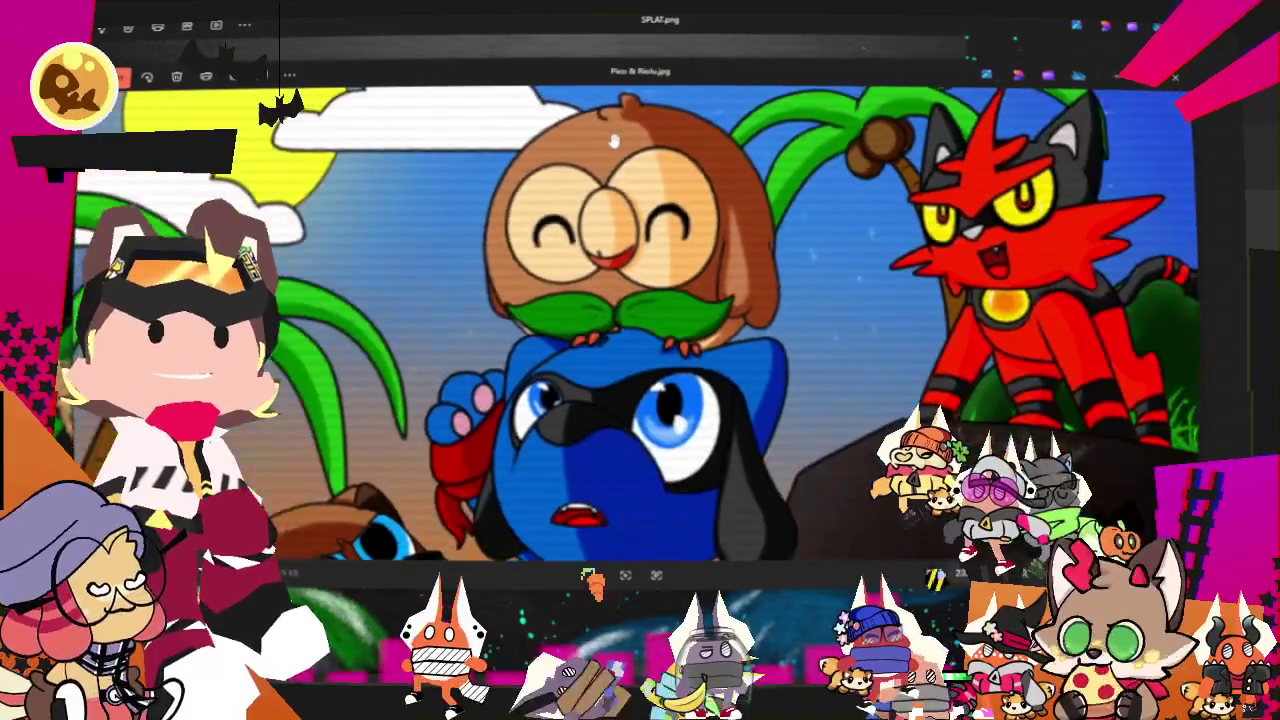
scroll(610, 143, "down", 2)
scroll(618, 148, "down", 1)
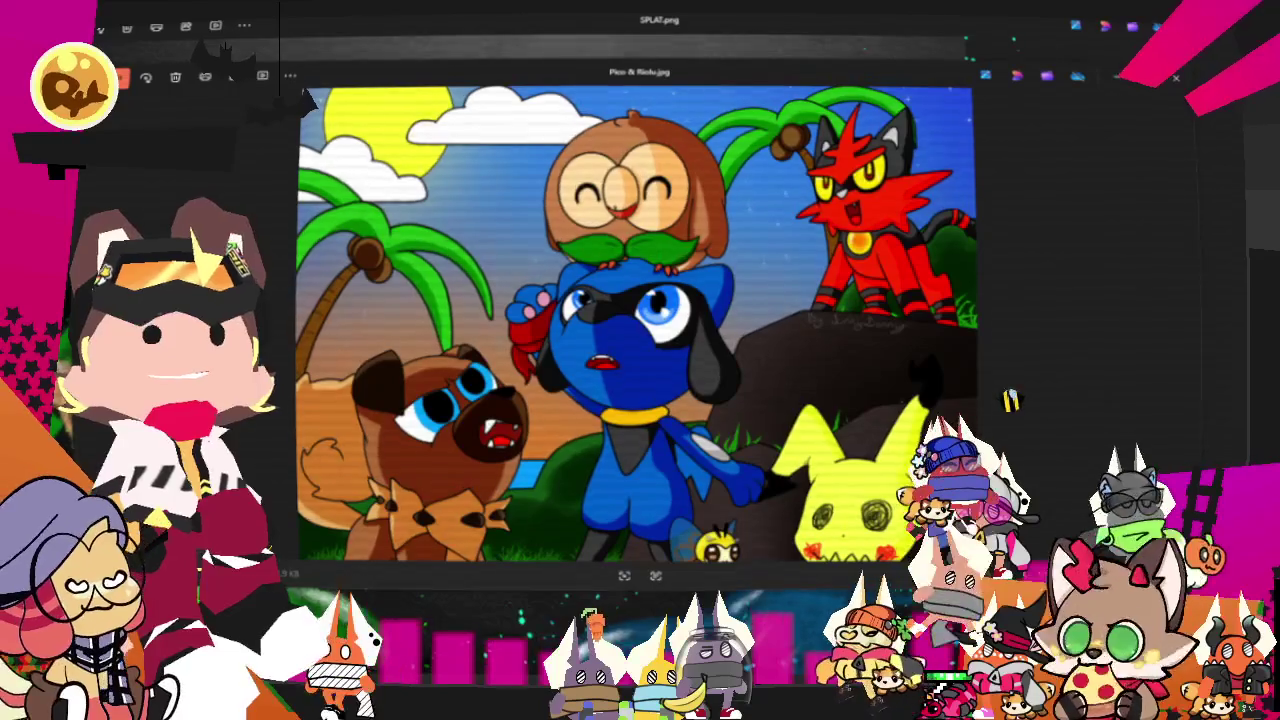
left_click(1180, 80)
Step: Zoom and pan around the No Socks NO SERVICE sketch, then advance to the next picture
left_click_drag(789, 96, 813, 76)
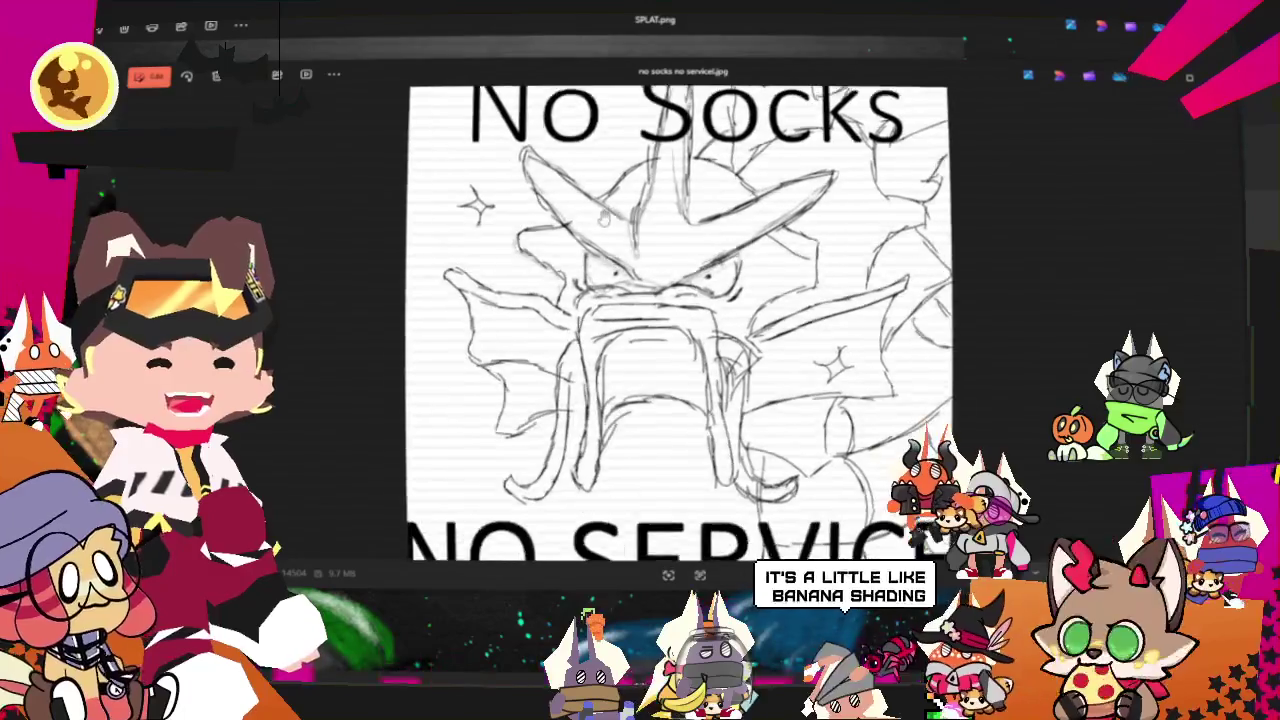
scroll(835, 426, "up", 2)
scroll(835, 426, "up", 2)
scroll(835, 426, "up", 2)
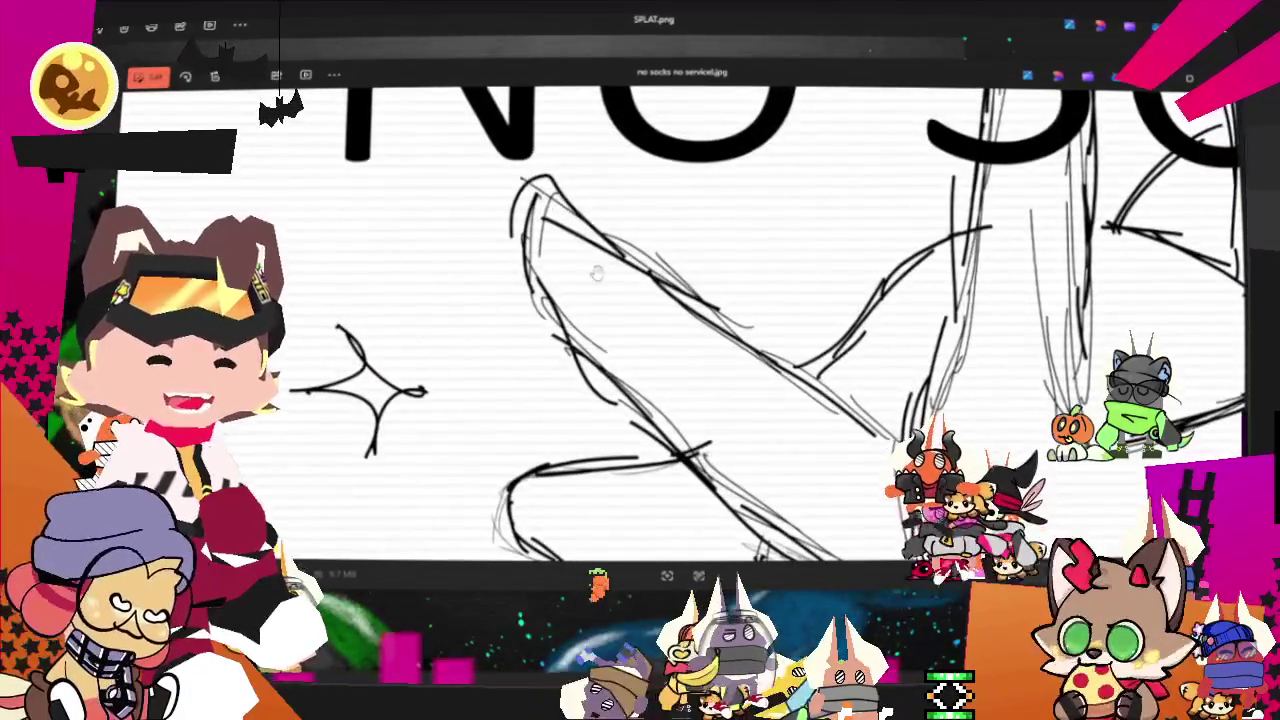
scroll(594, 391, "up", 2)
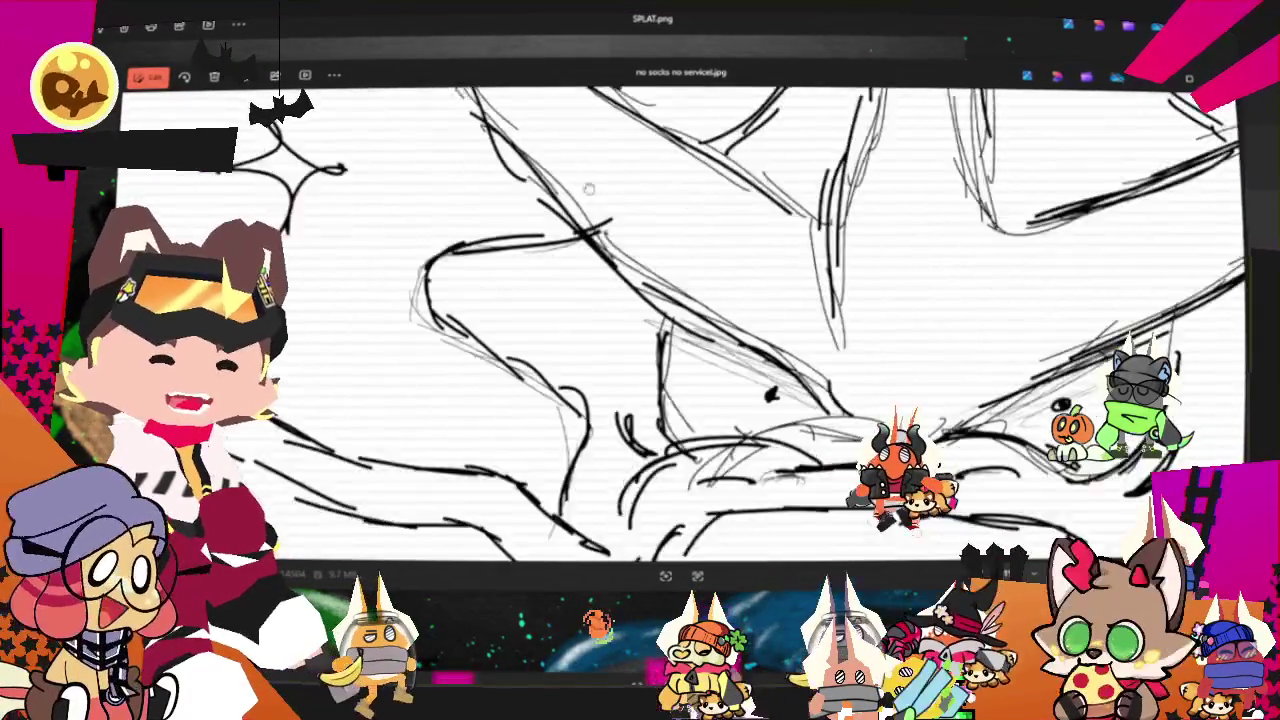
left_click_drag(594, 391, 672, 246)
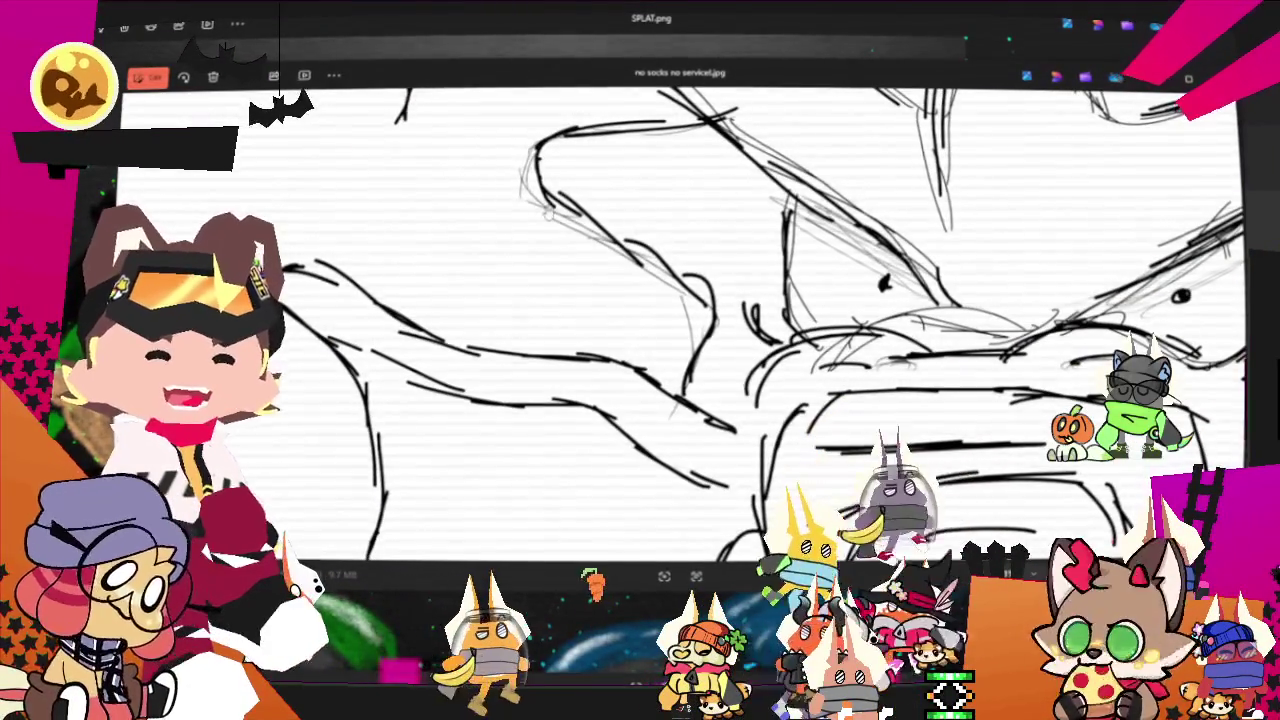
scroll(614, 291, "down", 2)
scroll(615, 292, "down", 2)
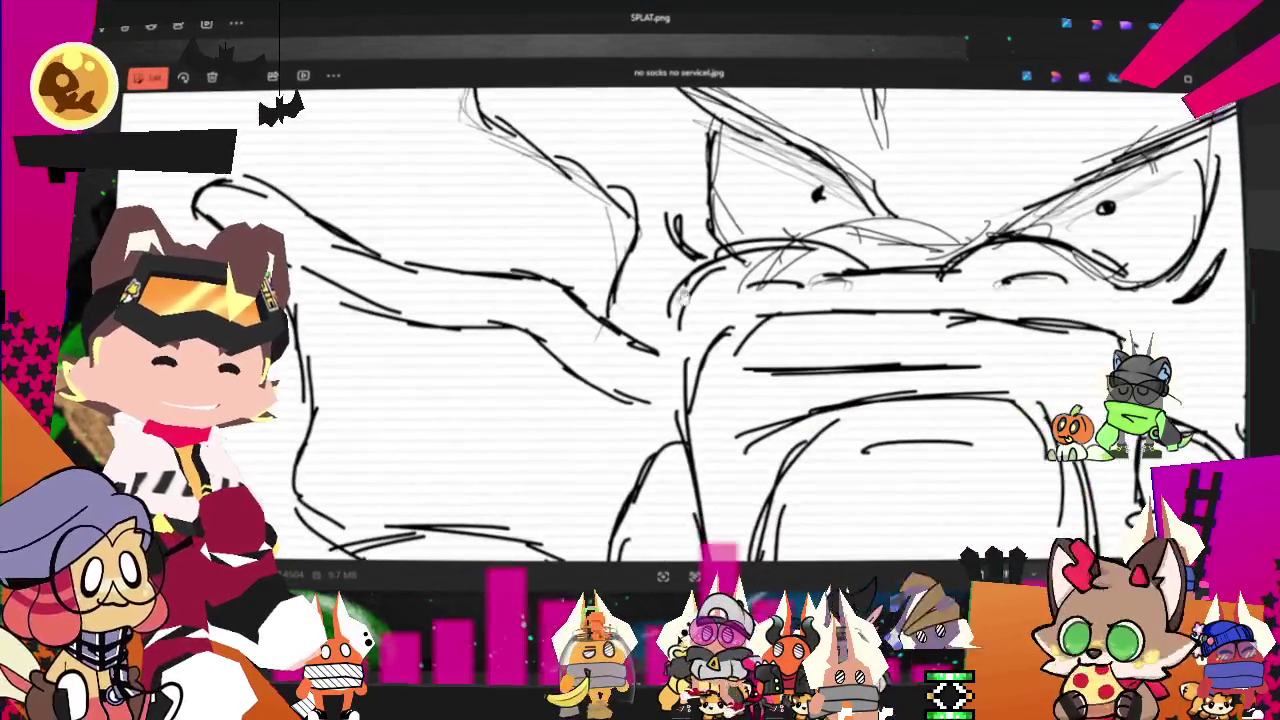
scroll(615, 292, "down", 2)
scroll(615, 292, "down", 2)
scroll(615, 292, "down", 2)
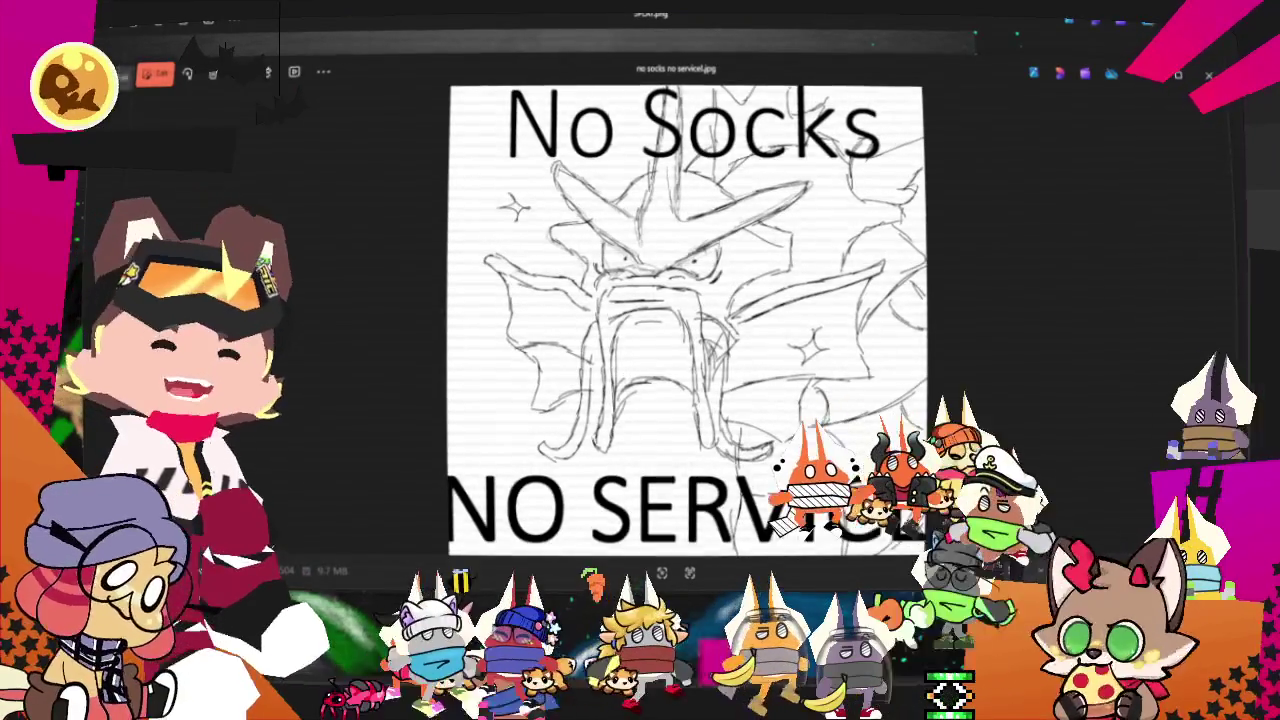
key("Right")
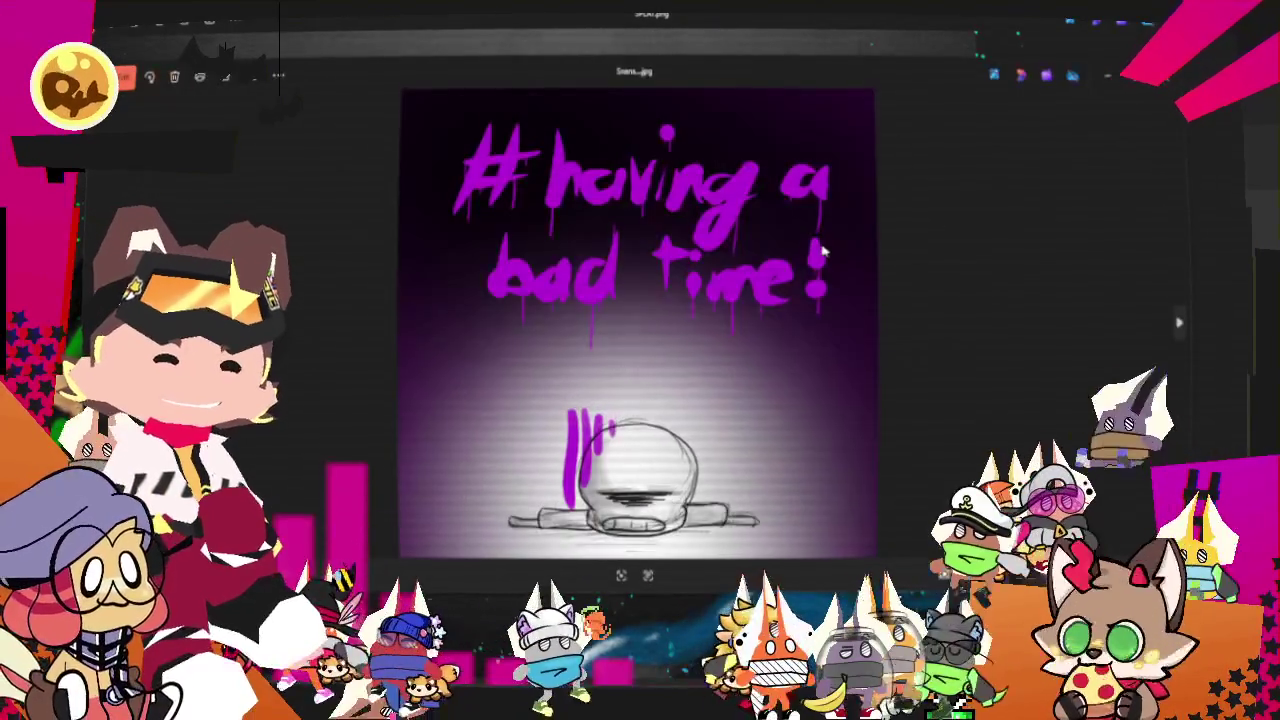
Step: Zoom in and out on the #having a bad time! drawing, then advance to the Splatoon art contest piece
scroll(762, 282, "down", 1)
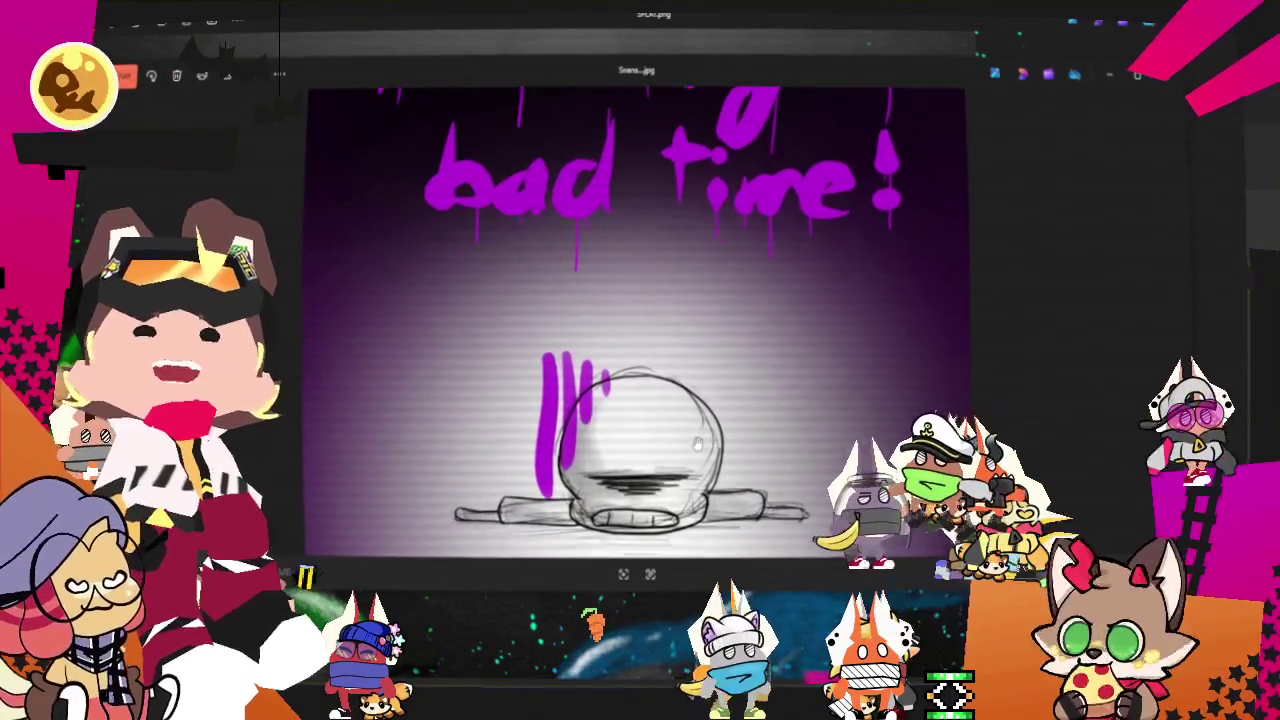
scroll(637, 463, "up", 1)
scroll(696, 453, "down", 1)
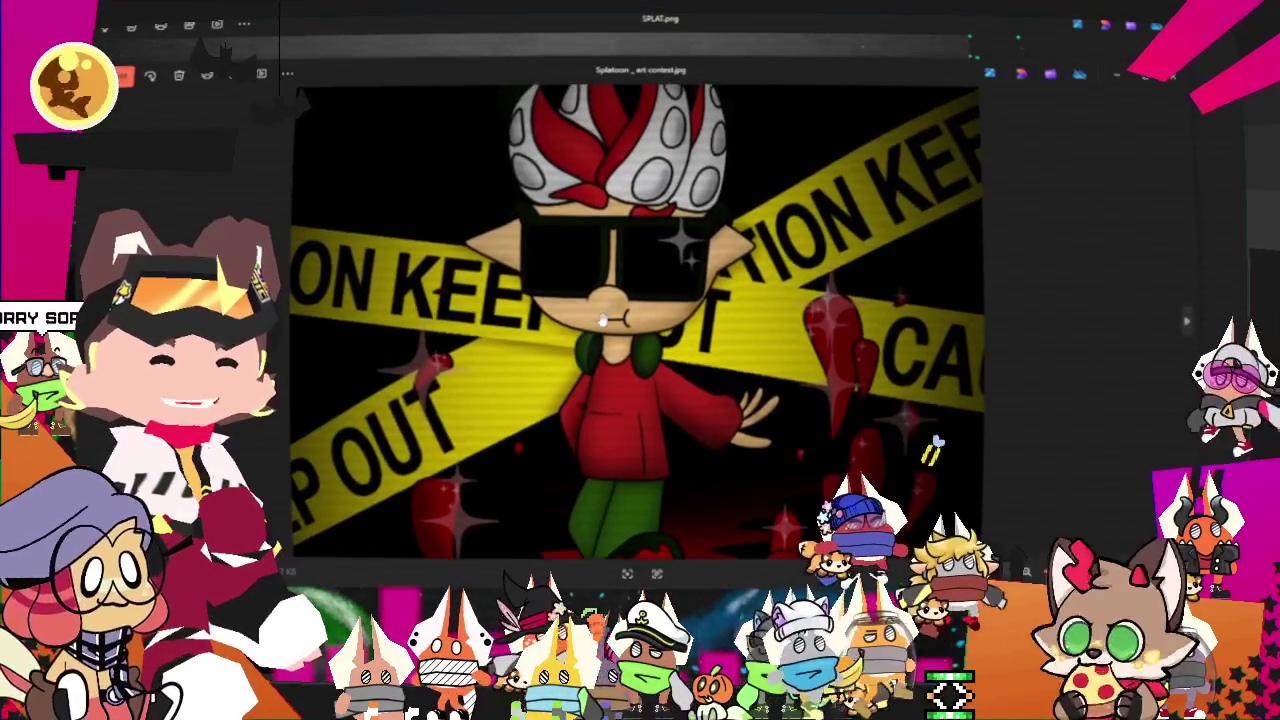
Step: Zoom around the caution-tape art contest piece, then close it and splooooon.jpg
scroll(568, 327, "down", 1)
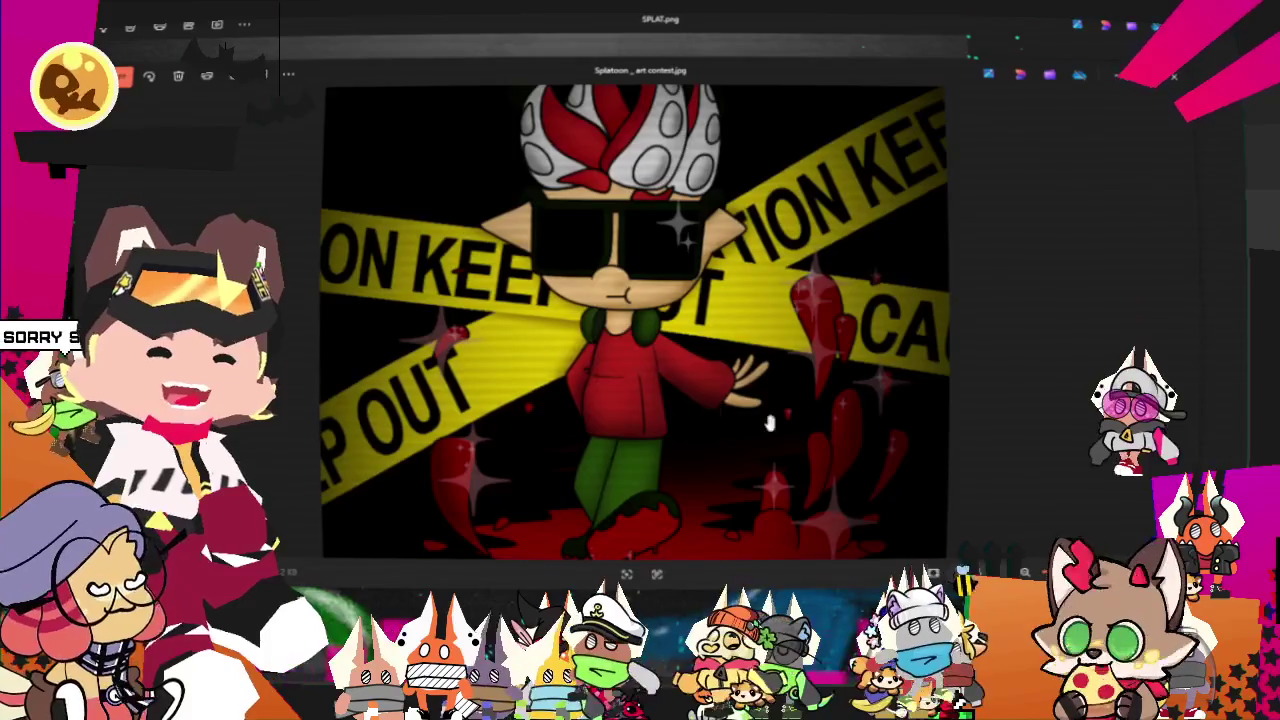
scroll(771, 408, "up", 1)
scroll(771, 408, "up", 2)
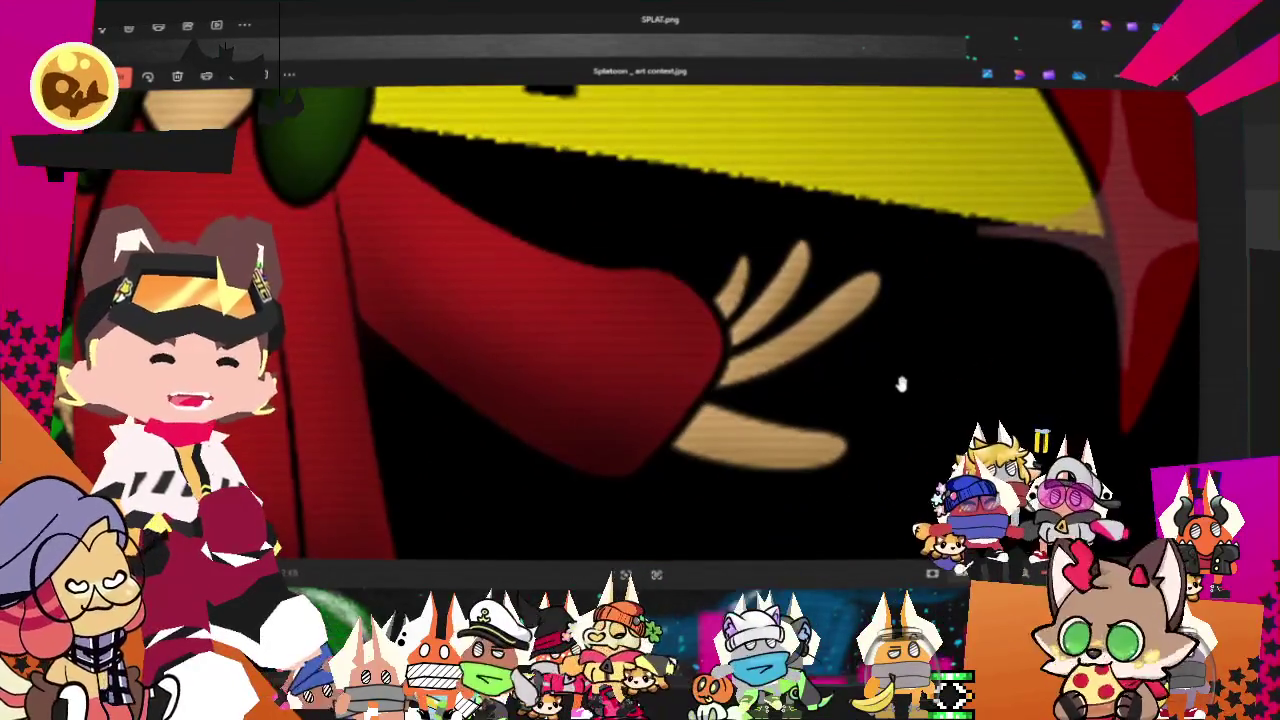
scroll(884, 383, "down", 3)
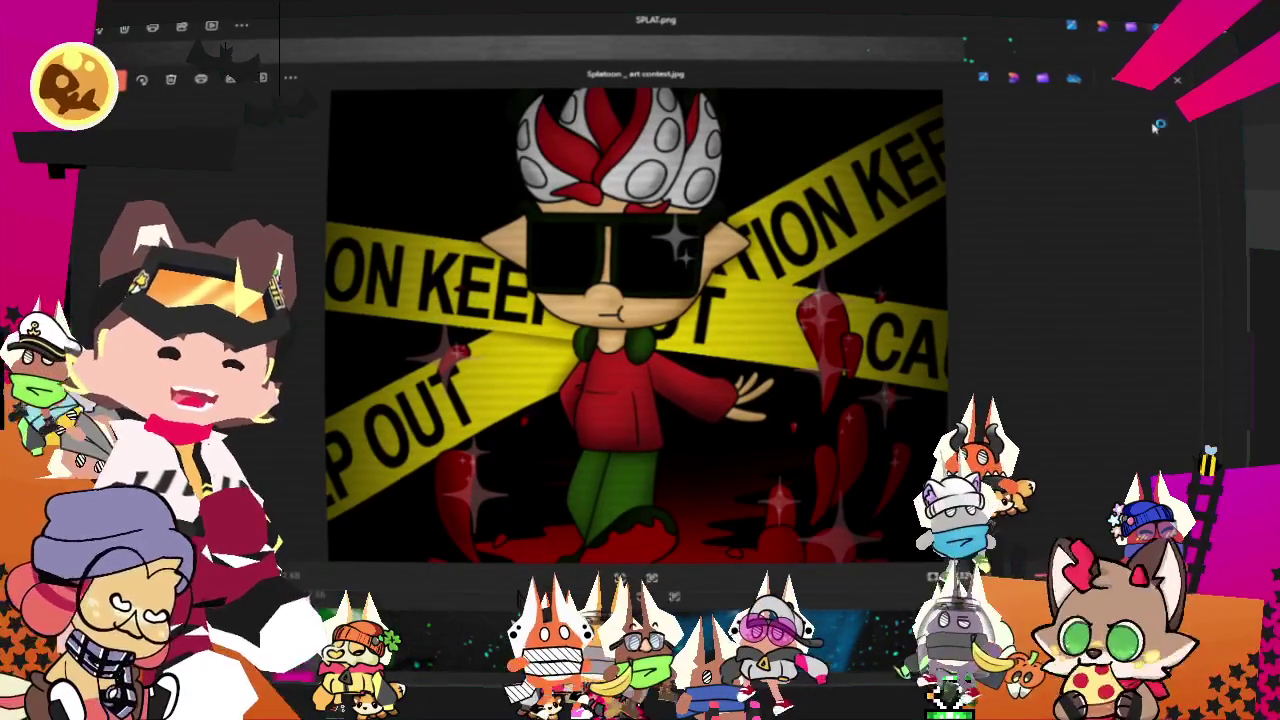
left_click(1177, 86)
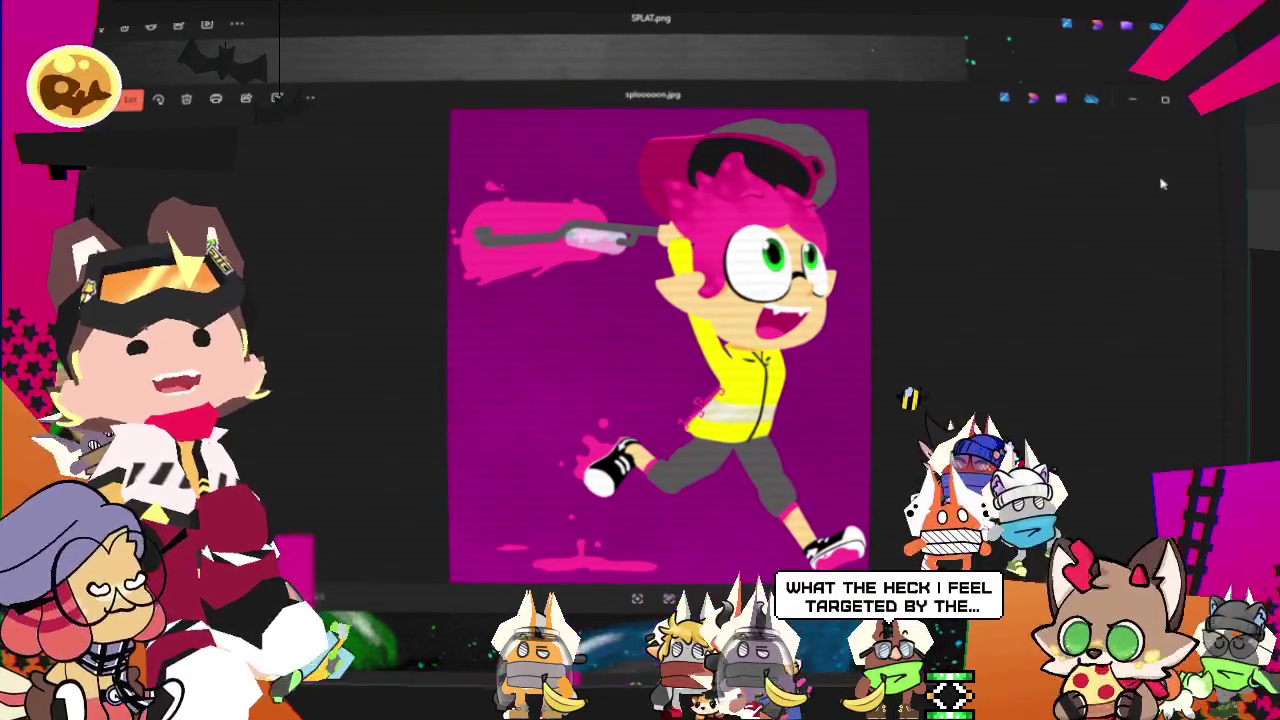
left_click(1195, 99)
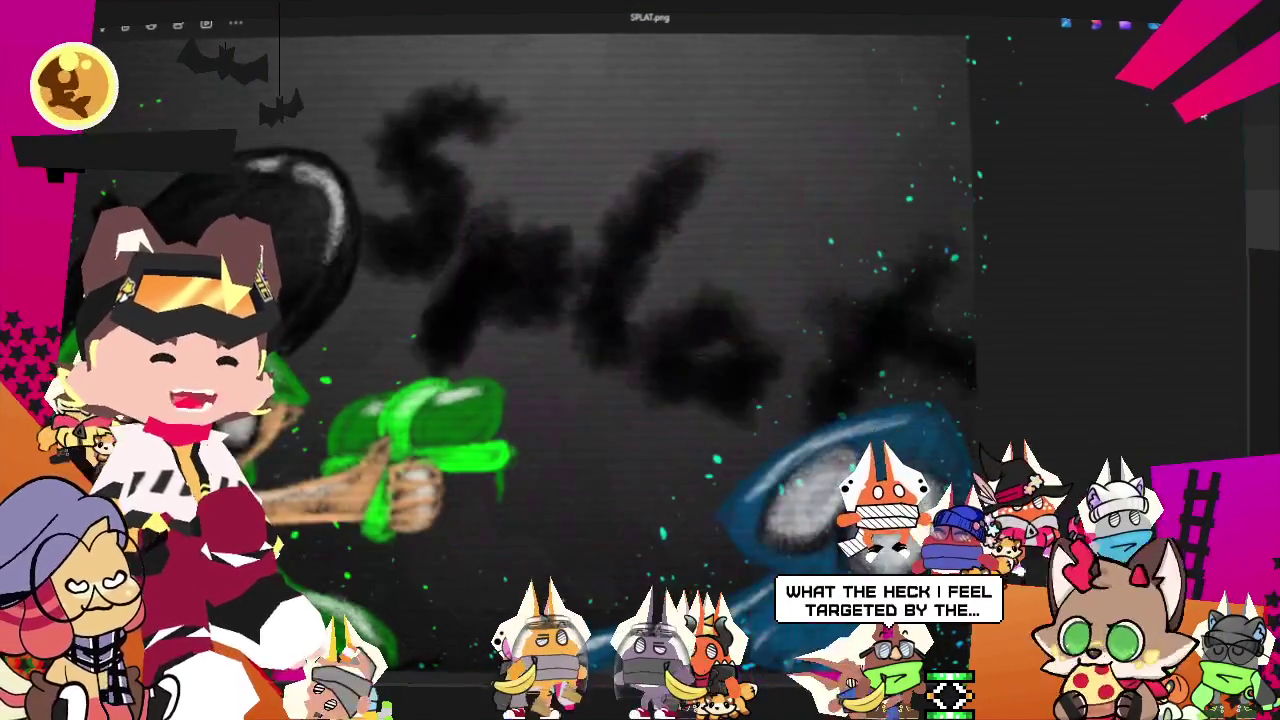
Step: Close SPLAT.png and the Sans image, then zoom in and out on the Merry X mess picture
key("ctrl+w")
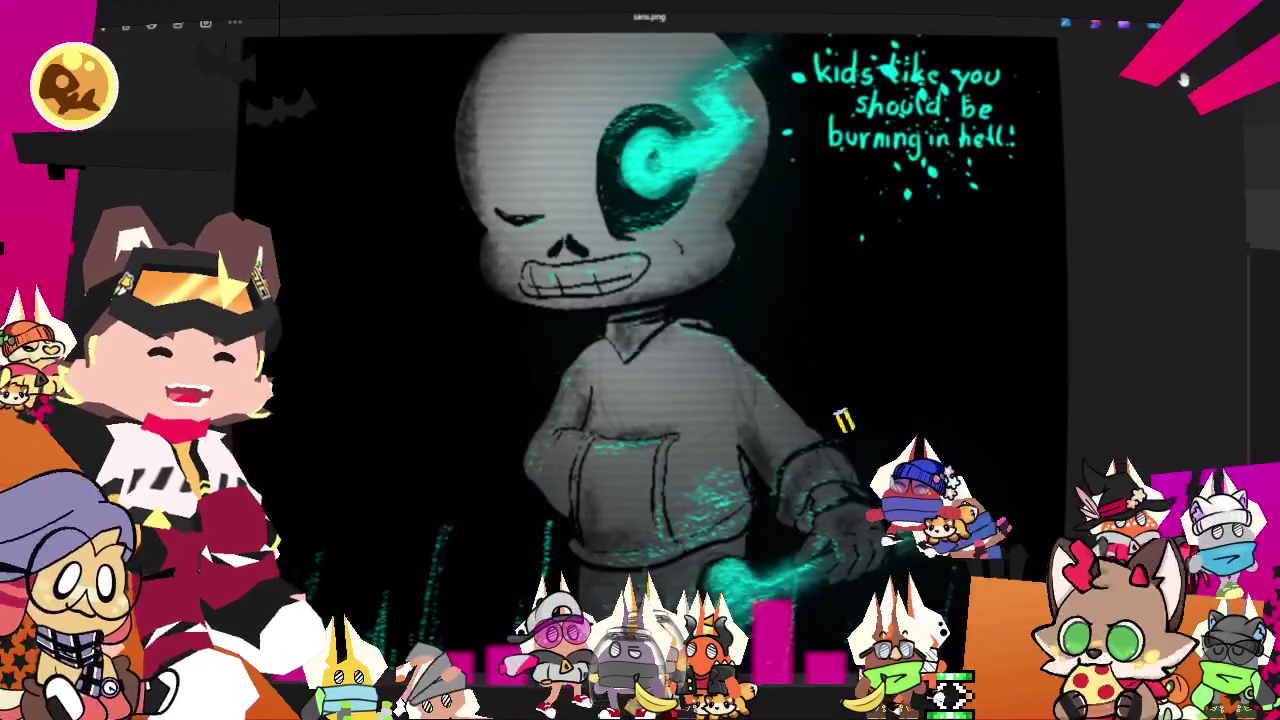
key("ctrl+w")
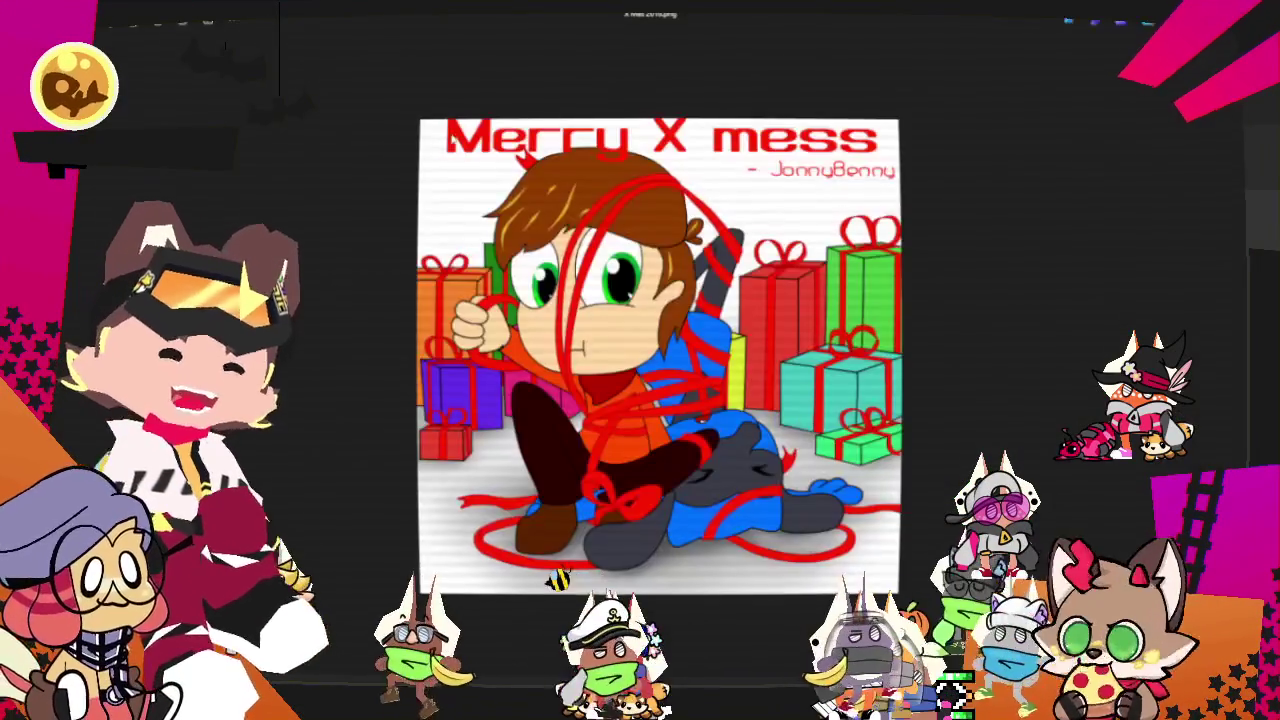
scroll(580, 345, "up", 2)
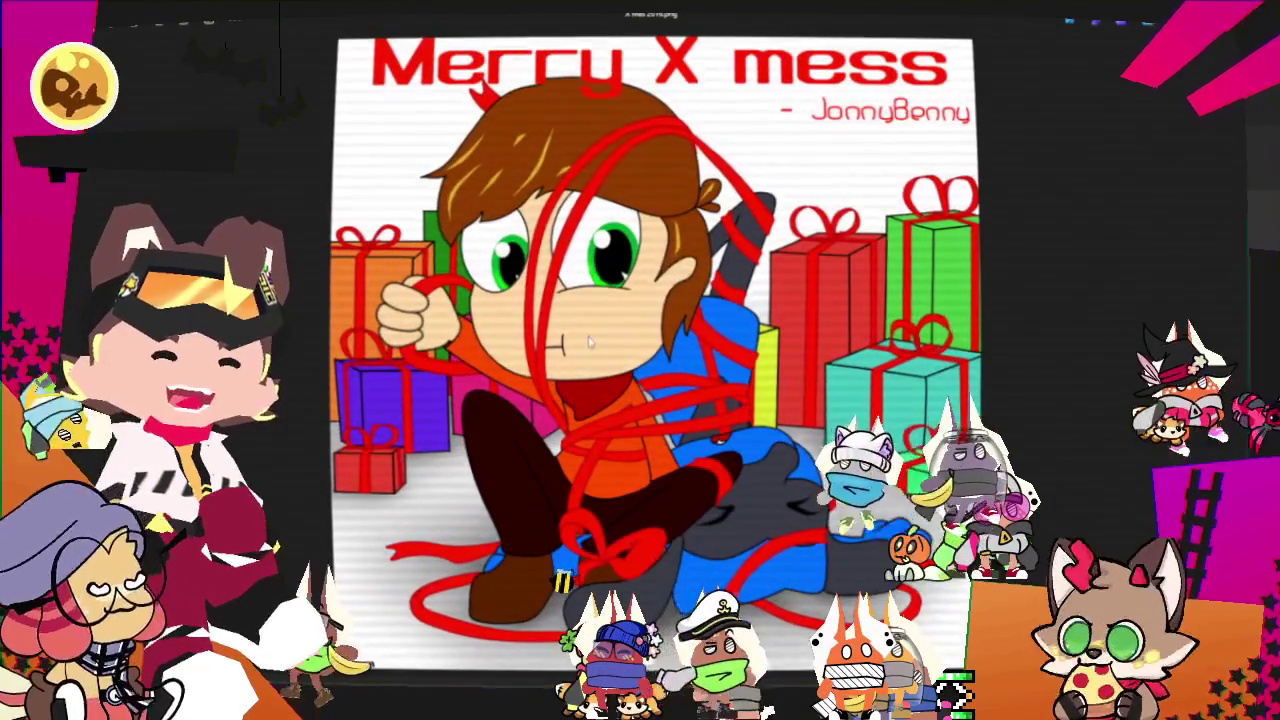
scroll(580, 345, "up", 3)
scroll(580, 345, "down", 1)
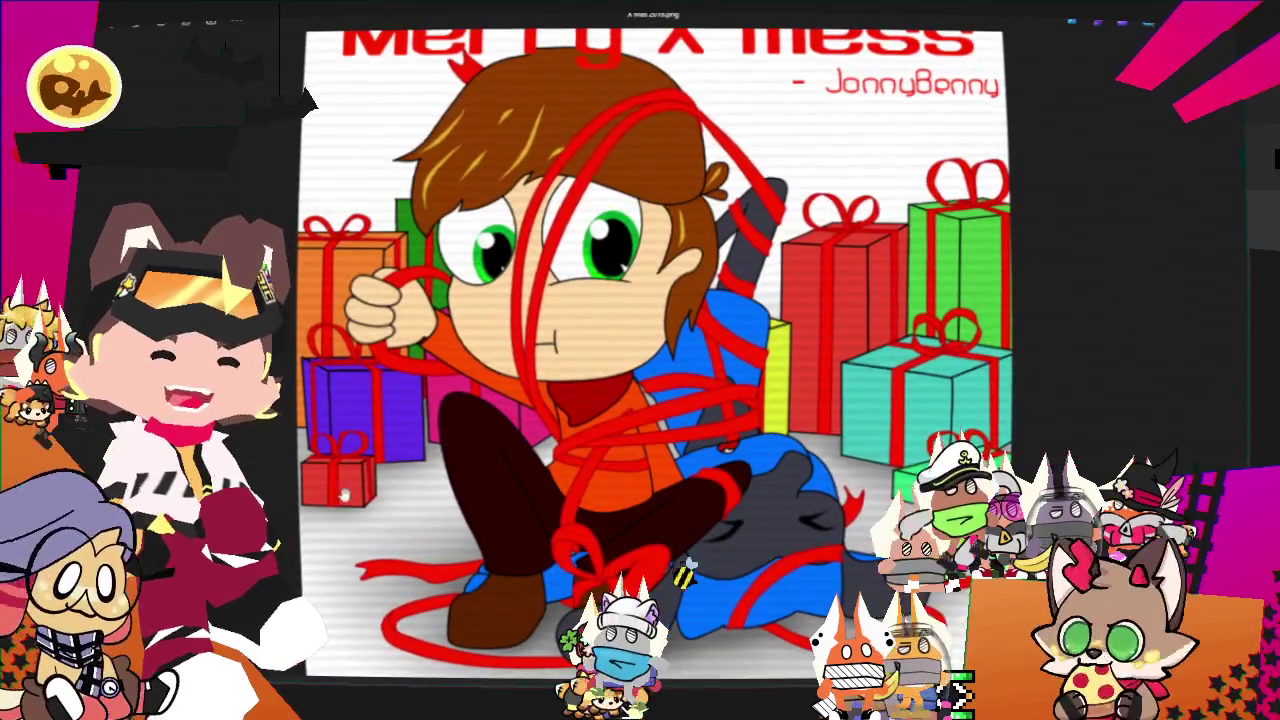
scroll(645, 462, "up", 1)
scroll(619, 425, "down", 1)
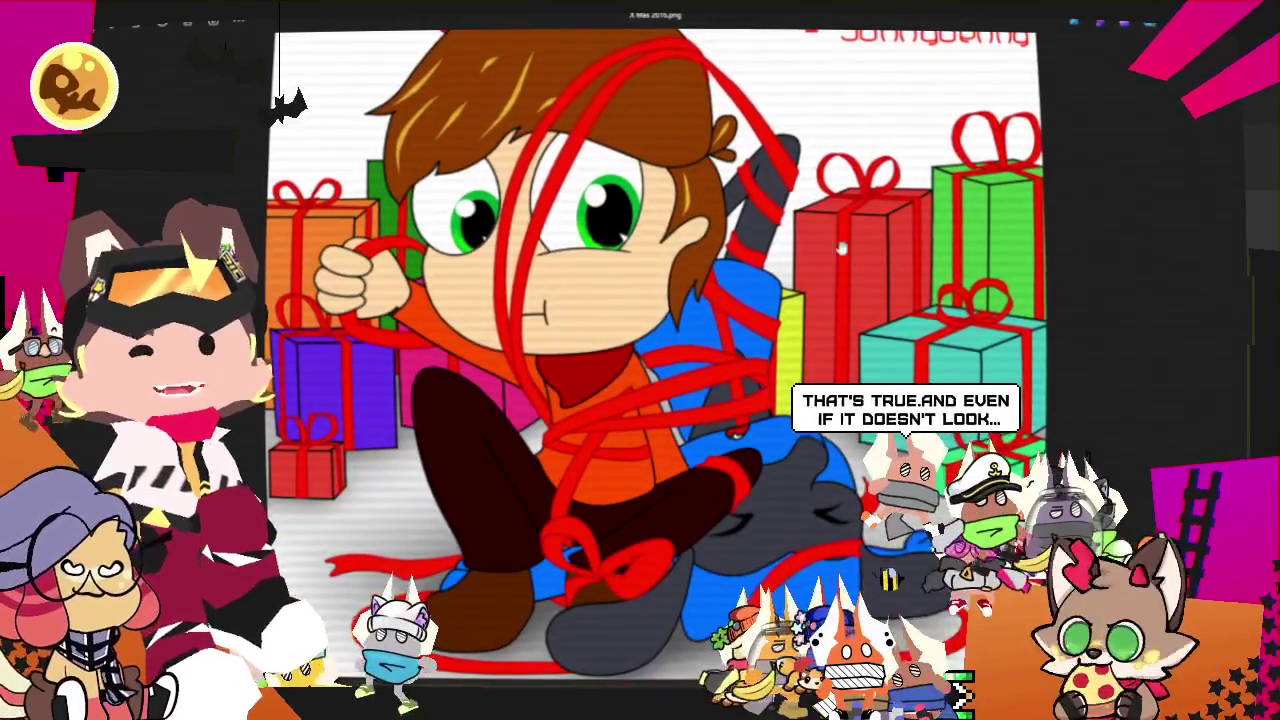
scroll(1082, 122, "down", 1)
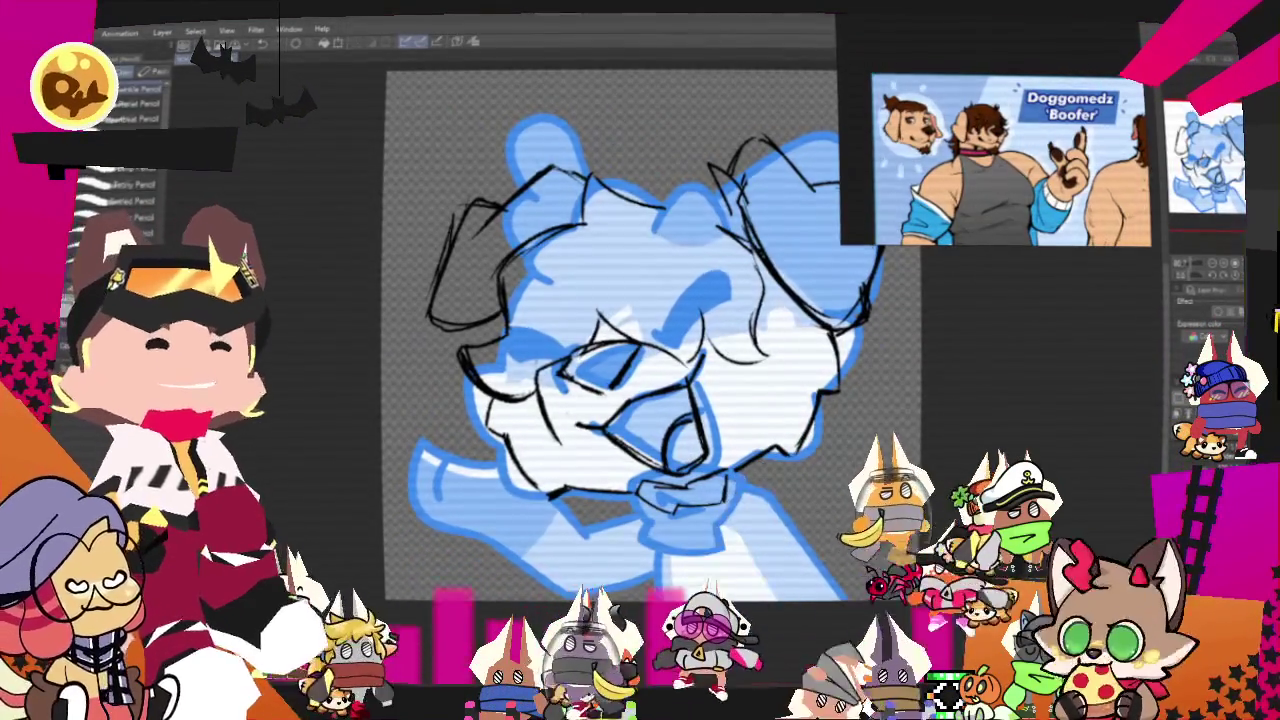
scroll(739, 441, "up", 2)
scroll(739, 441, "up", 2)
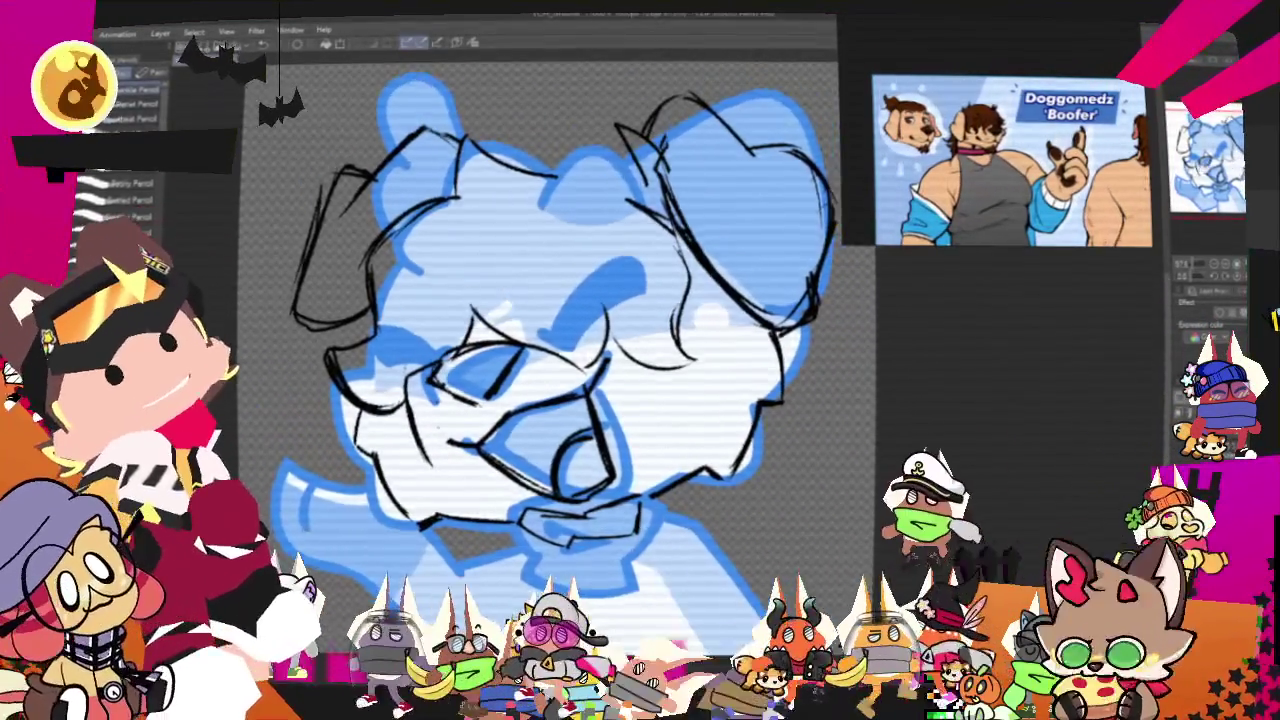
left_click_drag(570, 330, 520, 440)
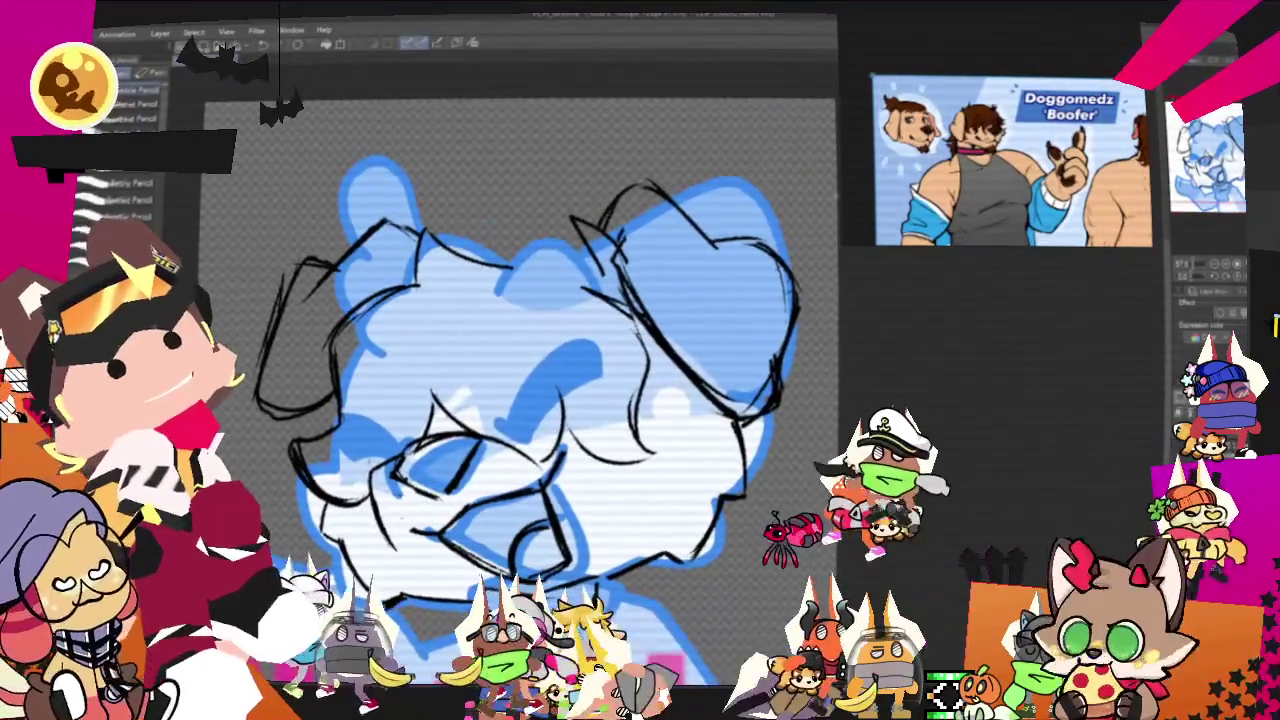
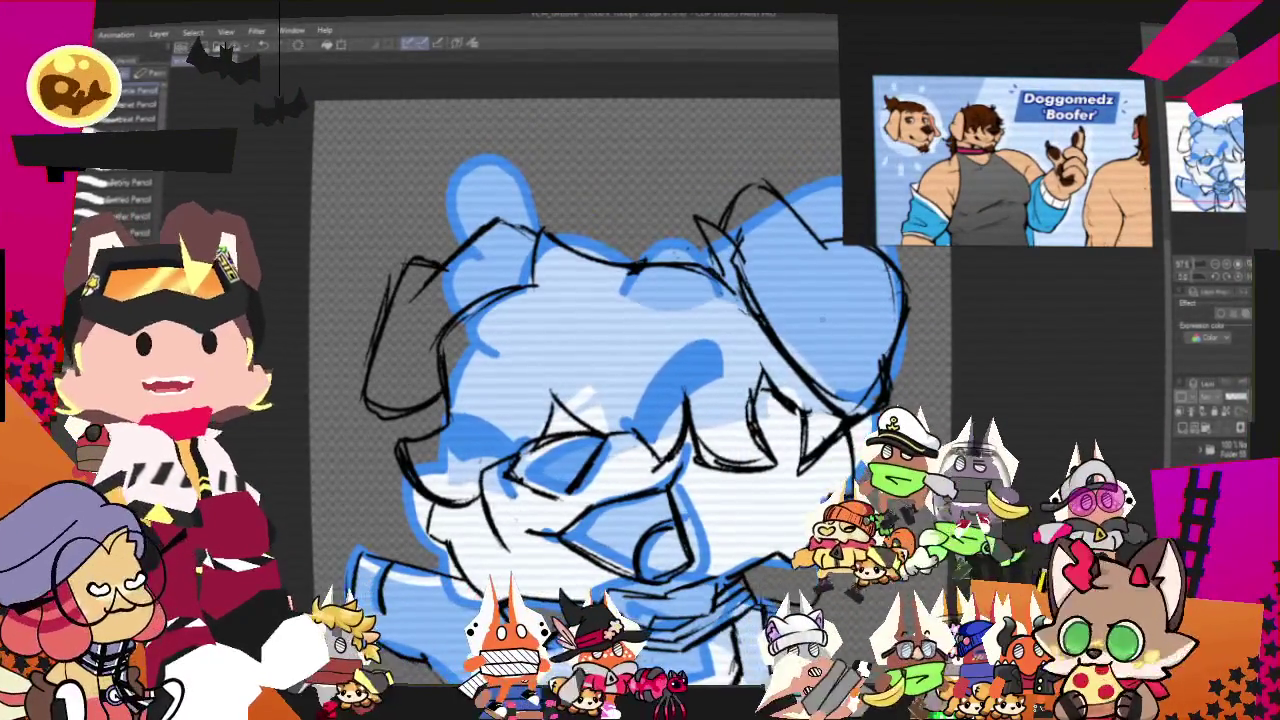
Step: With the Selection tool, shift the transformed mouth a few pixels right and down
key("m")
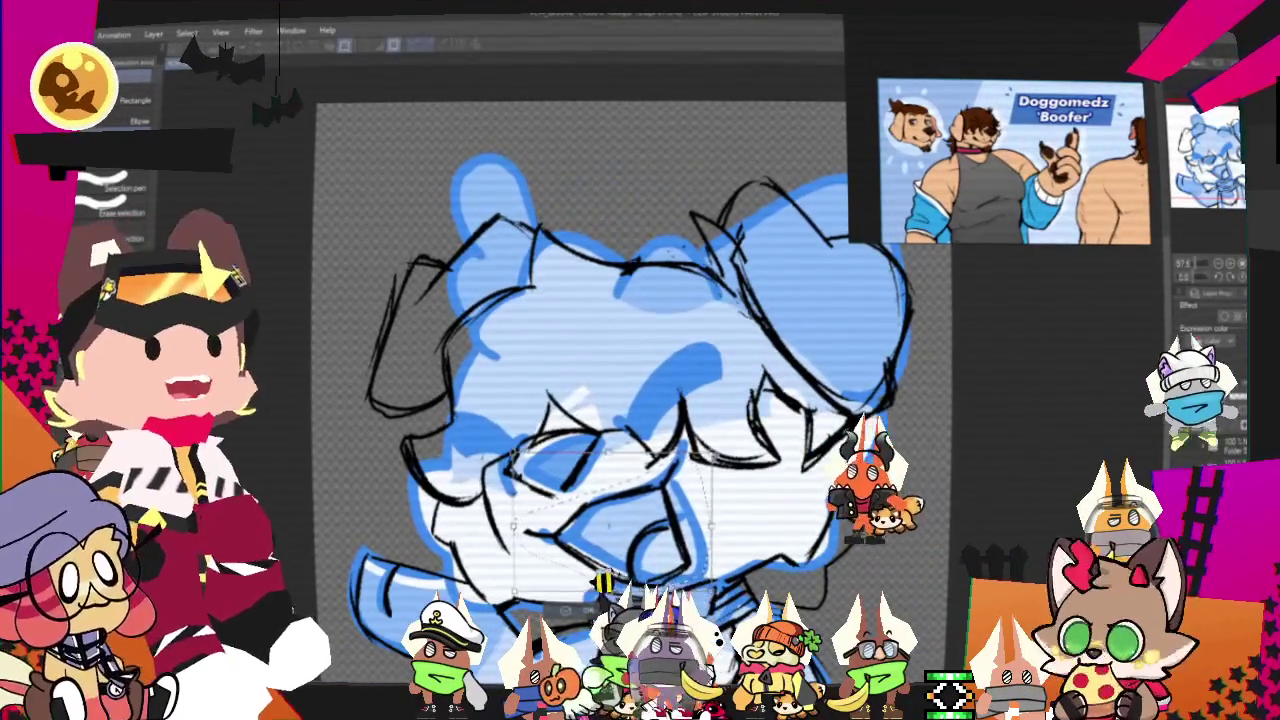
left_click_drag(608, 525, 617, 528)
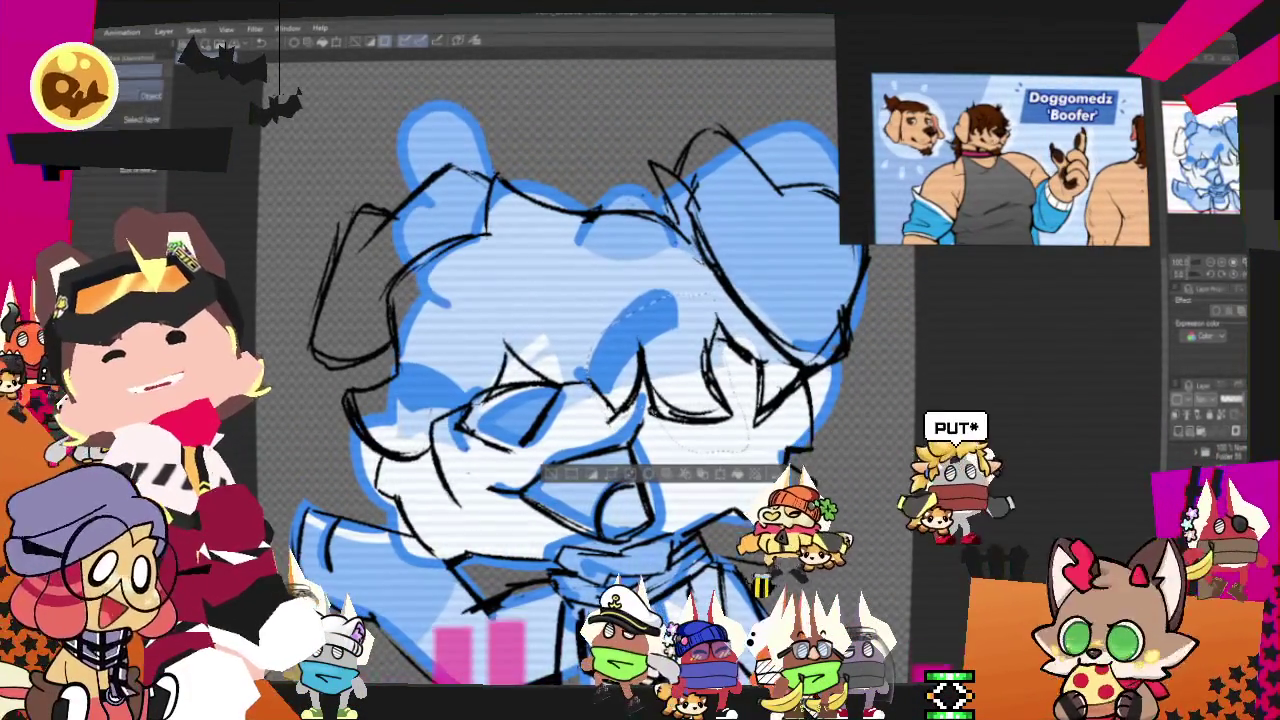
Step: Apply a Free Transform to the selected eye-area strokes, then pan the canvas up
left_click(750, 553)
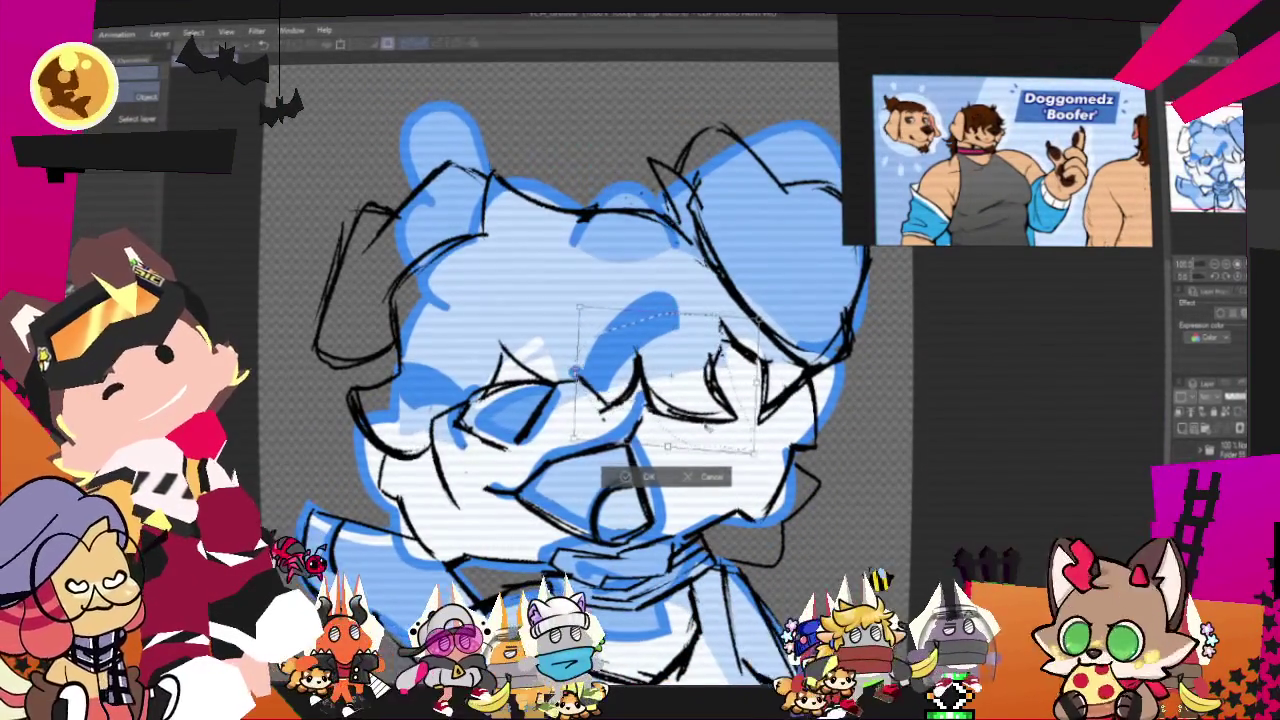
left_click(648, 479)
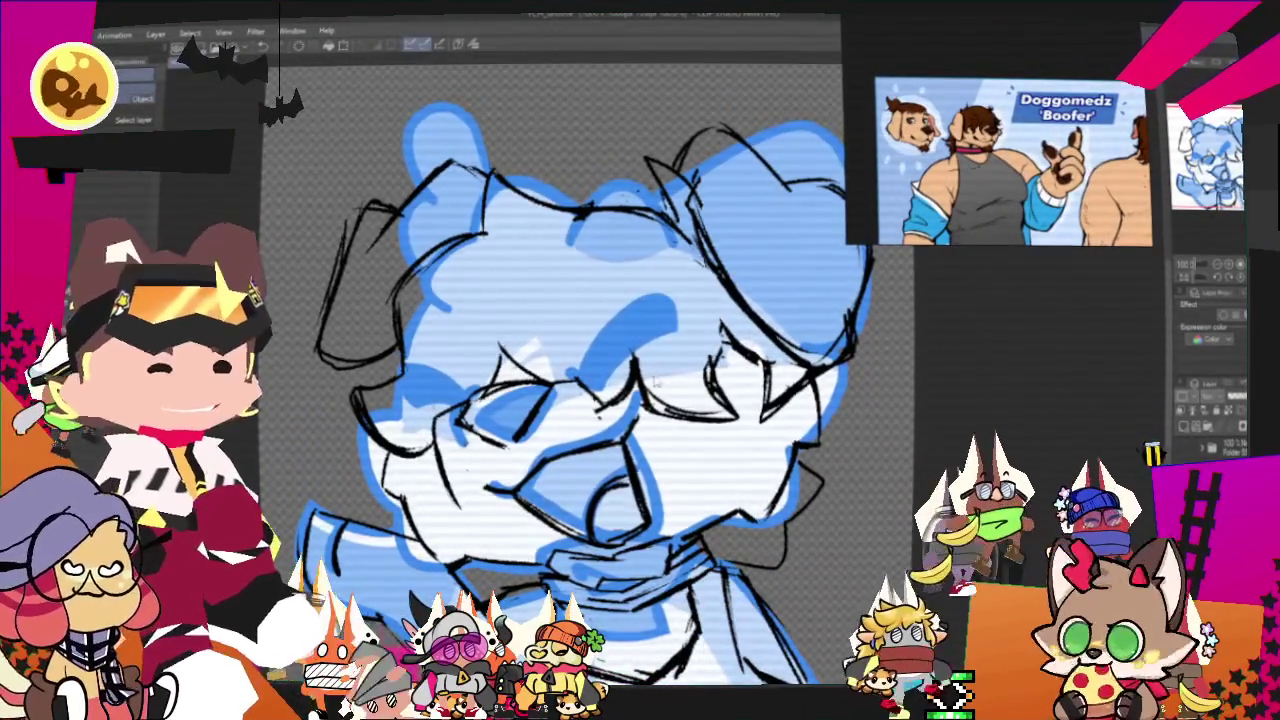
left_click_drag(660, 380, 656, 260)
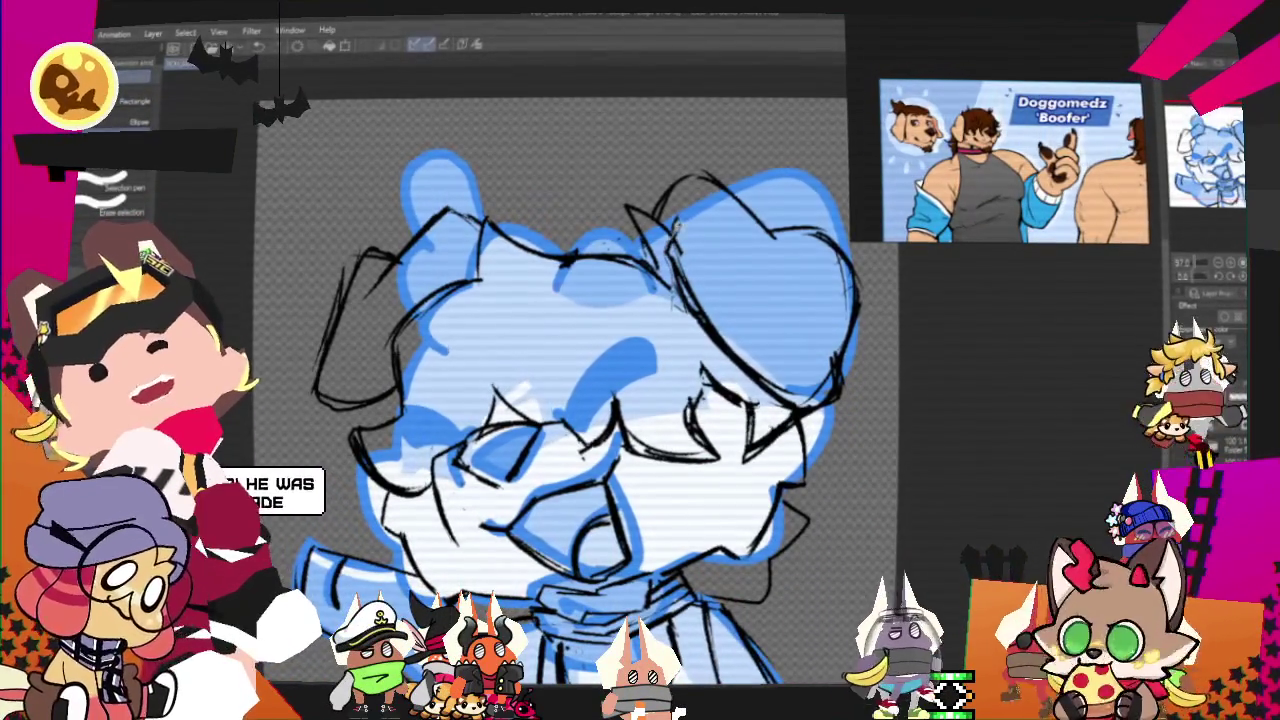
Step: Lasso the strokes at the top of the head and transform them
left_click_drag(622, 192, 688, 333)
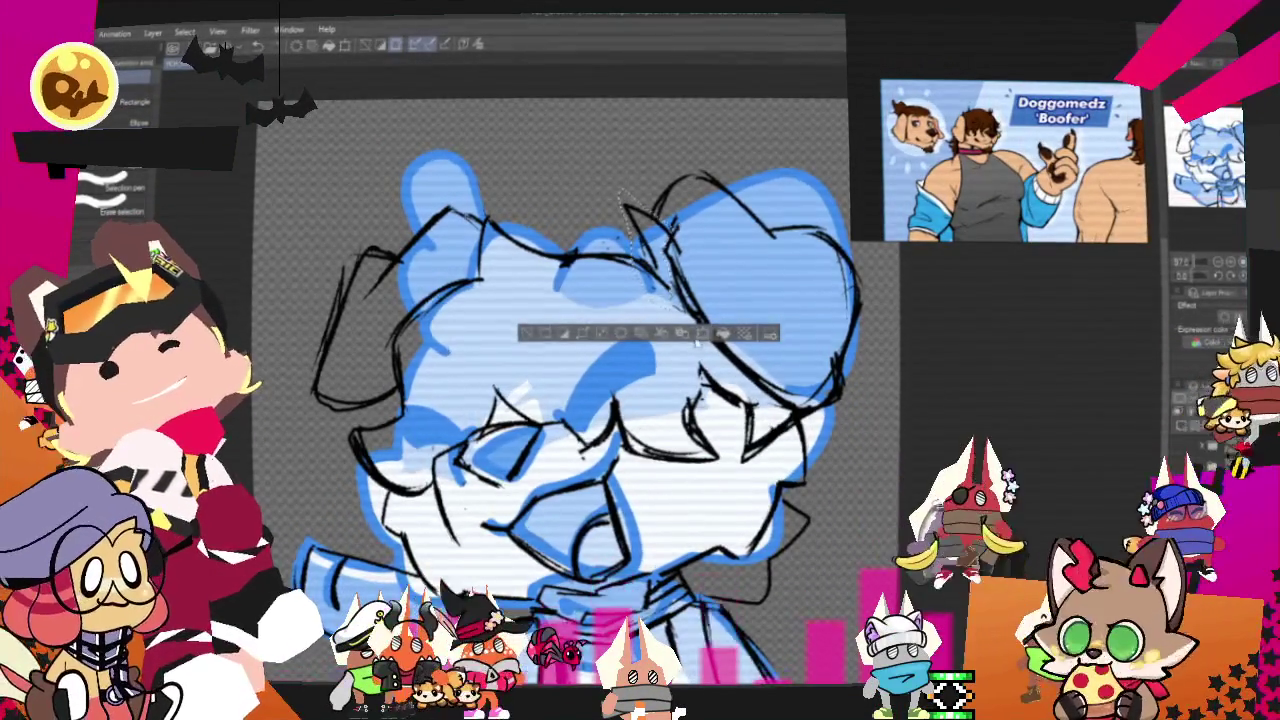
left_click(688, 333)
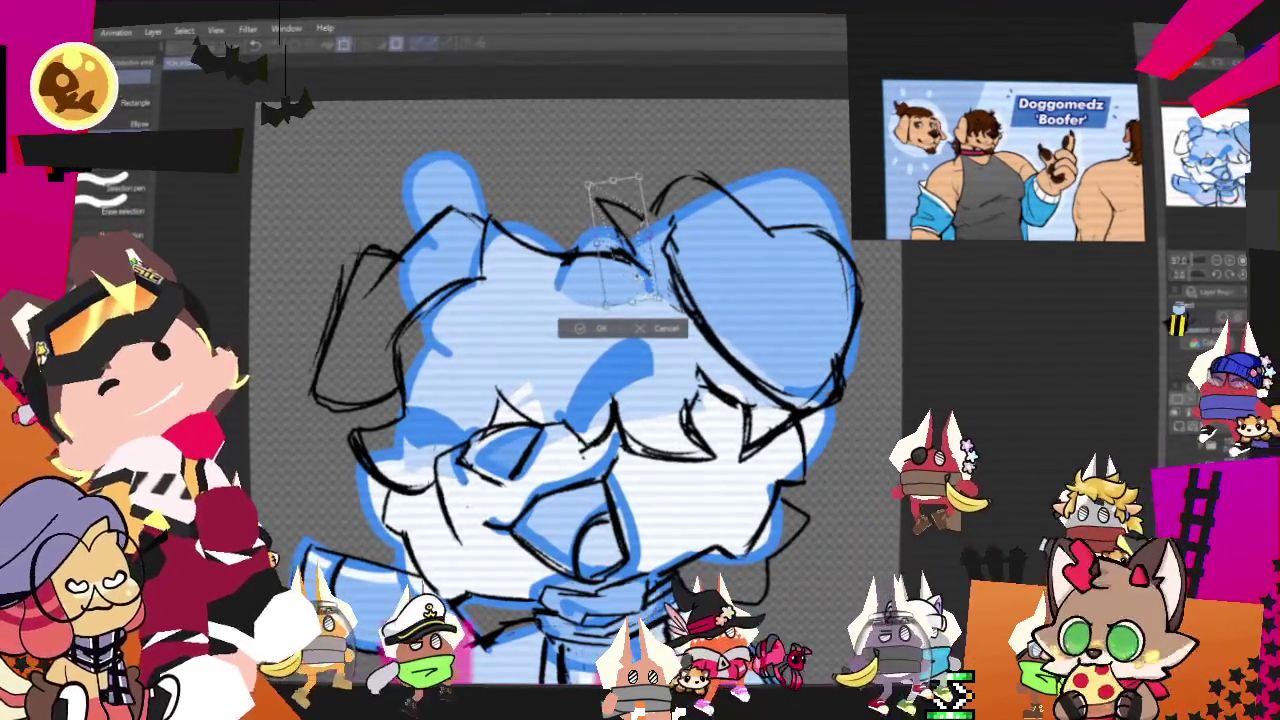
key("Return")
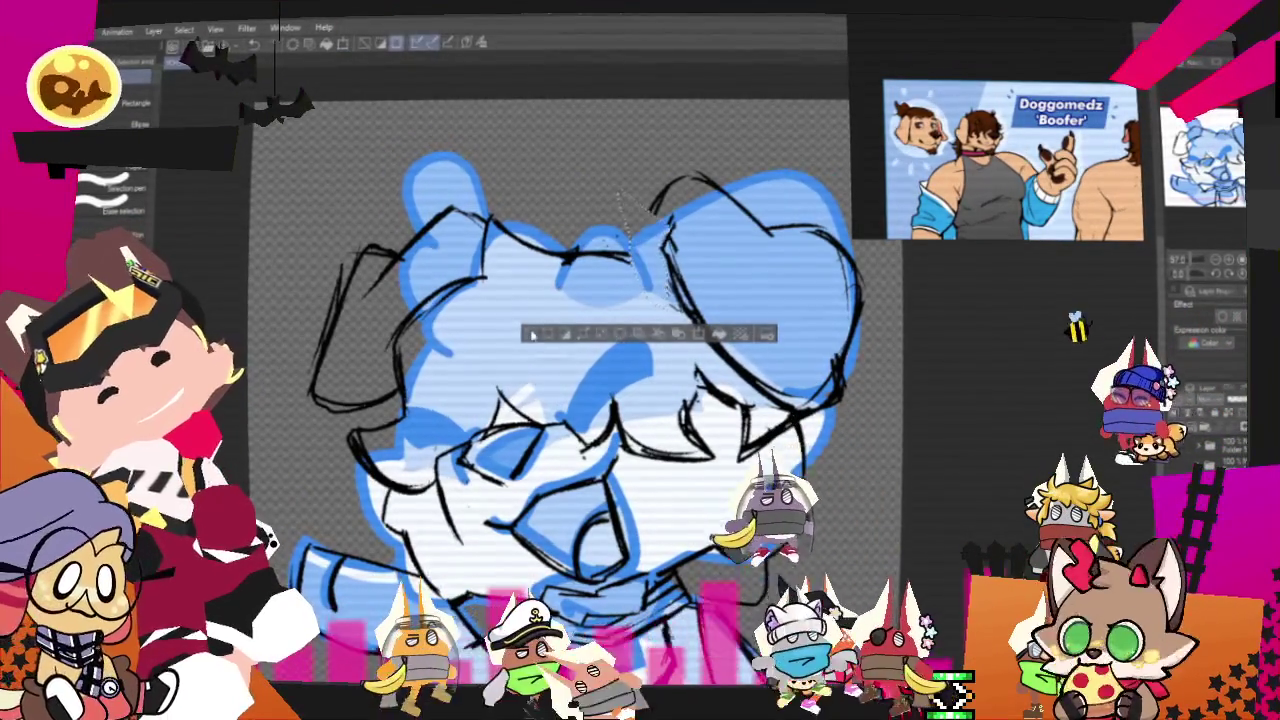
Step: Deselect and add a small pencil stroke at the top of the head
key("ctrl+d")
key("p")
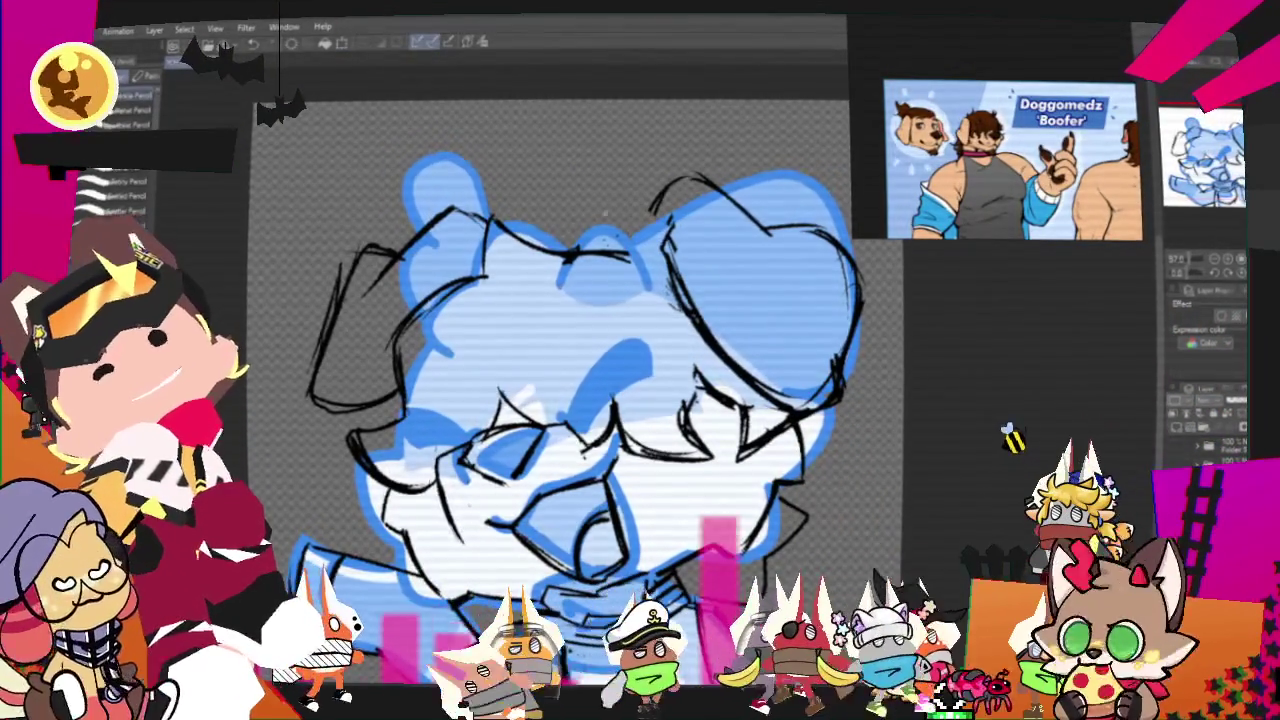
left_click_drag(610, 215, 632, 248)
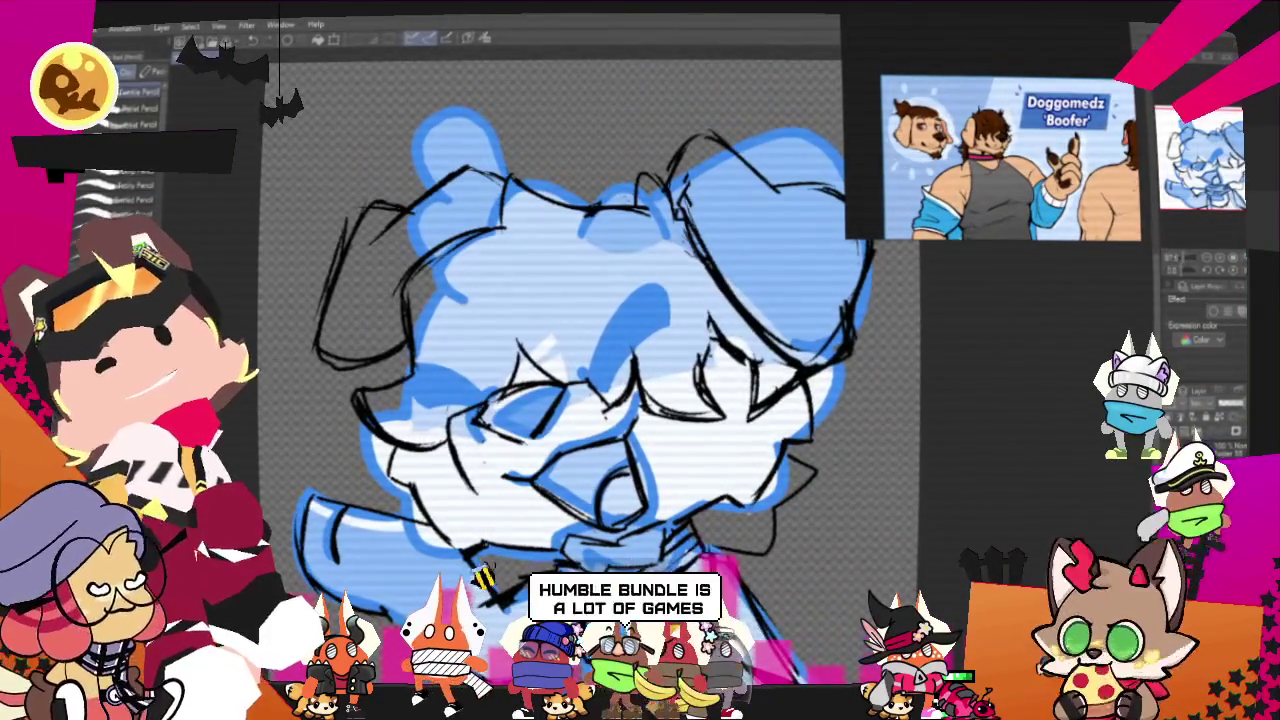
Step: Move the selected eye strokes down about 20 px and commit the move
key("m")
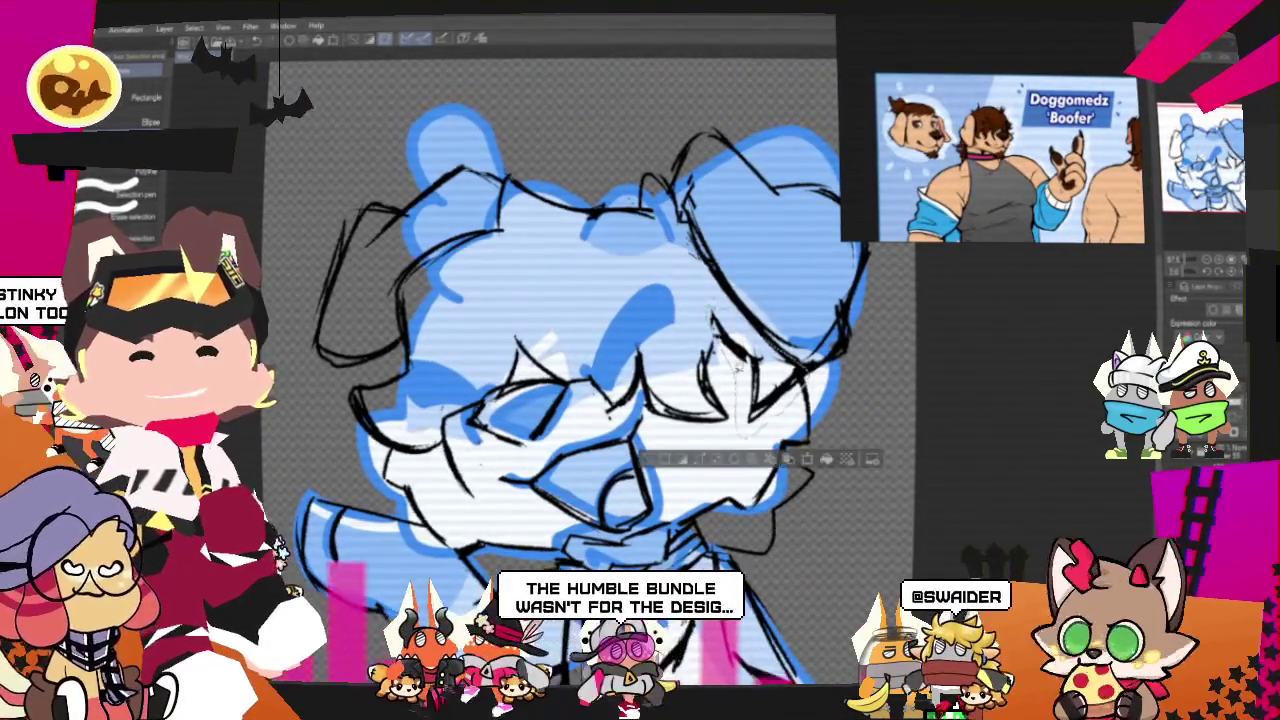
left_click_drag(758, 370, 760, 390)
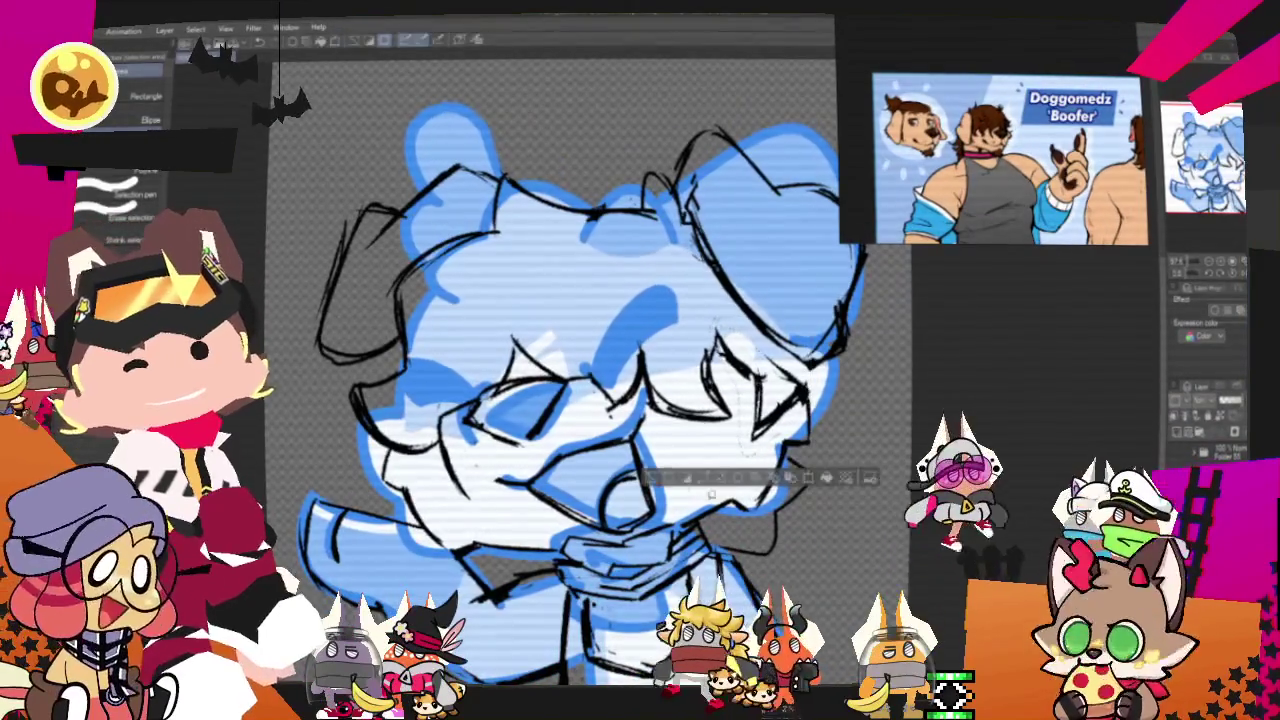
key("Return")
left_click_drag(560, 380, 518, 360)
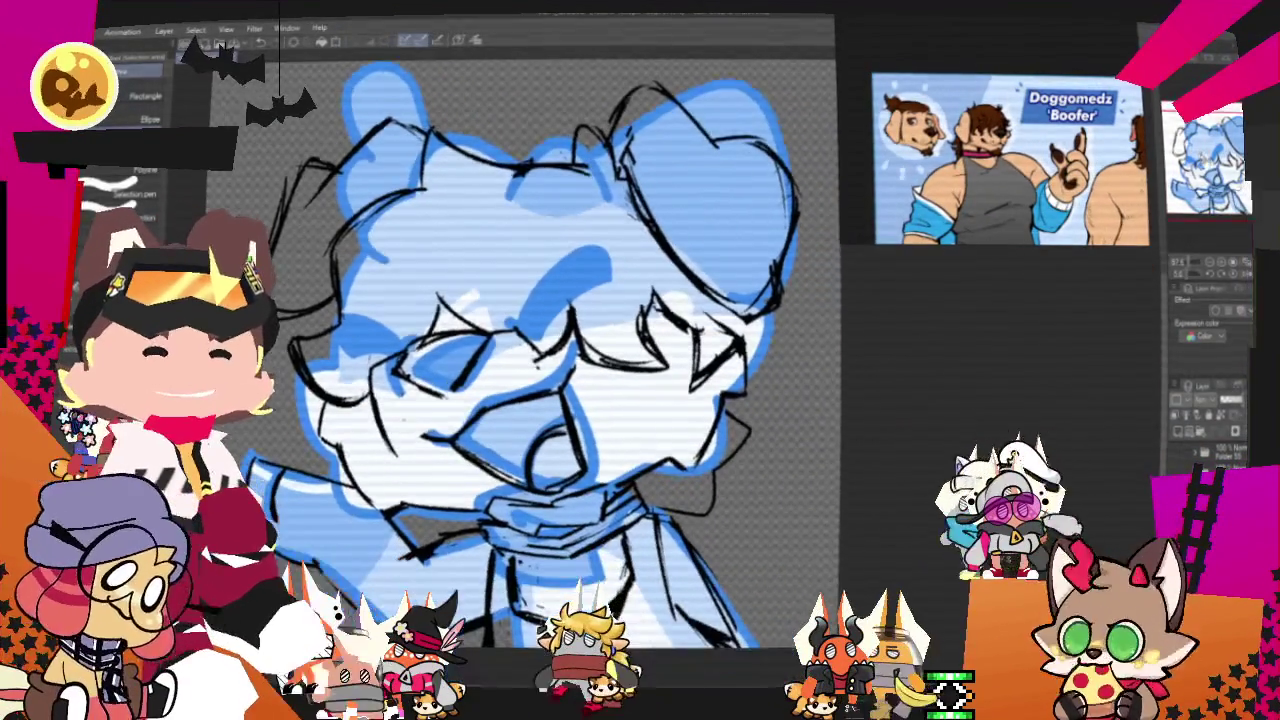
left_click_drag(1180, 233, 1185, 233)
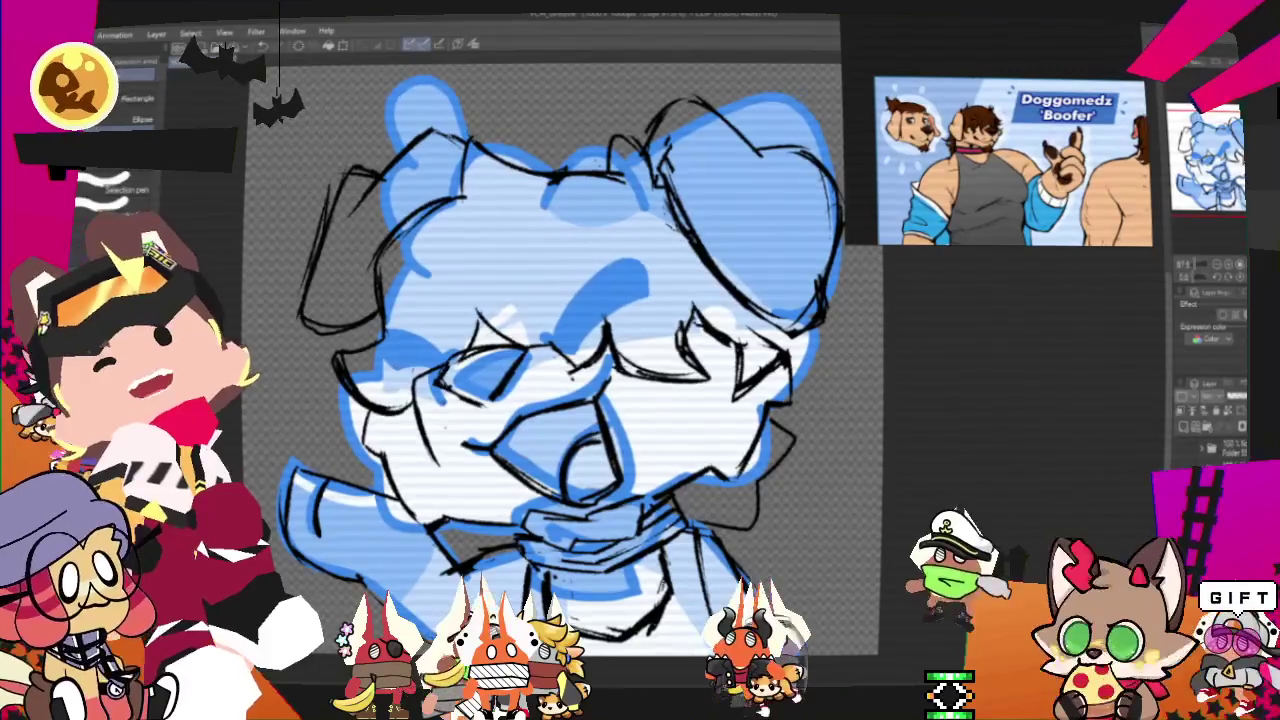
Step: Pencil trial vertical lines with a connecting line on the right side, then undo them
key("p")
left_click_drag(750, 250, 745, 510)
left_click_drag(850, 262, 855, 530)
left_click_drag(740, 512, 850, 530)
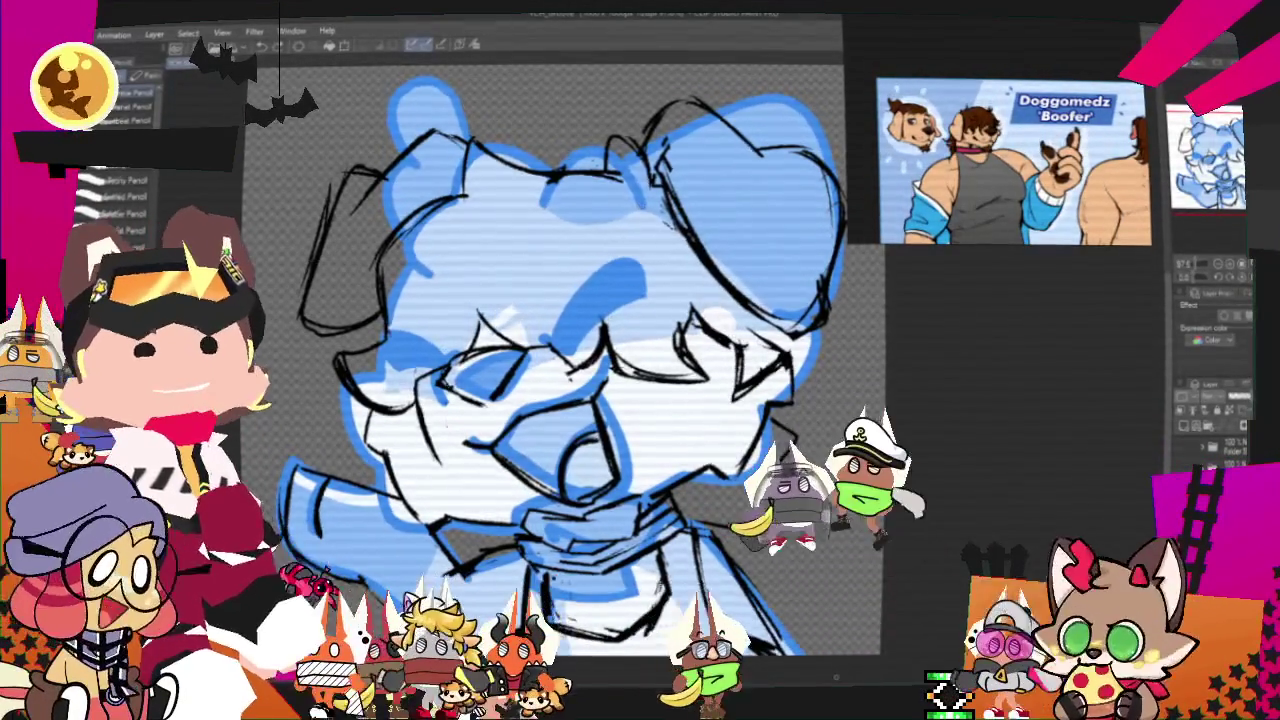
key("ctrl+z")
mouse_move(550, 400)
left_mouse_down()
mouse_move(640, 345)
mouse_move(622, 345)
left_mouse_up()
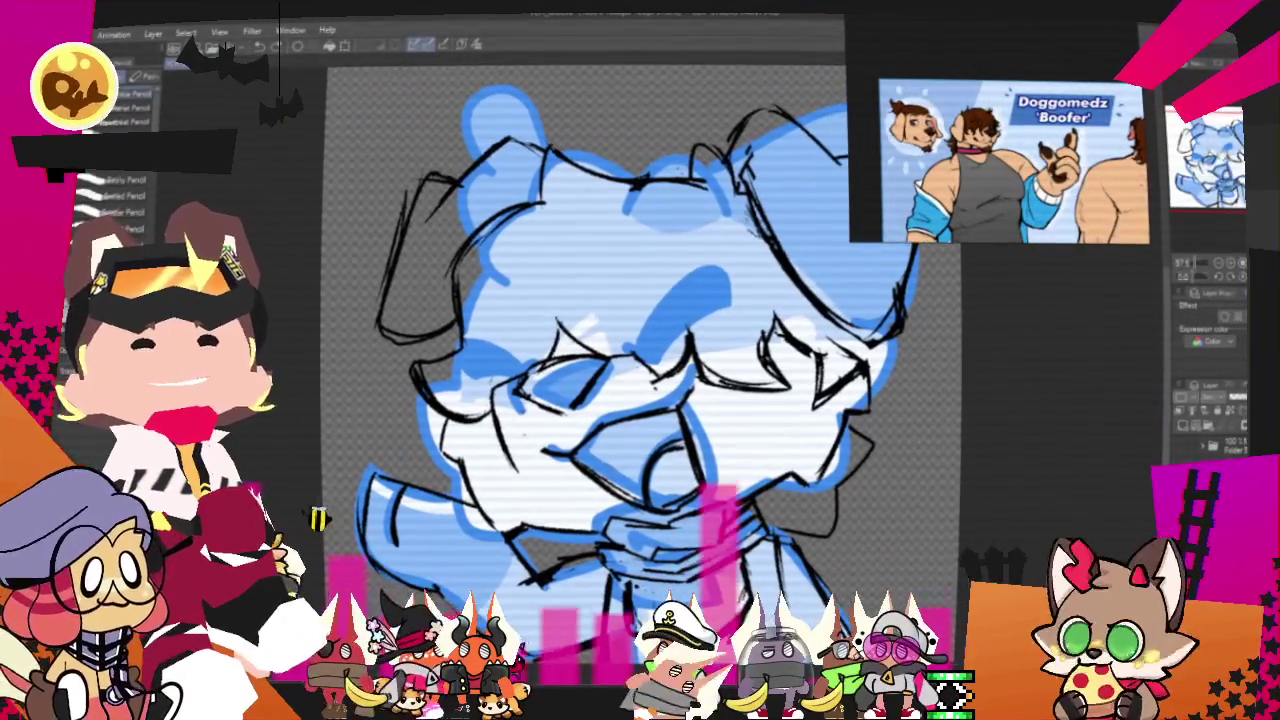